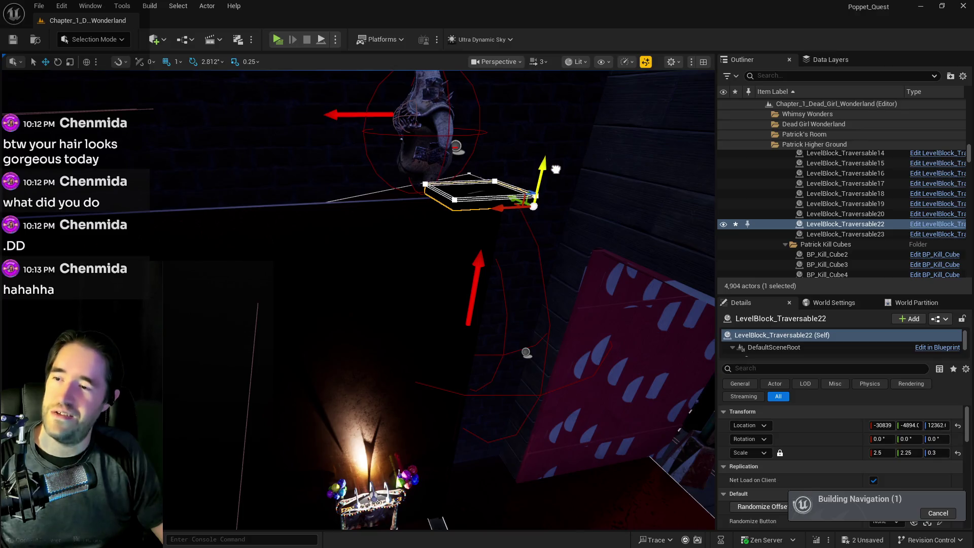
# Try LevelBlock_Traversable22 shifted along Y and widened to scale X 4.0, then delete it
pyautogui.press('e')
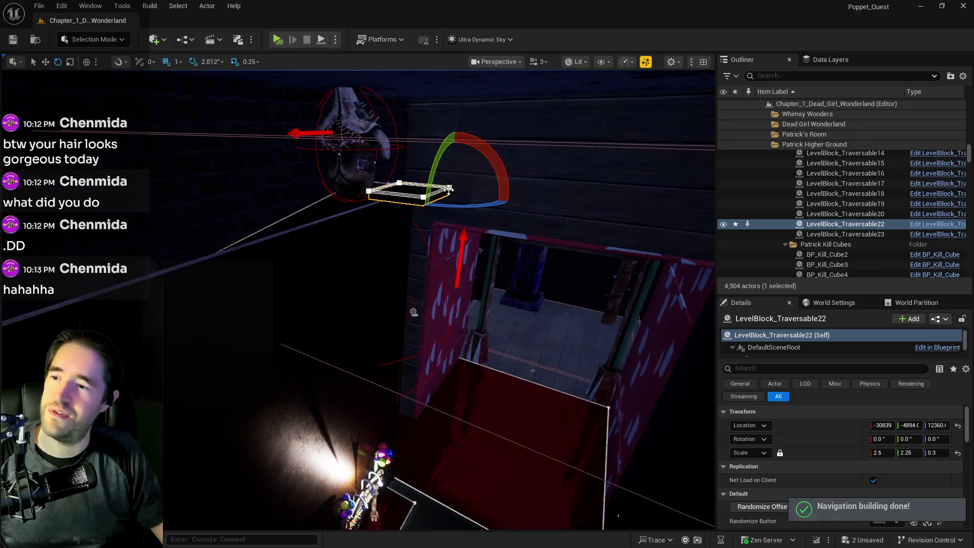
pyautogui.press('r')
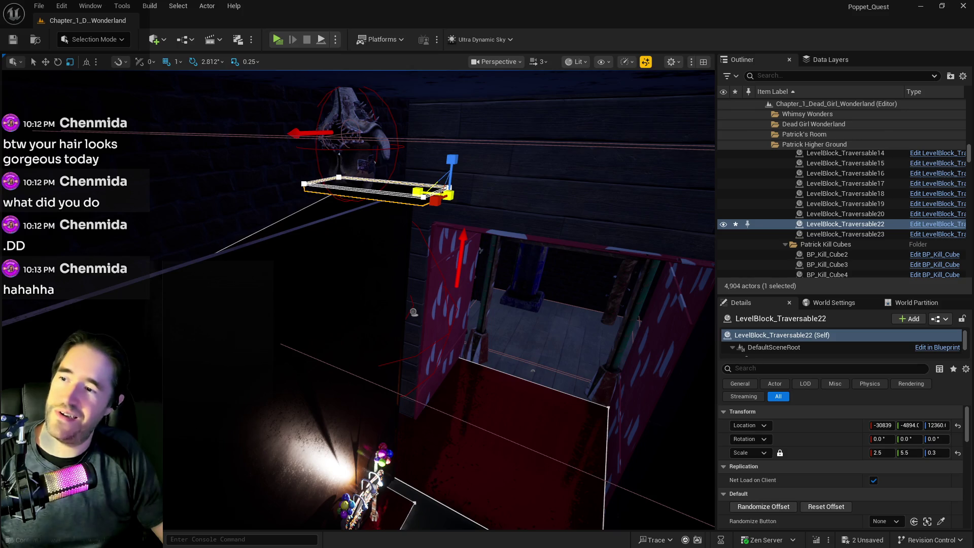
pyautogui.scroll(-3, 410, 194)
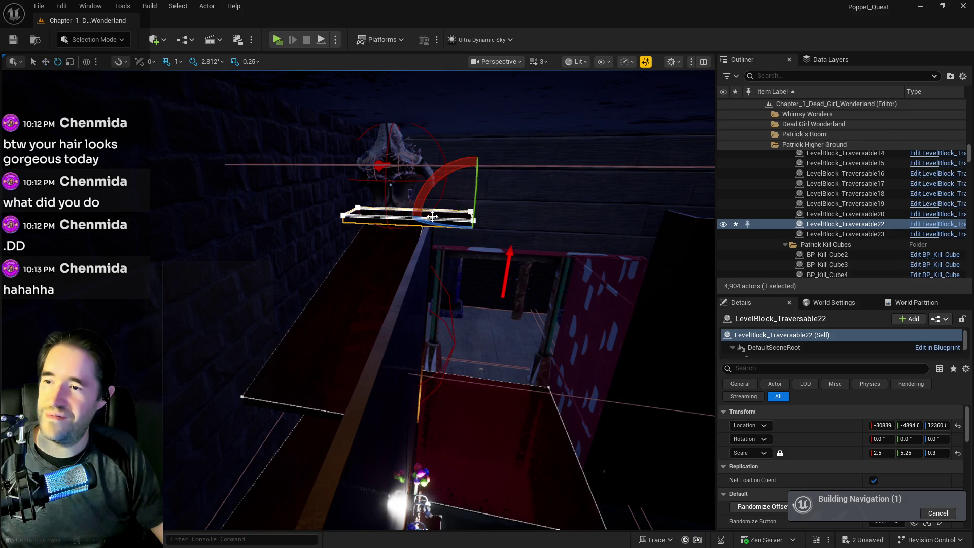
pyautogui.moveTo(440, 214); pyautogui.dragTo(417, 214)
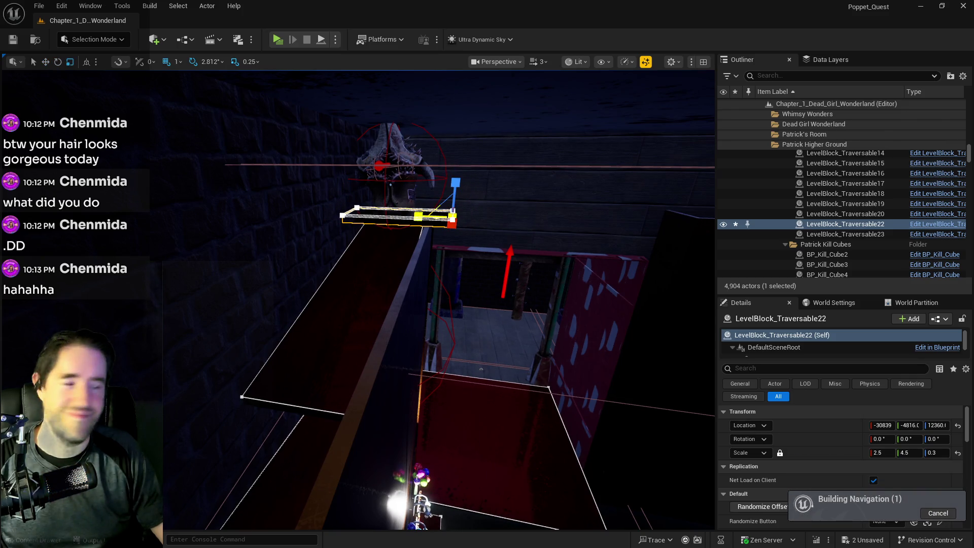
pyautogui.moveTo(413, 312)
pyautogui.mouseDown()
pyautogui.moveTo(498, 402)
pyautogui.moveTo(470, 413)
pyautogui.mouseUp()
pyautogui.moveTo(284, 305); pyautogui.dragTo(310, 305)
pyautogui.moveTo(400, 287); pyautogui.dragTo(350, 287)
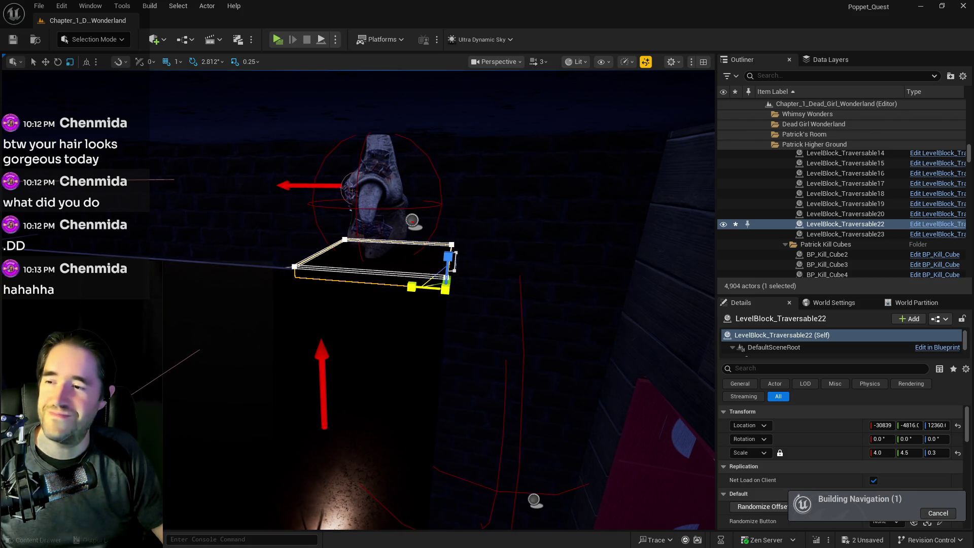
pyautogui.moveTo(333, 262)
pyautogui.mouseDown()
pyautogui.moveTo(340, 282)
pyautogui.moveTo(325, 297)
pyautogui.moveTo(329, 239)
pyautogui.moveTo(458, 246)
pyautogui.mouseUp()
pyautogui.press('Delete')
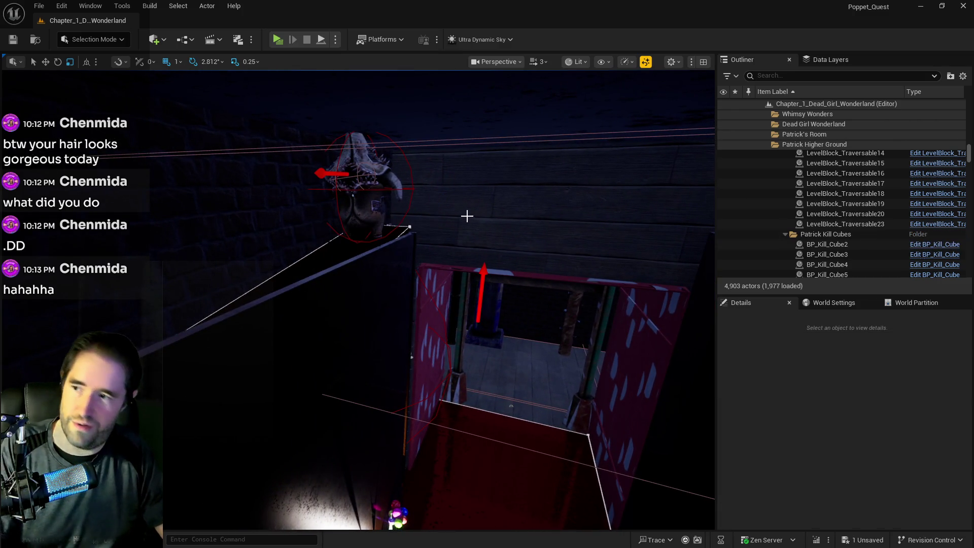
# Find Ultra_Dynamic_Sky with an 'ultra' Outliner search and set its Time Of Day to 960
pyautogui.click(760, 75)
pyautogui.write('ultra')
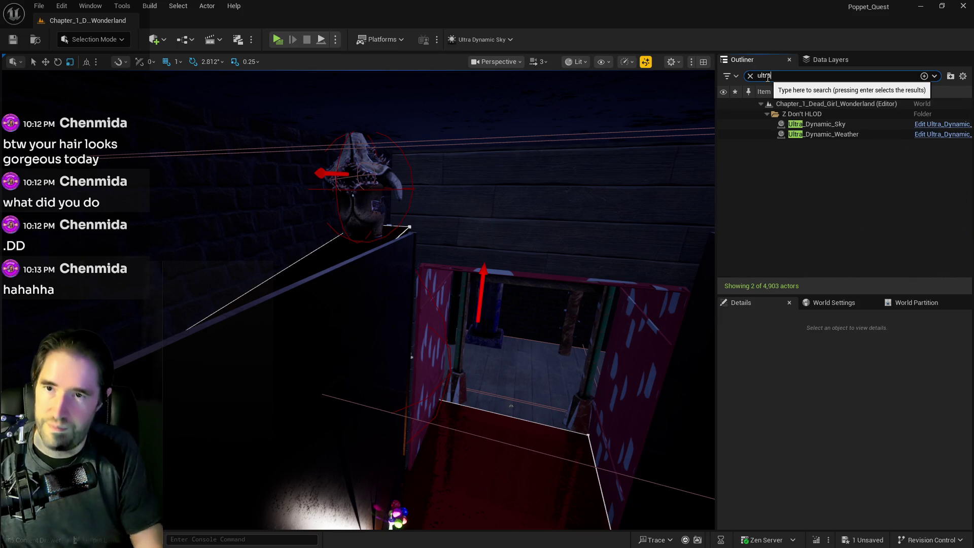
pyautogui.click(817, 124)
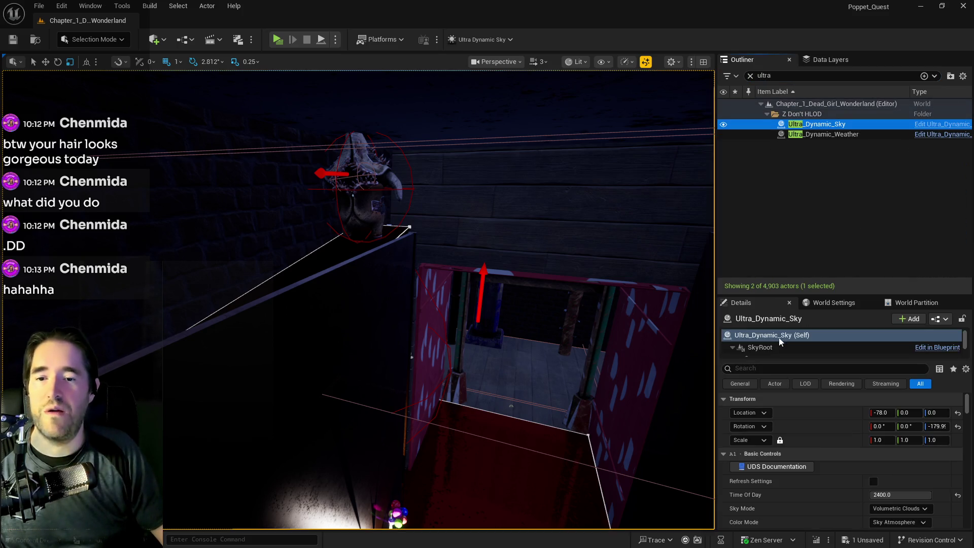
pyautogui.moveTo(893, 495); pyautogui.dragTo(842, 495)
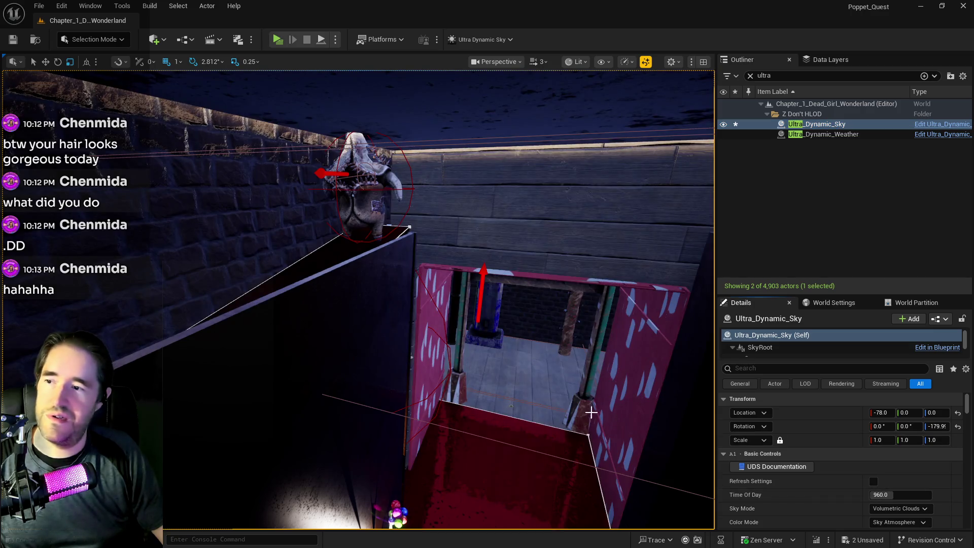
# Fly through the daylit level past the red corridor toward the pink room
pyautogui.press('w')
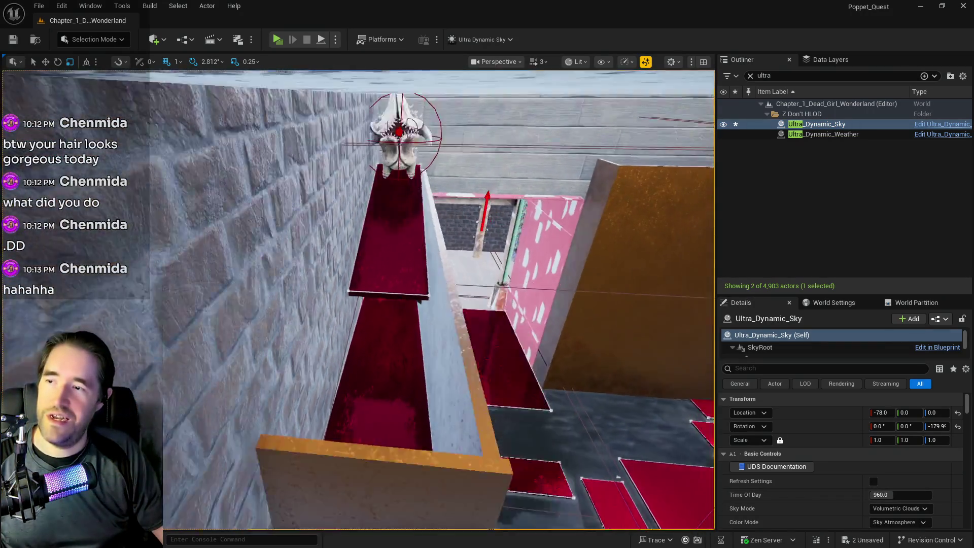
pyautogui.press('w')
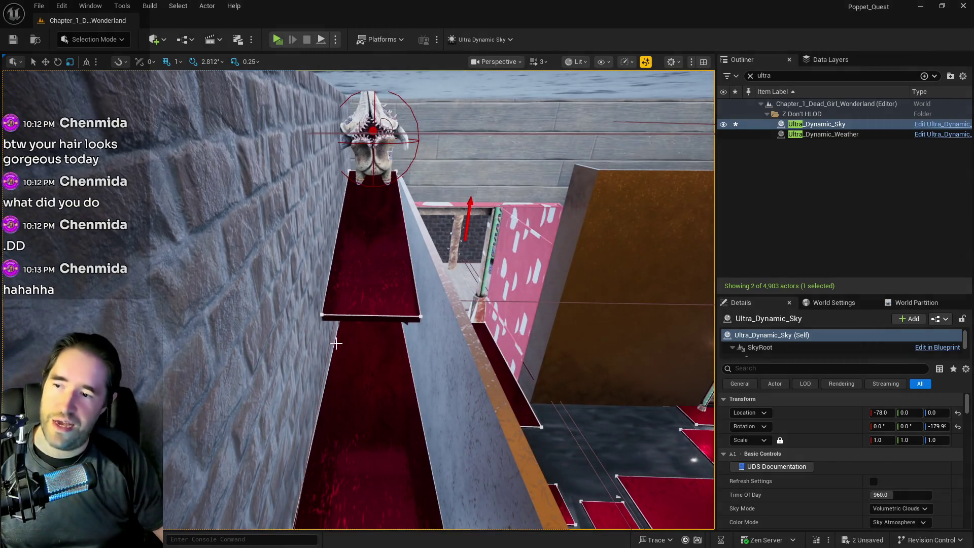
pyautogui.press('w')
pyautogui.press('s')
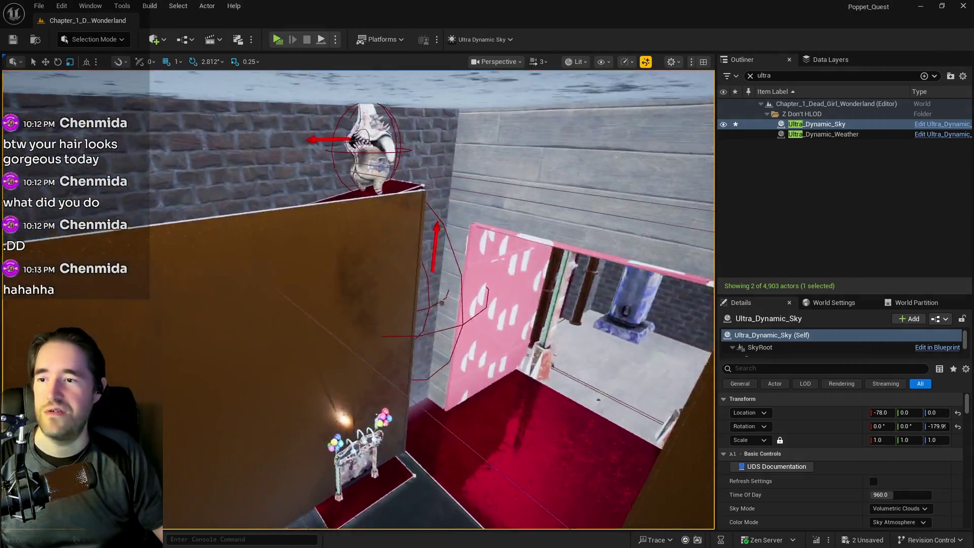
pyautogui.press('w')
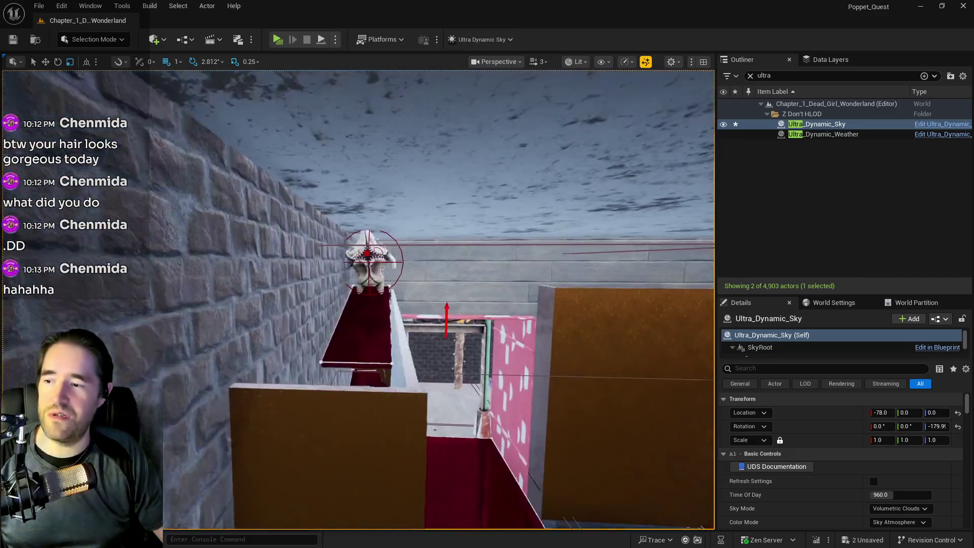
pyautogui.press('w')
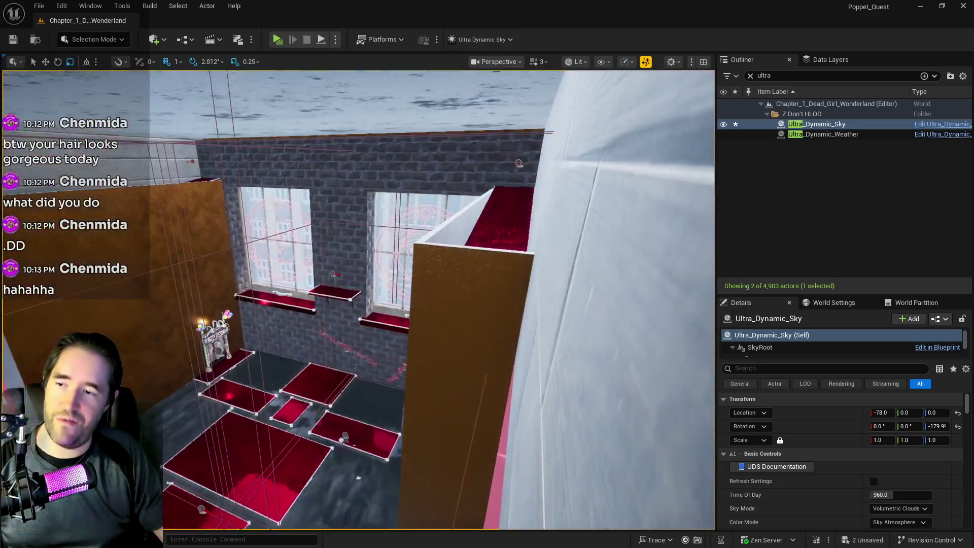
pyautogui.press('w')
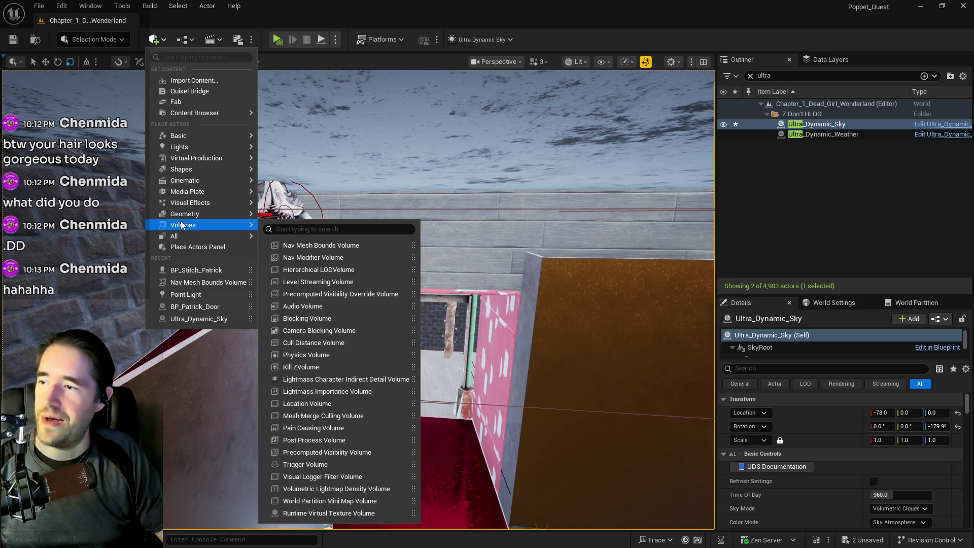
# Check the grey wall SM_Patty_Kong_Wall_5's materials in Details, then bring up Quick Add
pyautogui.click(222, 360)
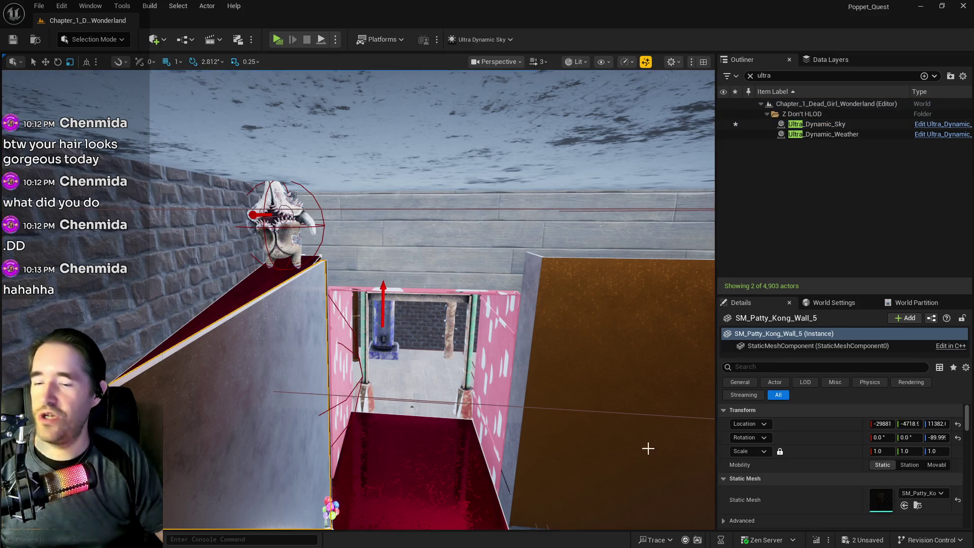
pyautogui.scroll(-2, 893, 496)
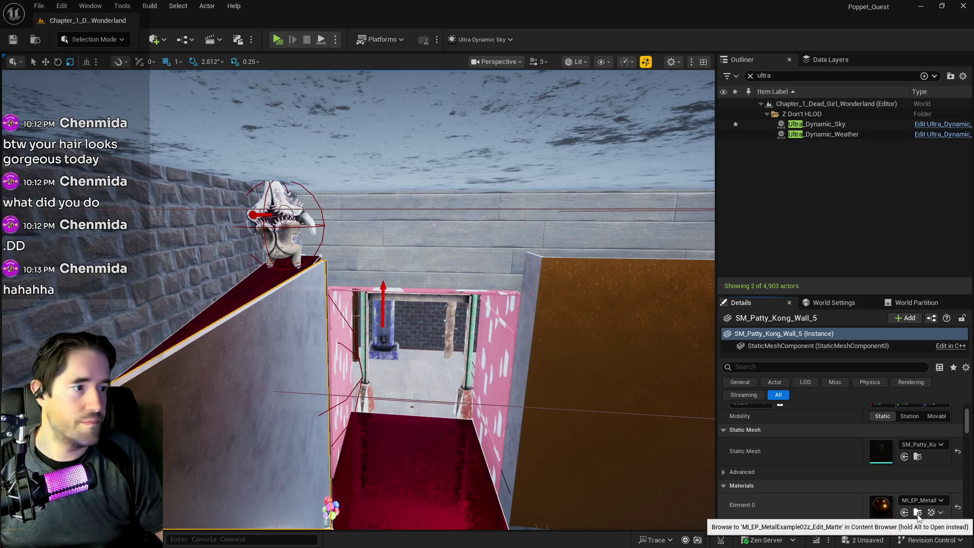
pyautogui.scroll(-5, 198, 190)
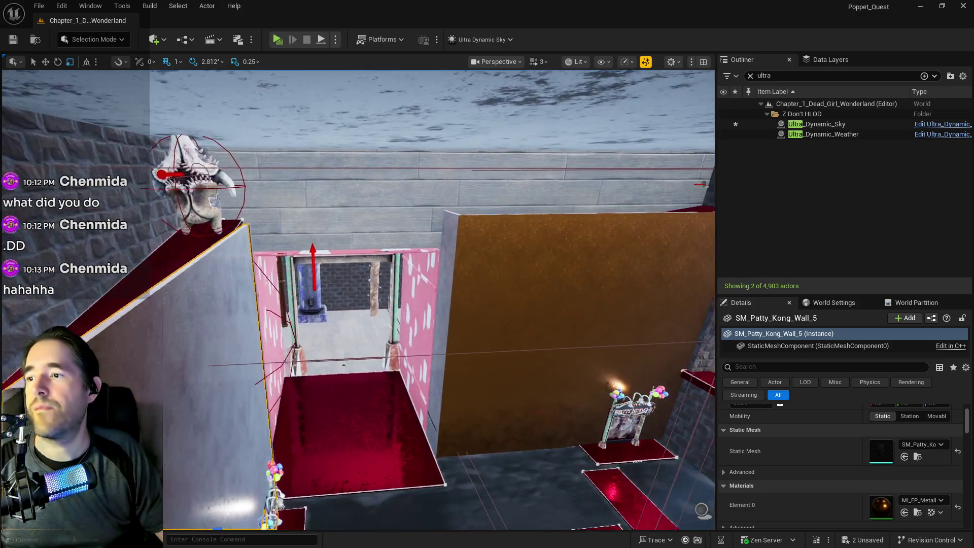
pyautogui.press('f')
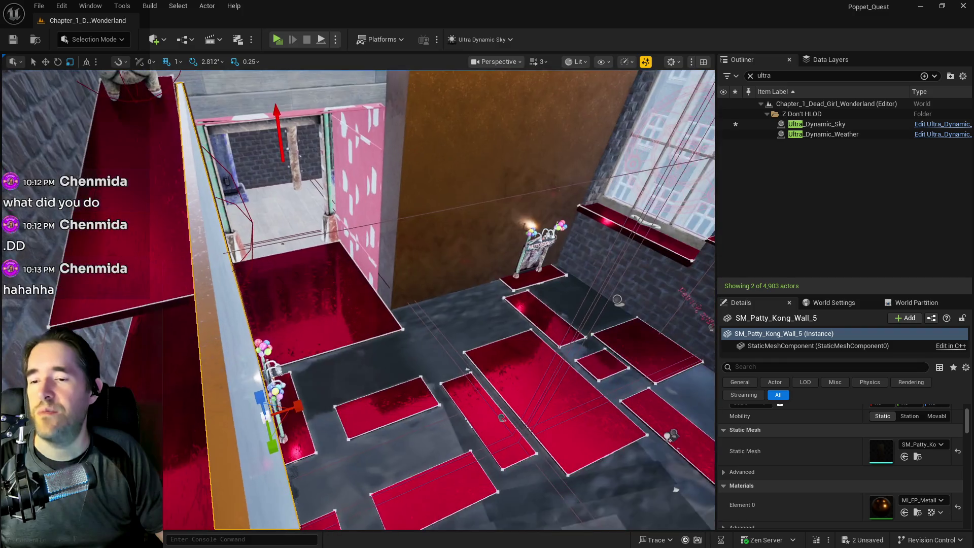
pyautogui.moveTo(358, 299); pyautogui.dragTo(358, 300)
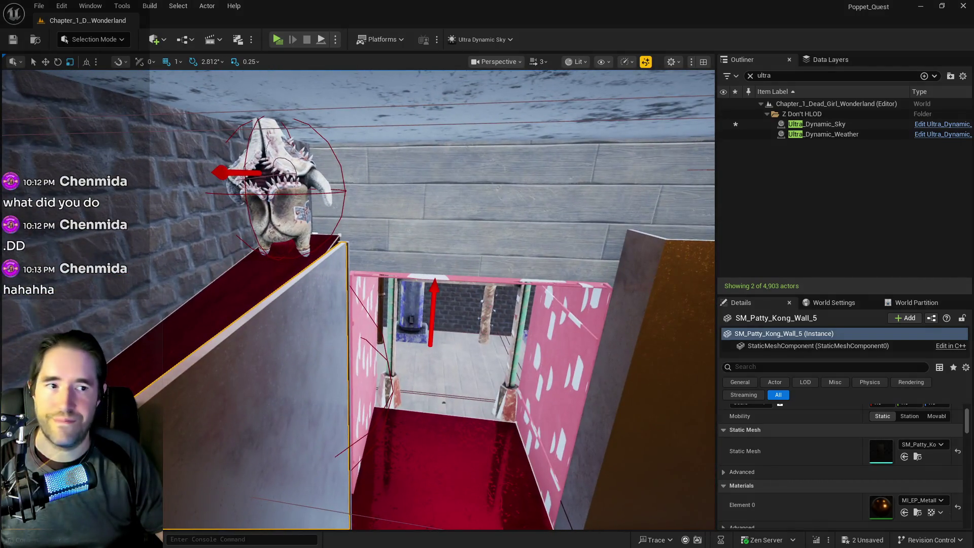
pyautogui.click(154, 39)
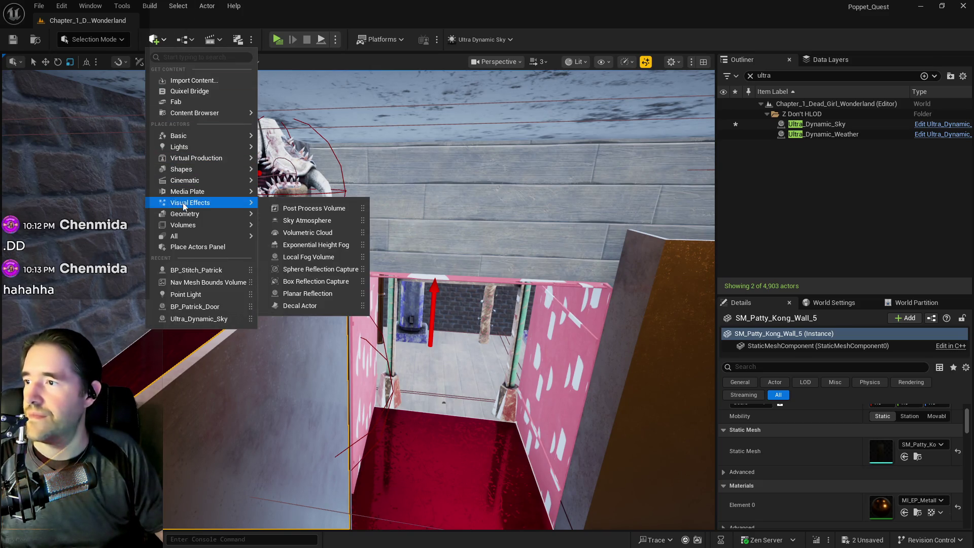
# Place a Geometry Box brush from Quick Add and flatten it into a thin slab
pyautogui.moveTo(190, 217)
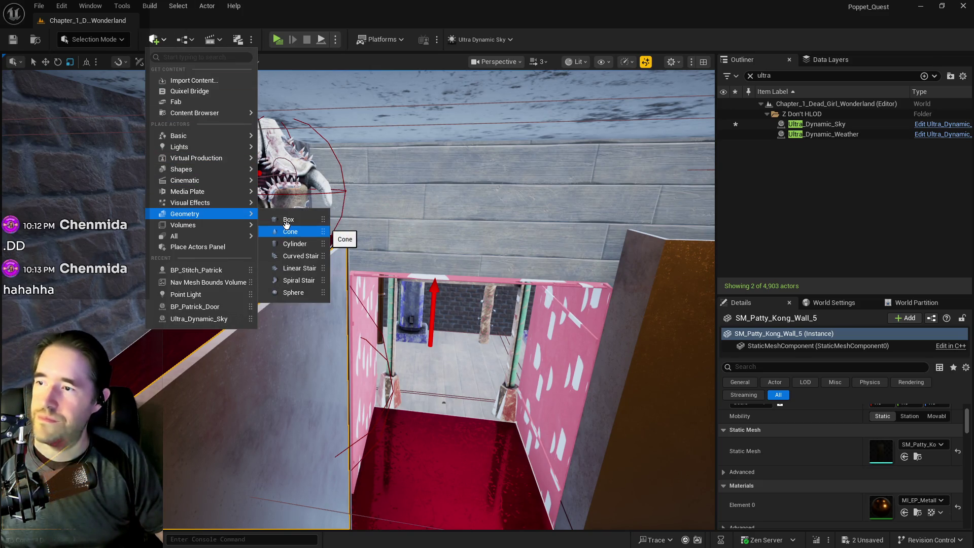
pyautogui.moveTo(287, 222)
pyautogui.mouseDown()
pyautogui.moveTo(336, 245)
pyautogui.moveTo(282, 243)
pyautogui.mouseUp()
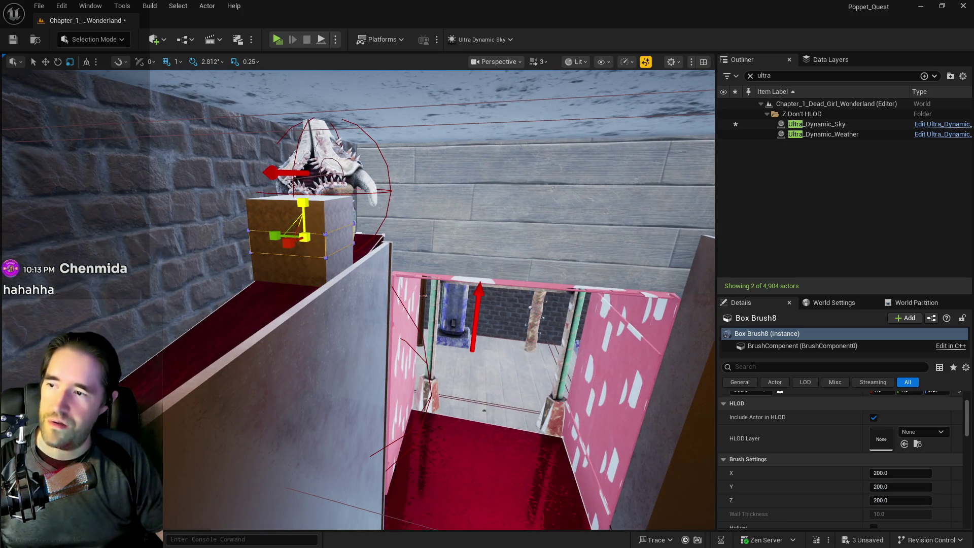
pyautogui.moveTo(303, 204); pyautogui.dragTo(315, 265)
# Move the slab onto the ledge beneath the figure's feet
pyautogui.press('w')
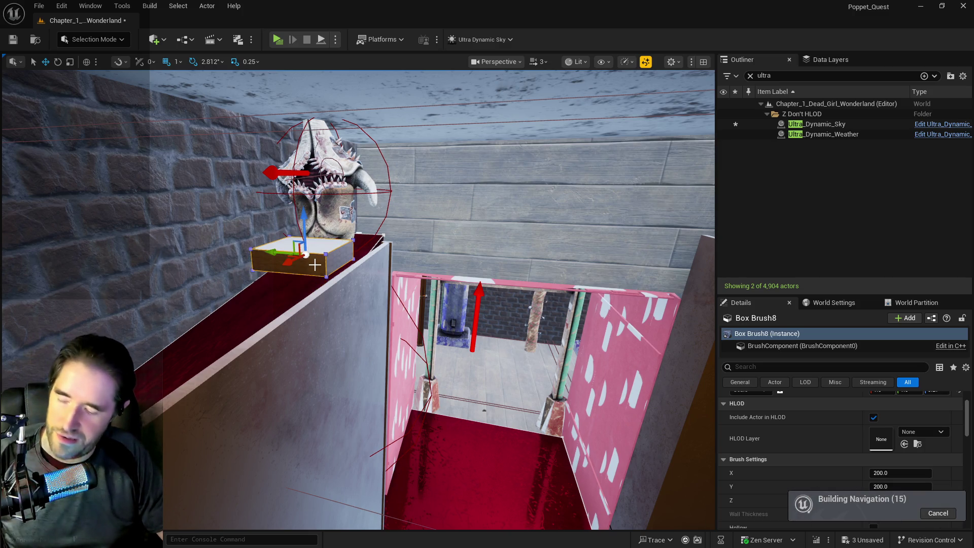
pyautogui.hotkey('ctrl', 'z')
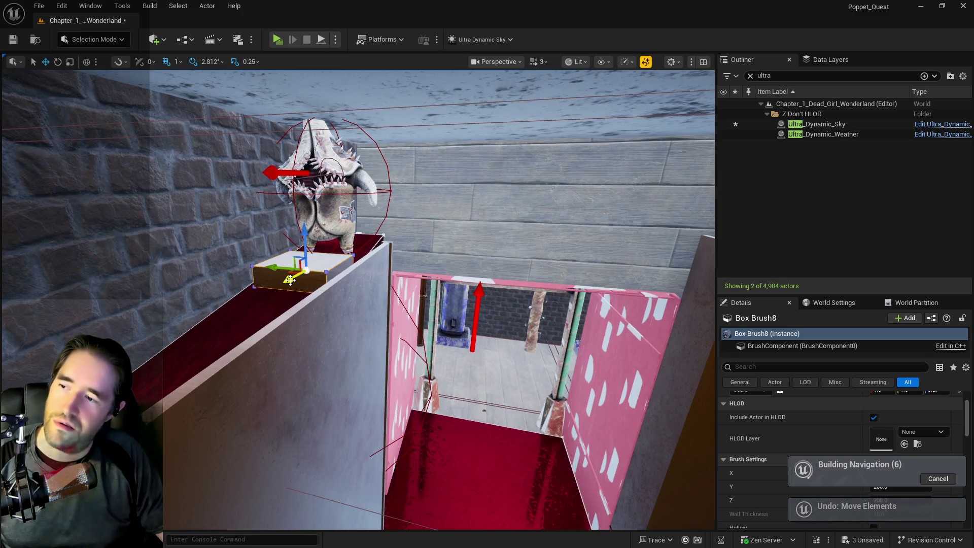
pyautogui.moveTo(290, 280)
pyautogui.mouseDown()
pyautogui.moveTo(356, 258)
pyautogui.moveTo(348, 246)
pyautogui.mouseUp()
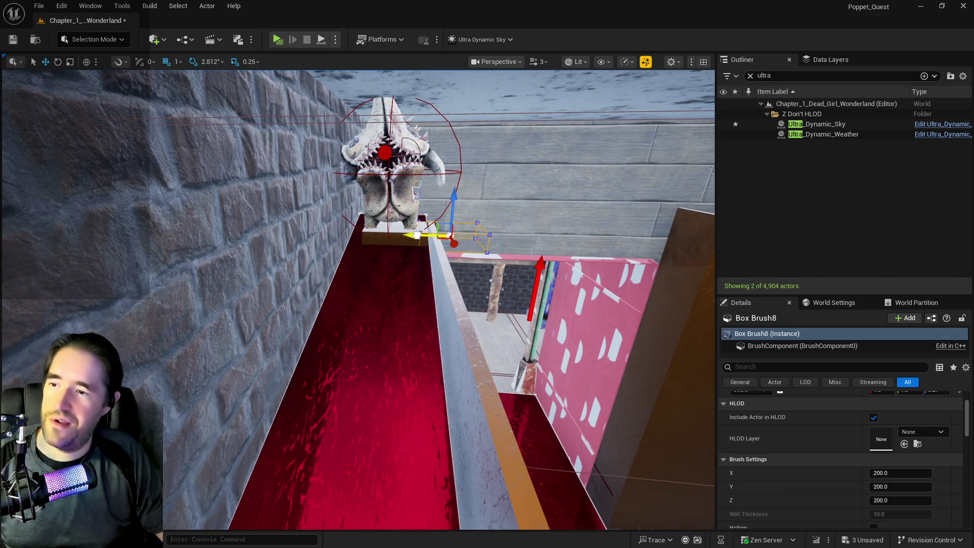
pyautogui.moveTo(417, 235); pyautogui.dragTo(417, 235)
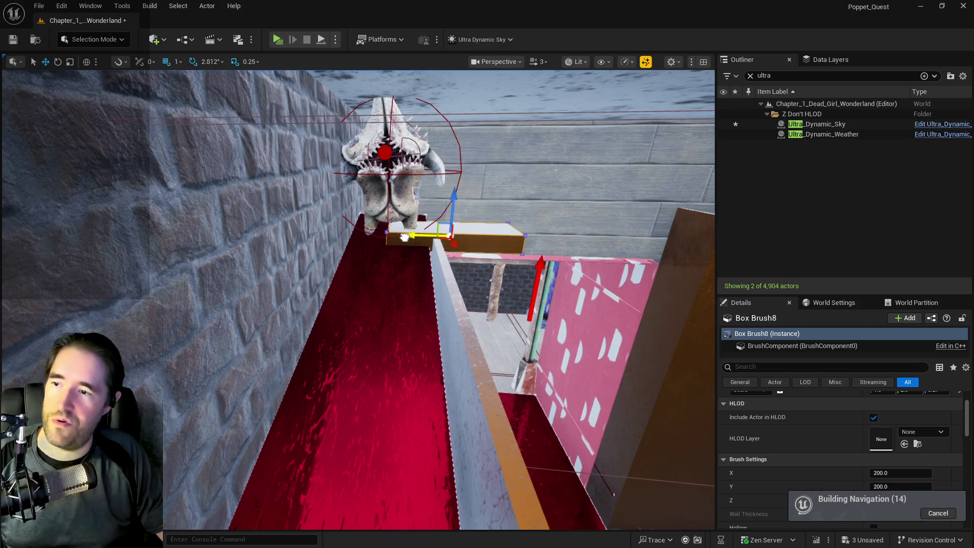
pyautogui.moveTo(420, 239); pyautogui.dragTo(381, 237)
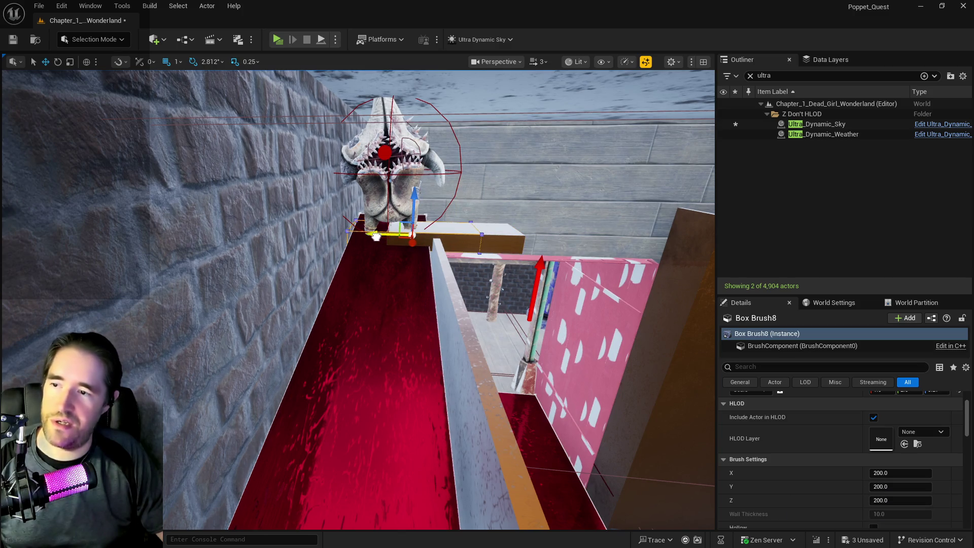
pyautogui.scroll(5, 376, 236)
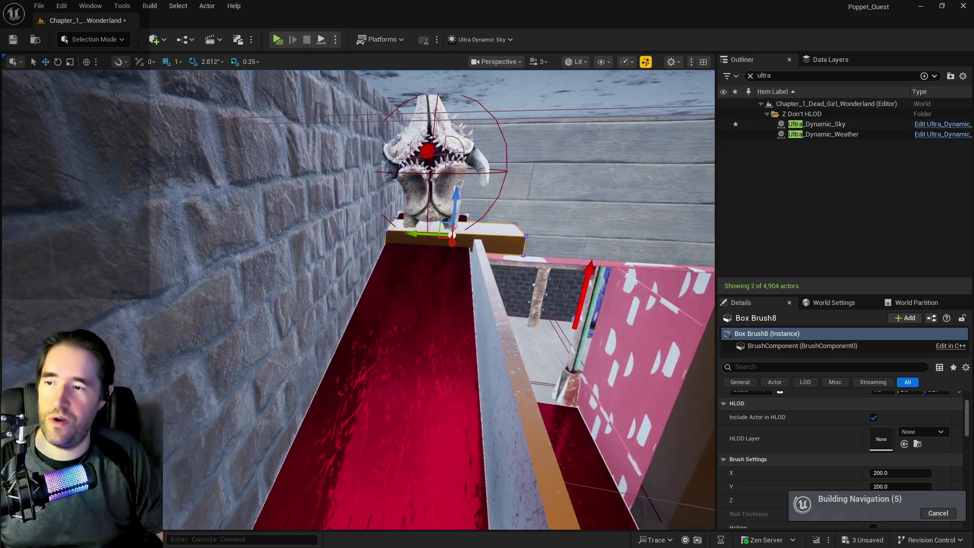
pyautogui.moveTo(376, 237); pyautogui.dragTo(277, 217)
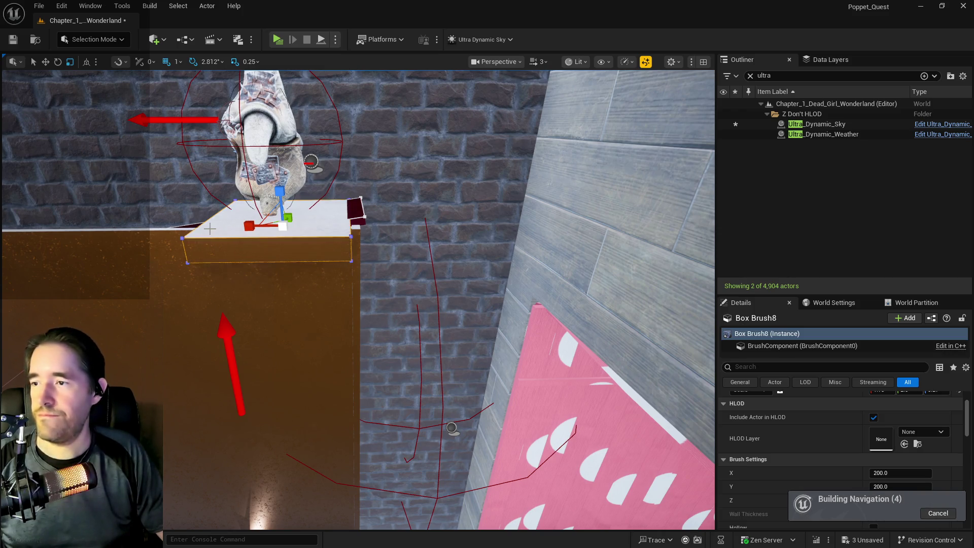
pyautogui.moveTo(237, 228); pyautogui.dragTo(325, 208)
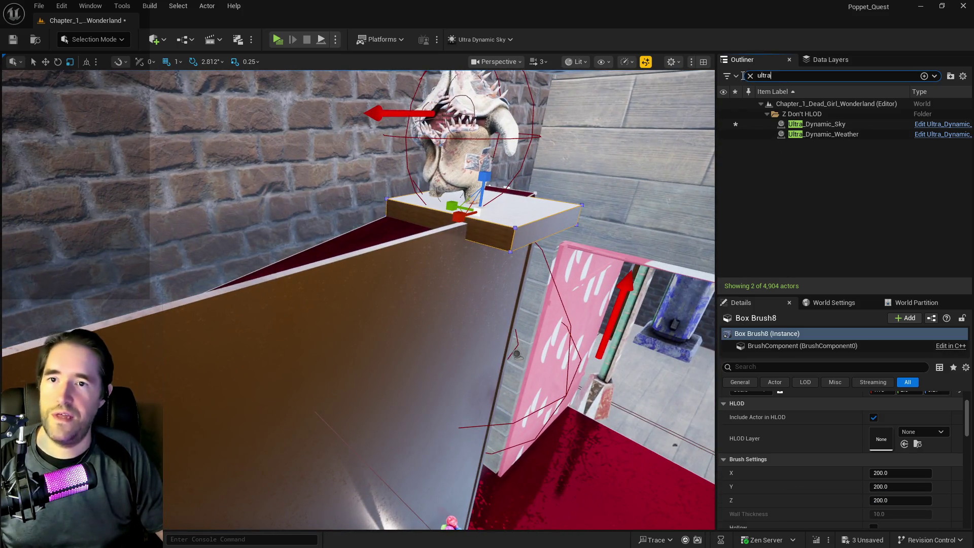
# Filter the Outliner for 'nav', delete both NavMeshBoundsVolumes, and set Box Brush8's Scale Z to 0.05
pyautogui.write('nav')
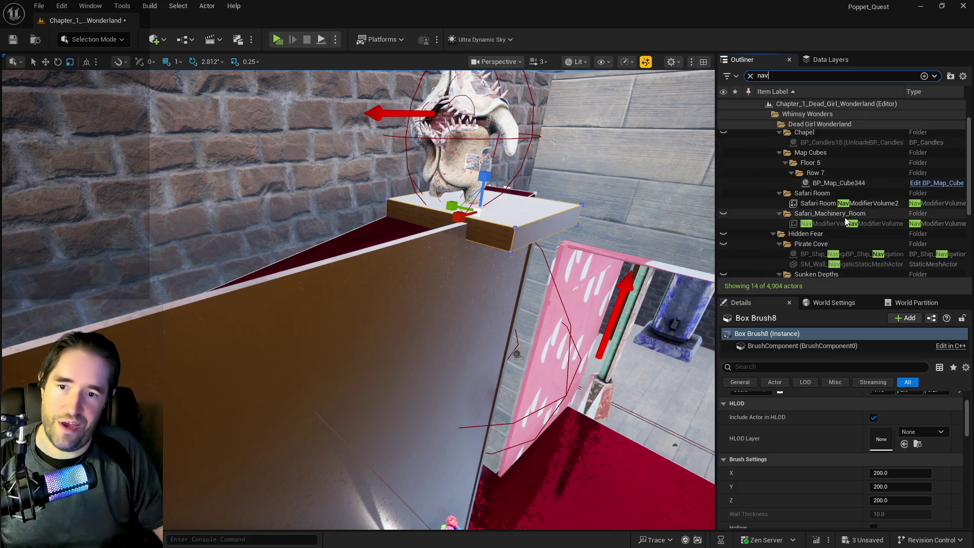
pyautogui.scroll(-3, 845, 217)
pyautogui.click(819, 232)
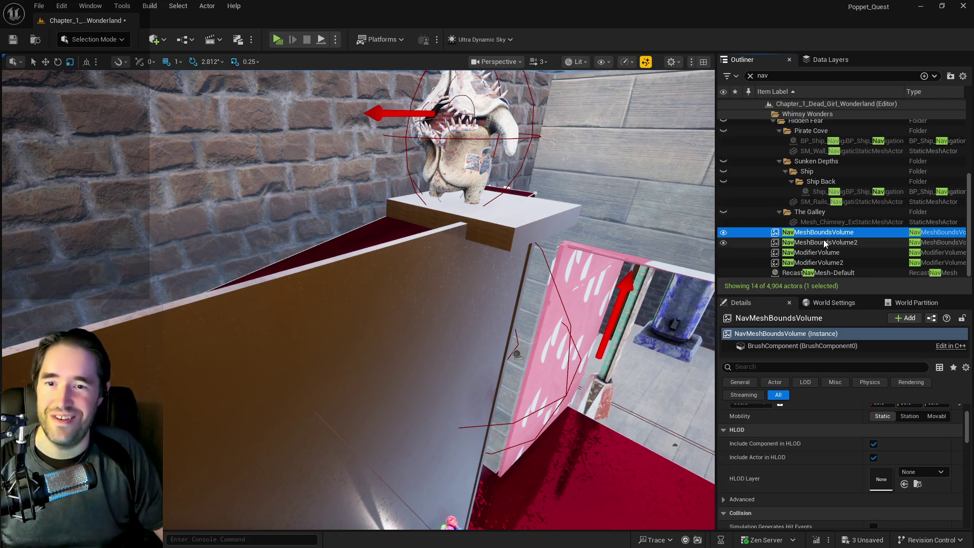
pyautogui.keyDown('ctrl'); pyautogui.click(824, 243); pyautogui.keyUp('ctrl')
pyautogui.press('Delete')
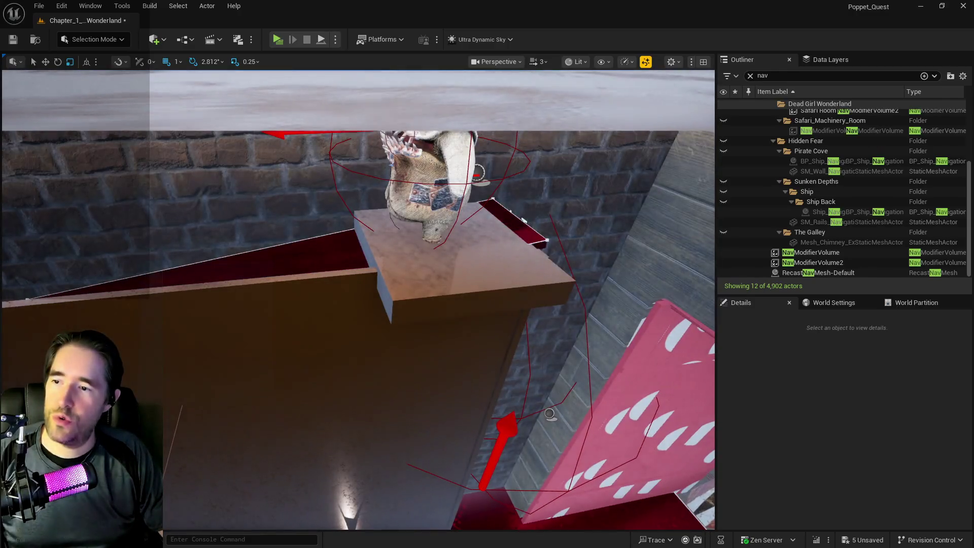
pyautogui.click(460, 240)
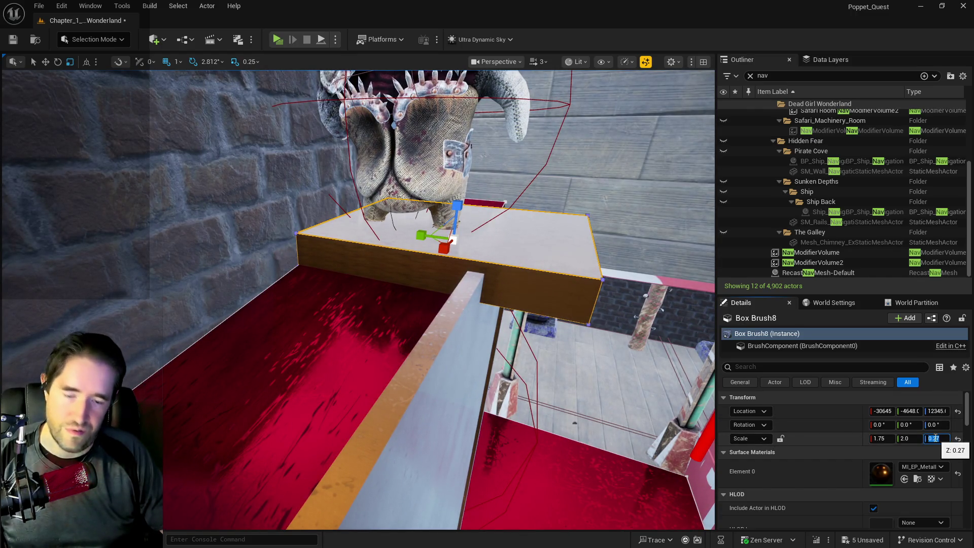
pyautogui.write('0.05')
pyautogui.press('Return')
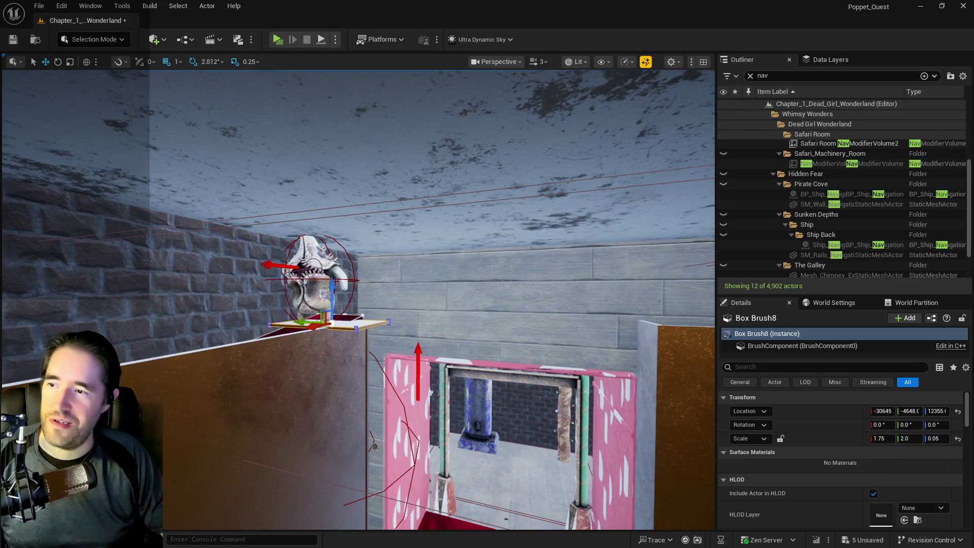
# Inspect Level_Whimsy_Wonders_Building8 and BP_Stitch_Patrick, surveying the brick wall and red shelves
pyautogui.click(285, 178)
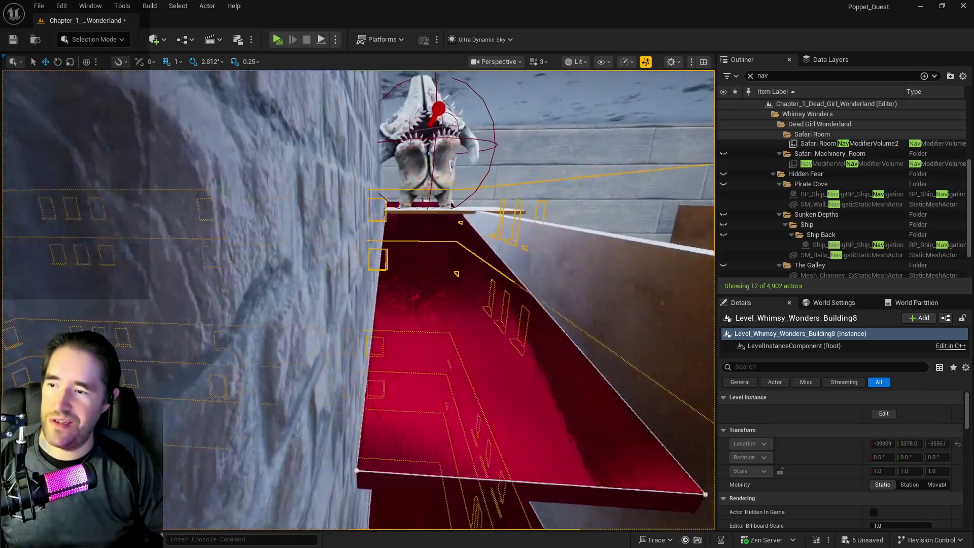
pyautogui.click(415, 165)
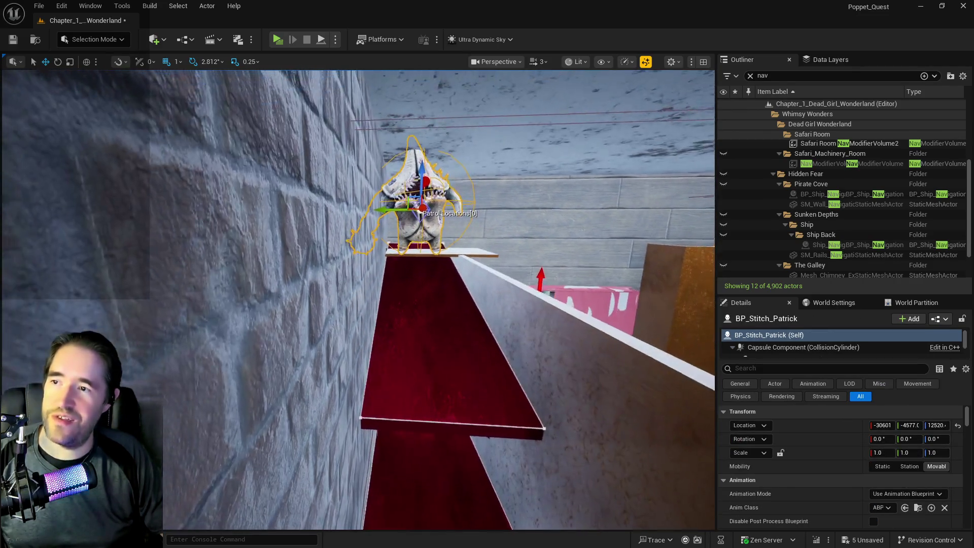
pyautogui.press('a')
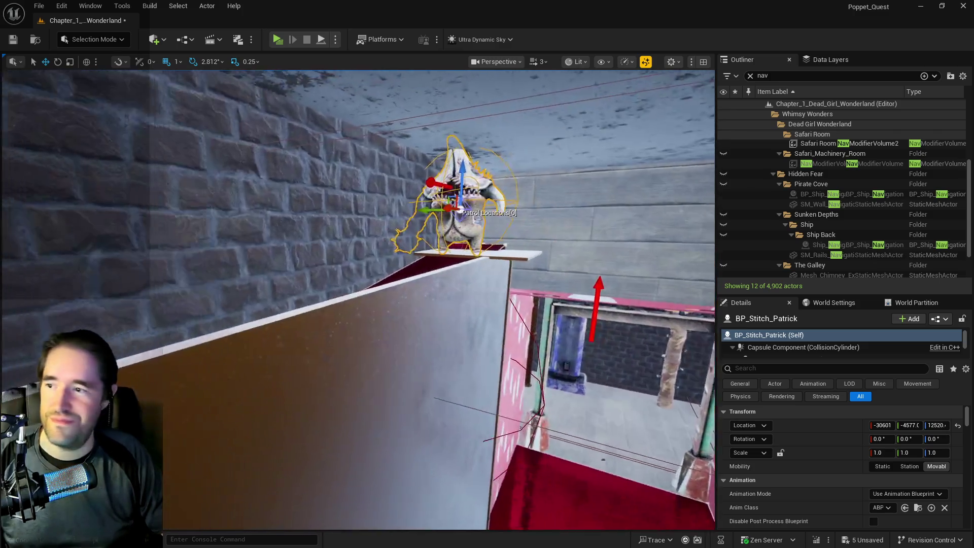
pyautogui.press('s')
pyautogui.press('a')
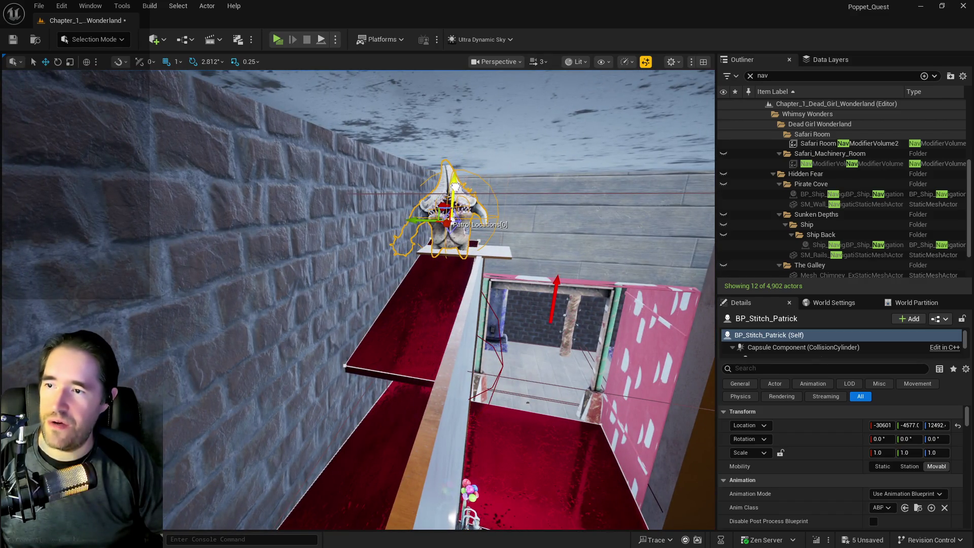
pyautogui.press('a')
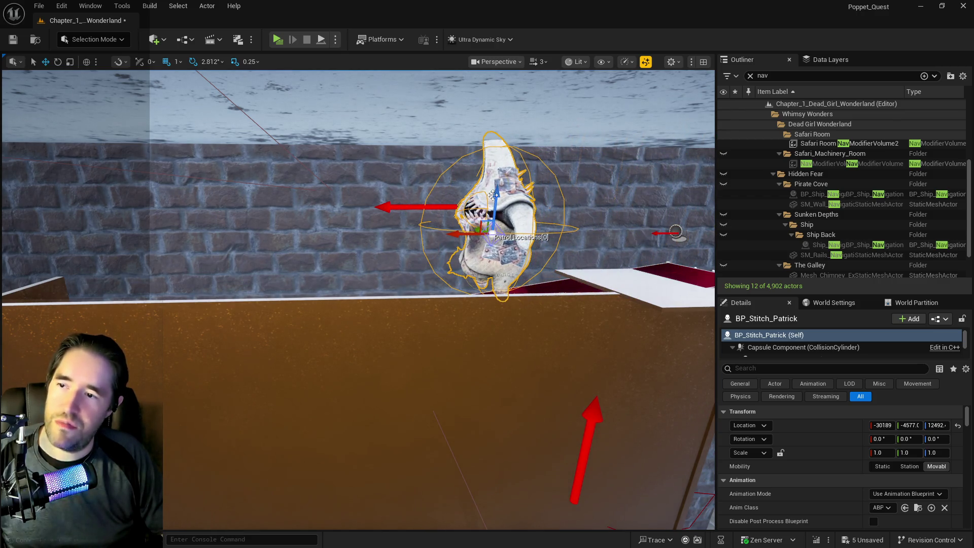
pyautogui.press('e')
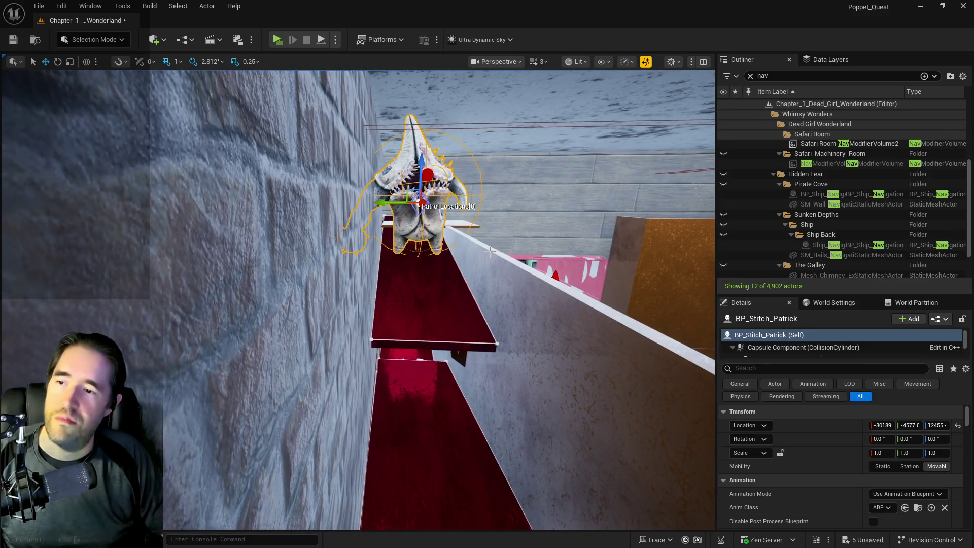
pyautogui.press('q')
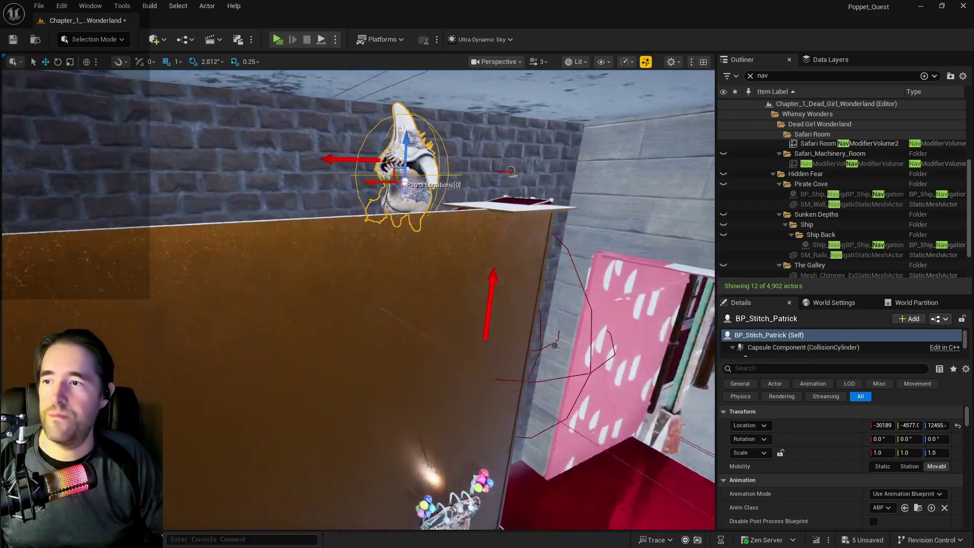
# Focus on Box Brush8 and rotate it -90 degrees so it stands upright
pyautogui.click(485, 216)
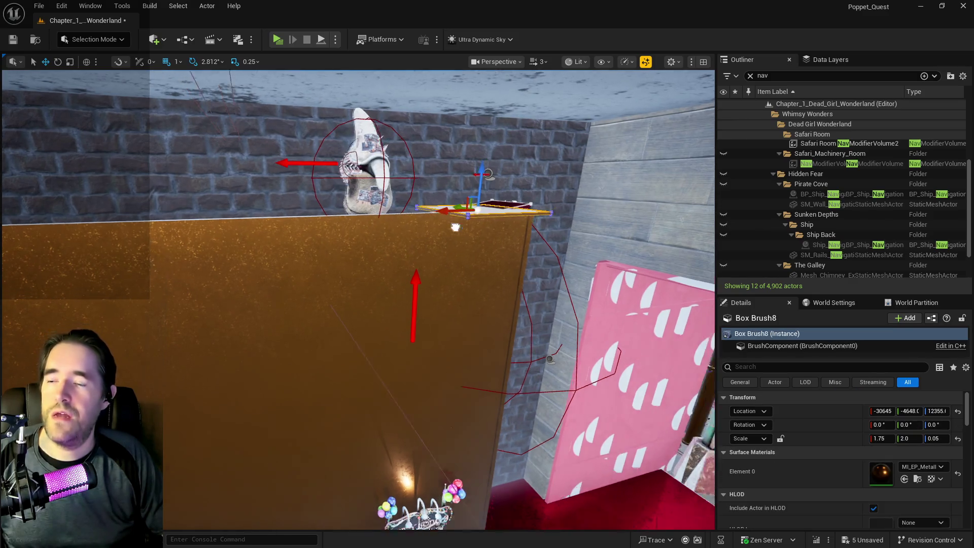
pyautogui.press('f')
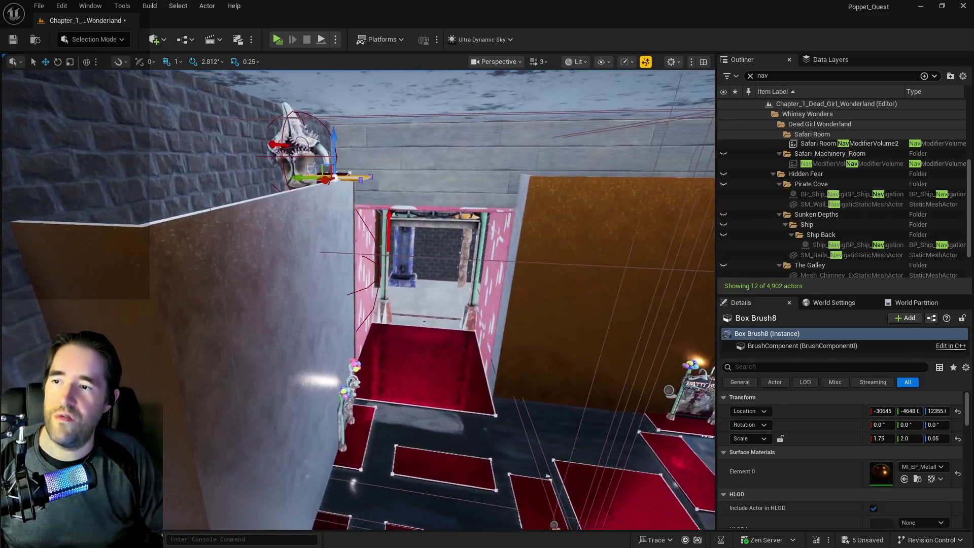
pyautogui.press('f')
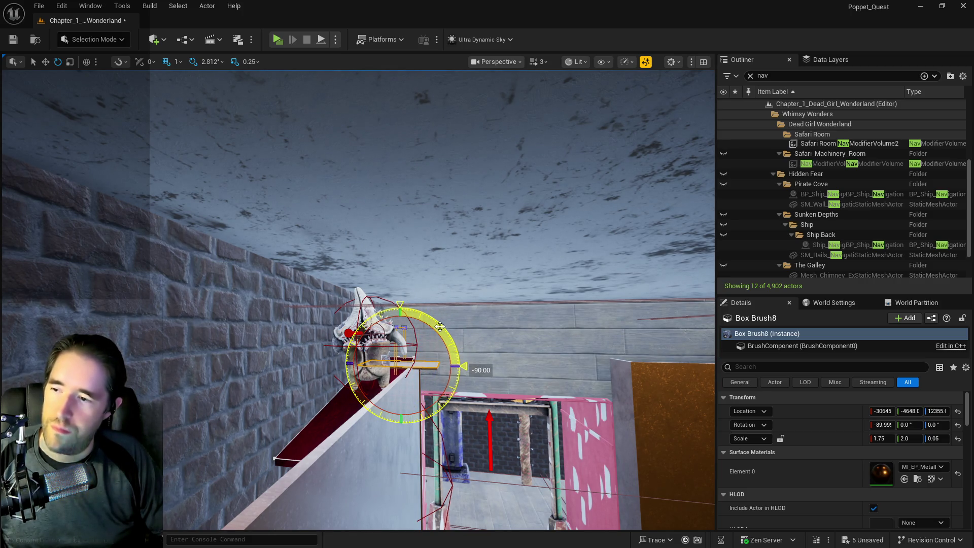
pyautogui.moveTo(440, 327); pyautogui.dragTo(433, 331)
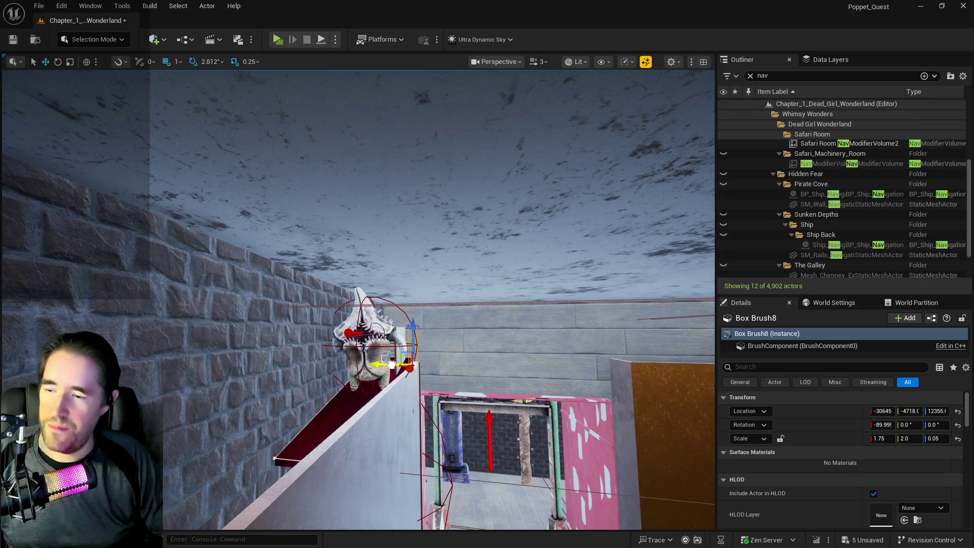
# Frame Box Brush8, select its face as a surface, and show the Geometry Select options
pyautogui.press('f')
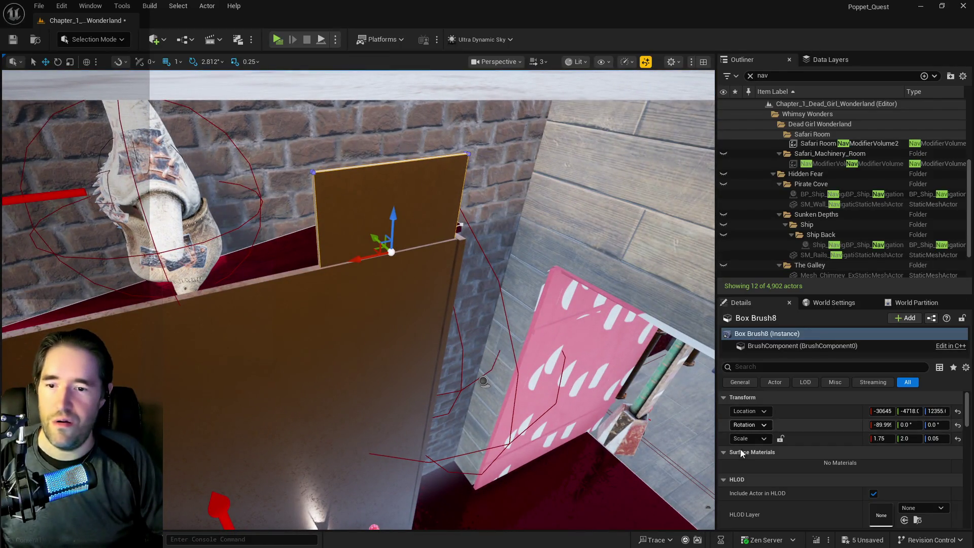
pyautogui.scroll(-4, 763, 421)
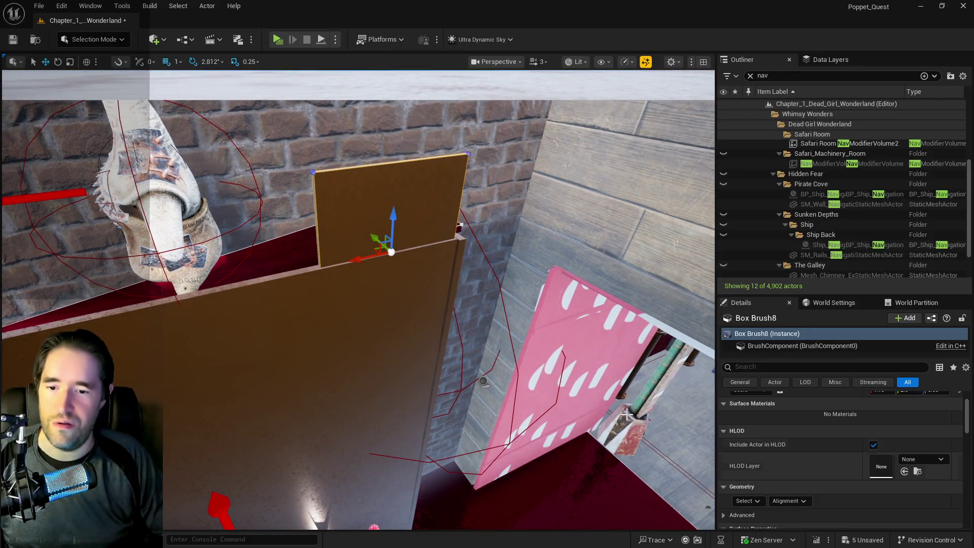
pyautogui.click(378, 189)
pyautogui.click(744, 436)
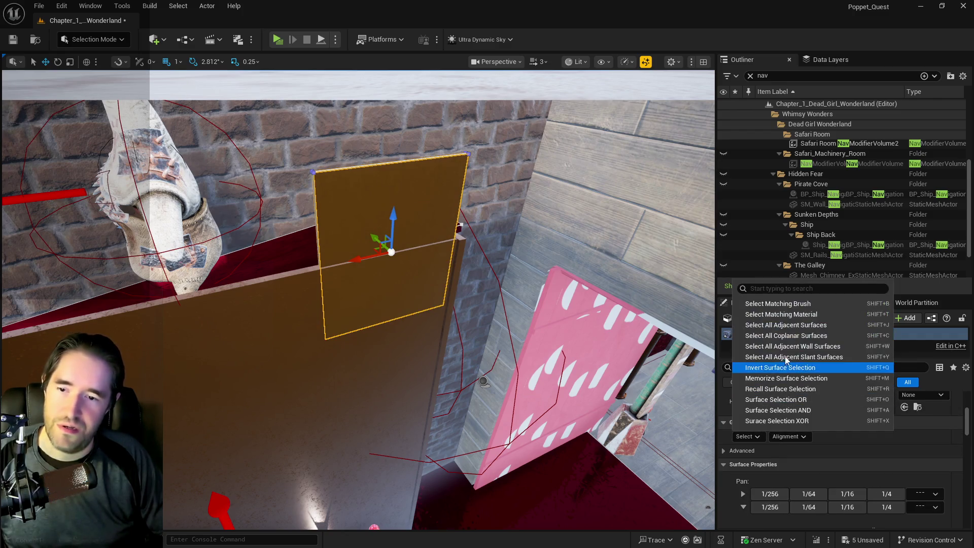
# Dismiss the Select options and inspect SM_Fort_Patrick_Wall2 from both sides
pyautogui.click(782, 329)
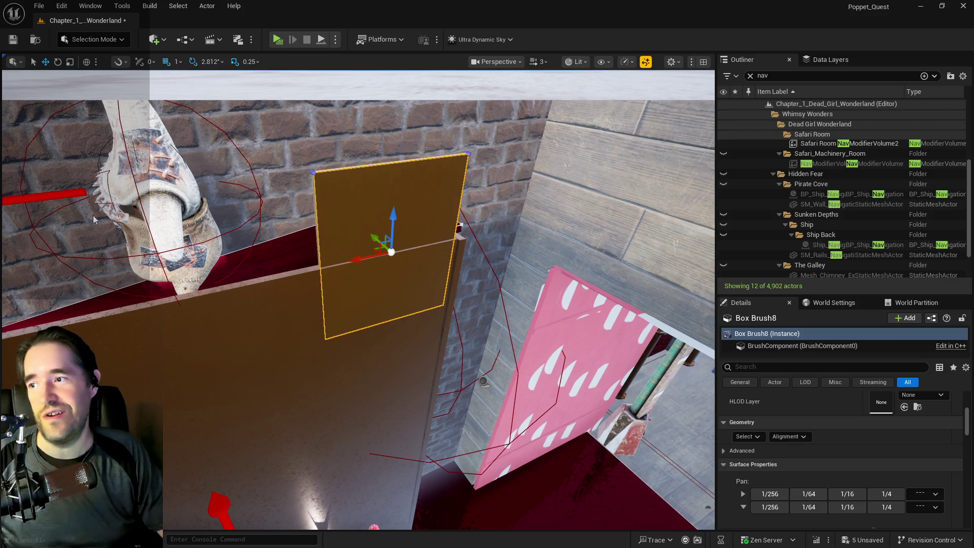
pyautogui.scroll(5, 420, 315)
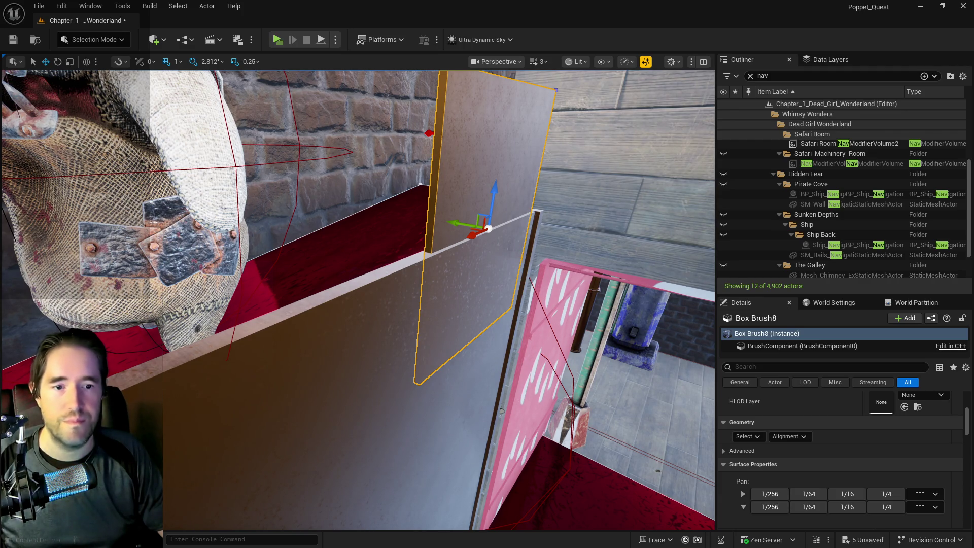
pyautogui.moveTo(521, 347); pyautogui.dragTo(406, 325)
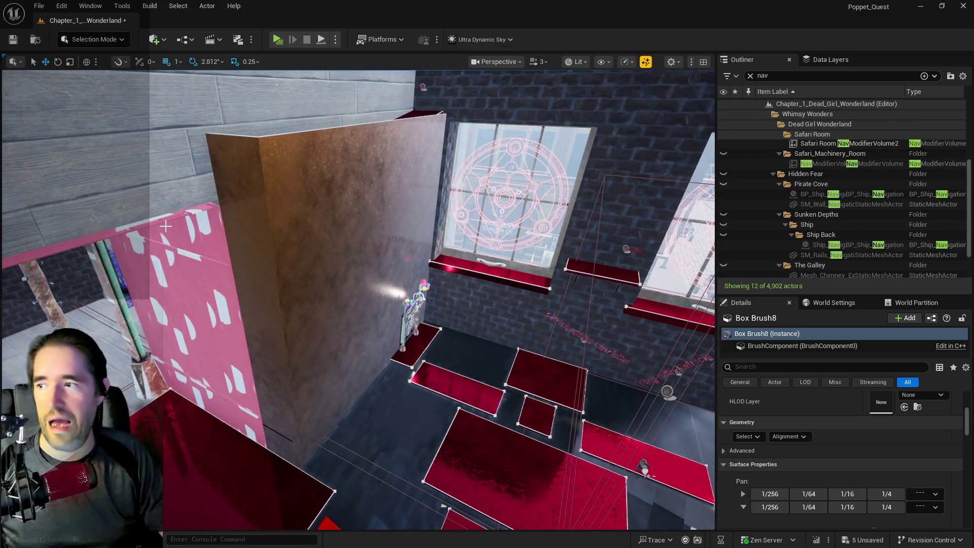
pyautogui.click(330, 253)
pyautogui.press('f')
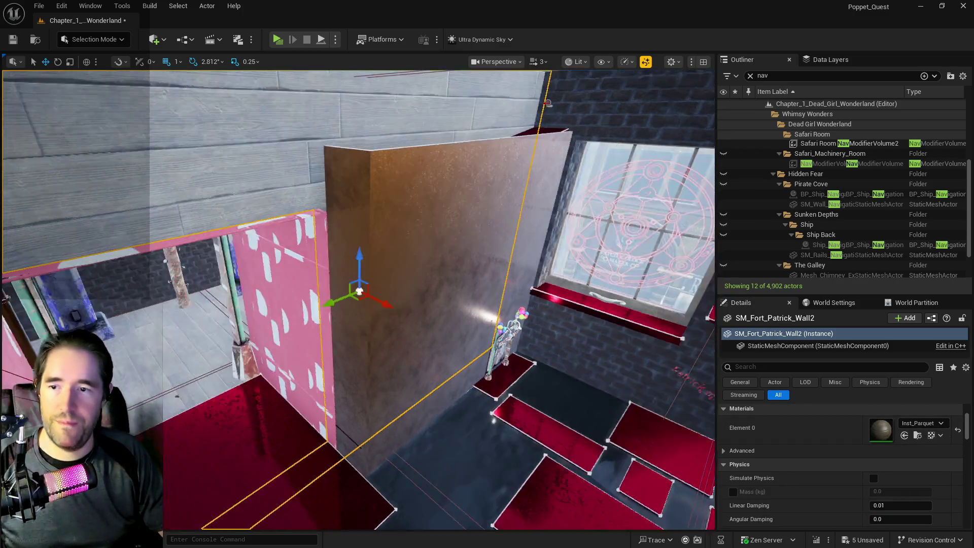
pyautogui.moveTo(359, 292); pyautogui.dragTo(457, 284)
# Reselect Box Brush8 and check its Select surface options without changing anything
pyautogui.click(489, 260)
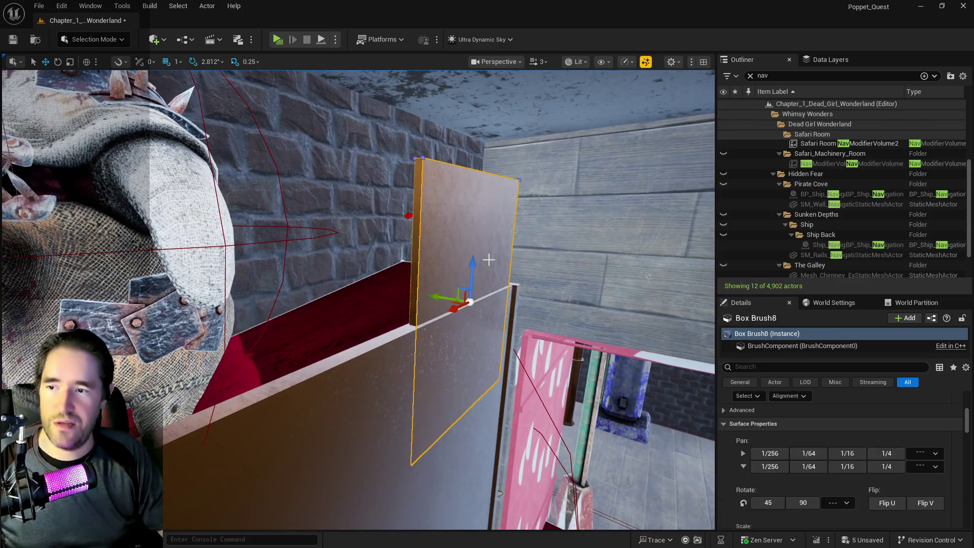
pyautogui.click(755, 439)
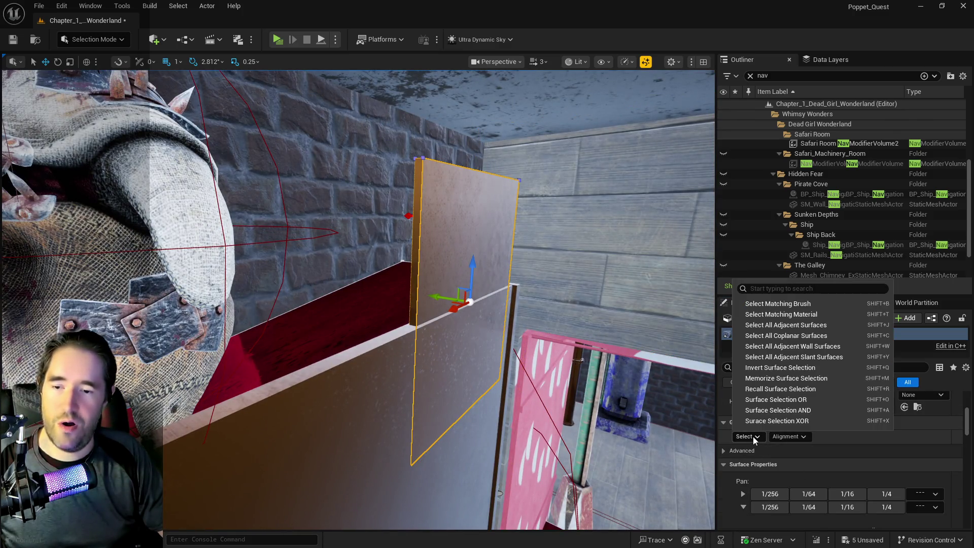
pyautogui.click(790, 324)
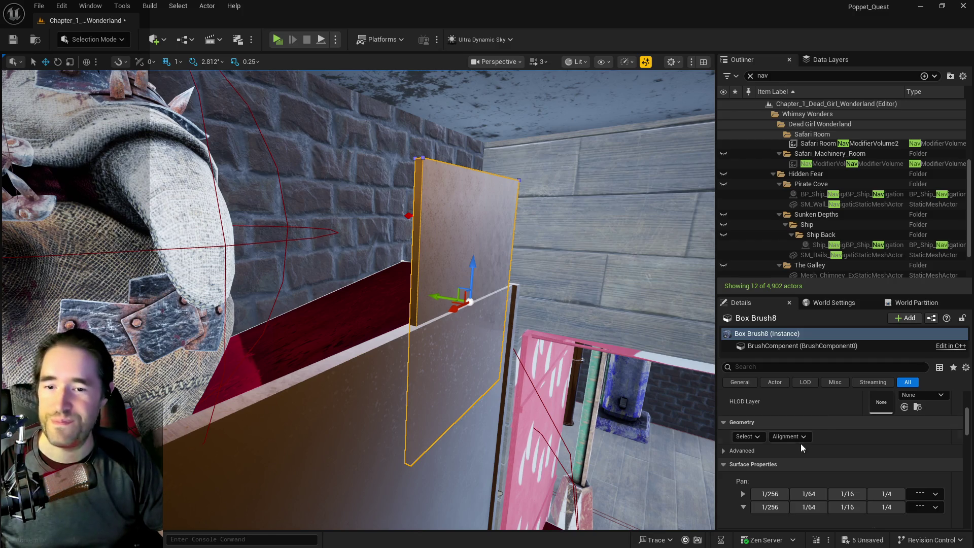
# Apply Inst_Glass_01 to Box Brush8 and raise the glass pane, undoing a trial height change
pyautogui.scroll(3, 802, 444)
pyautogui.click(905, 433)
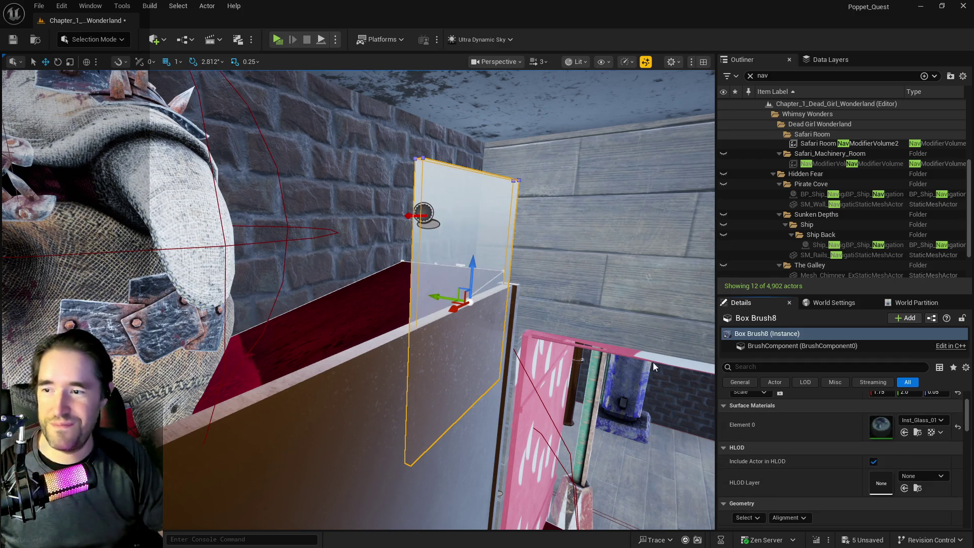
pyautogui.moveTo(474, 276)
pyautogui.mouseDown()
pyautogui.moveTo(477, 214)
pyautogui.moveTo(517, 128)
pyautogui.mouseUp()
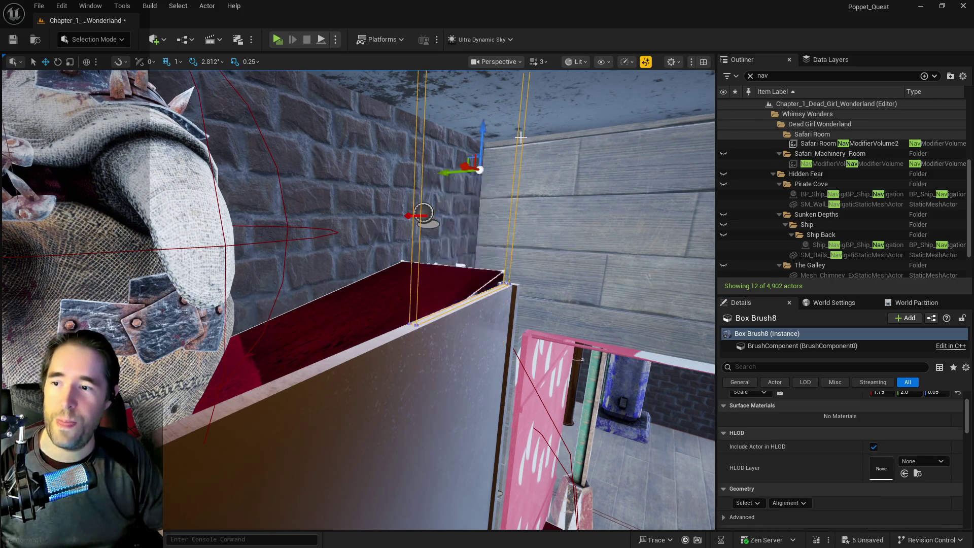
pyautogui.press('r')
pyautogui.moveTo(417, 201); pyautogui.dragTo(417, 218)
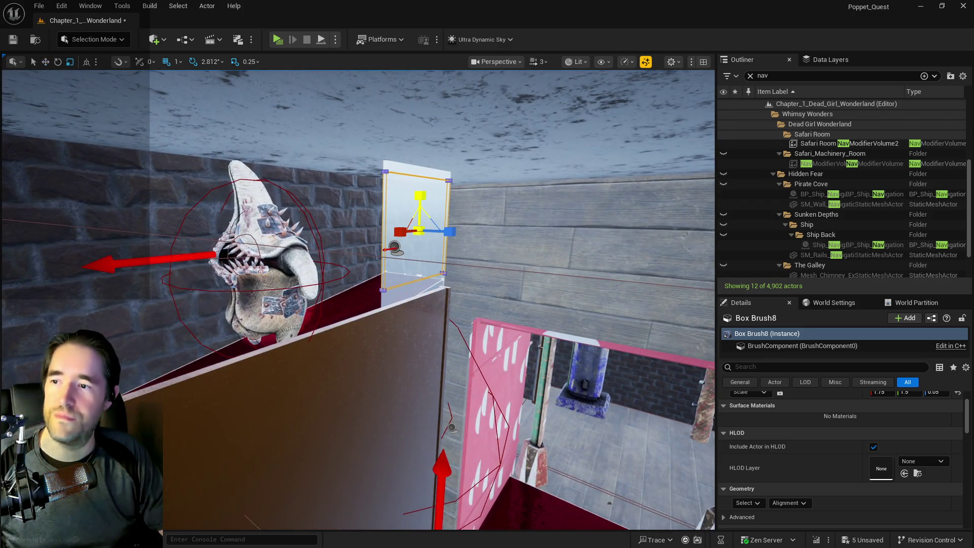
pyautogui.hotkey('ctrl', 'z')
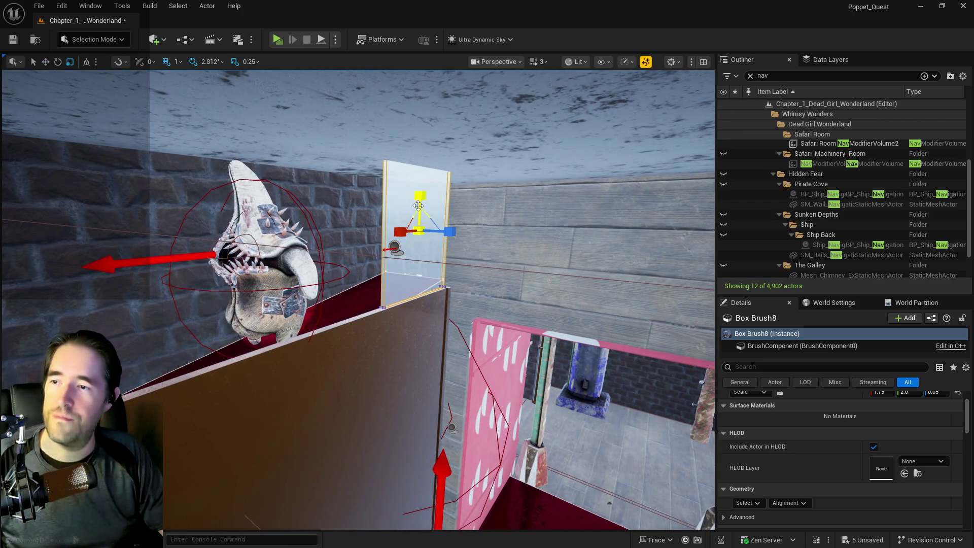
pyautogui.press('w')
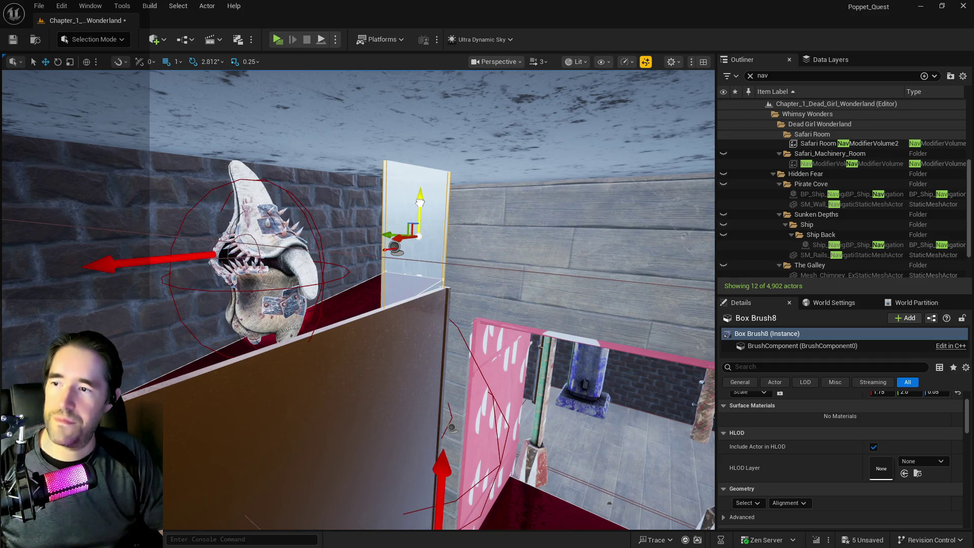
pyautogui.moveTo(453, 227)
pyautogui.mouseDown()
pyautogui.moveTo(479, 197)
pyautogui.moveTo(235, 199)
pyautogui.mouseUp()
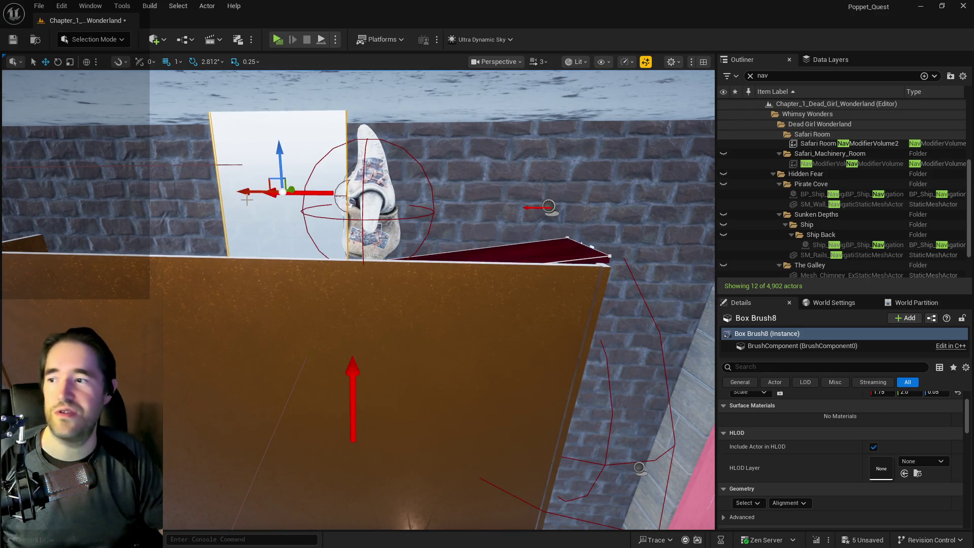
# Stretch the glass pane to scale X 9.5 and shift it left over the brown wall
pyautogui.press('r')
pyautogui.moveTo(333, 193); pyautogui.dragTo(378, 193)
pyautogui.press('w')
pyautogui.scroll(-5, 168, 213)
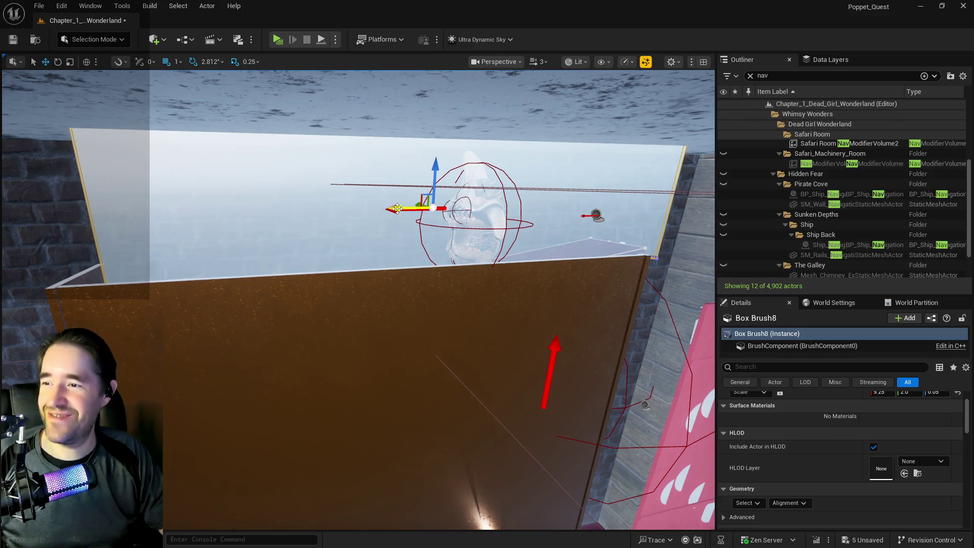
pyautogui.moveTo(397, 209)
pyautogui.mouseDown()
pyautogui.moveTo(365, 209)
pyautogui.moveTo(367, 218)
pyautogui.mouseUp()
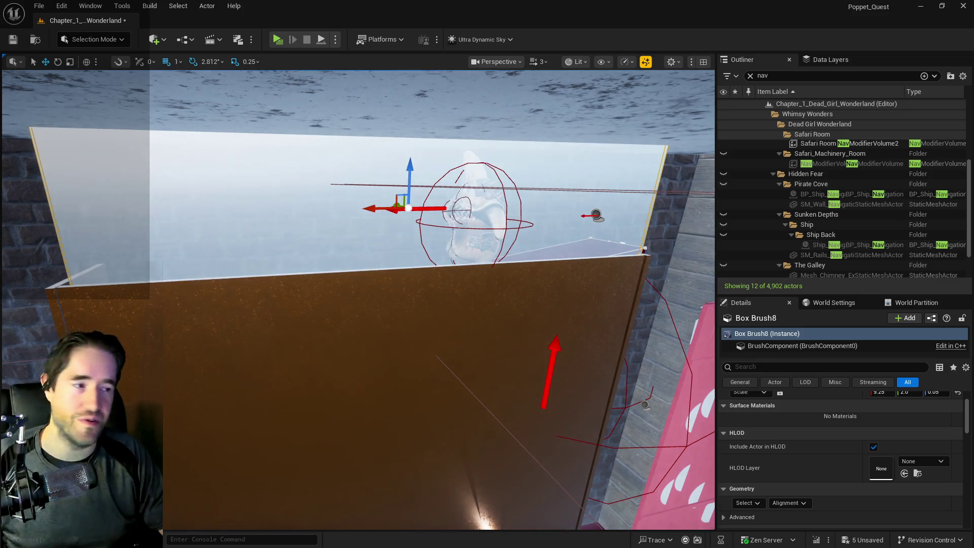
pyautogui.scroll(-3, 339, 224)
pyautogui.press('e')
pyautogui.press('r')
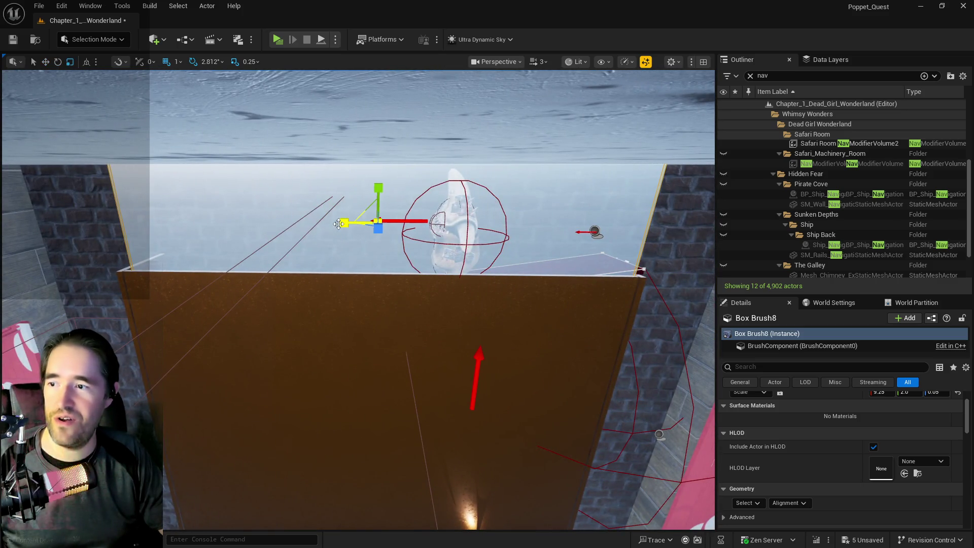
pyautogui.moveTo(344, 227)
pyautogui.mouseDown()
pyautogui.moveTo(330, 263)
pyautogui.moveTo(446, 218)
pyautogui.mouseUp()
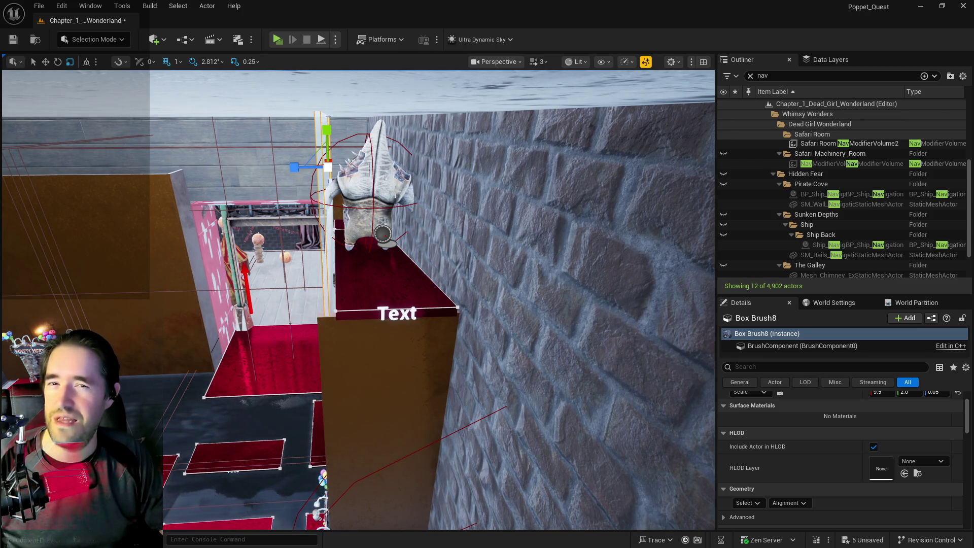
# Check the pane from above the red room and begin rotating its copy, Box Brush13
pyautogui.moveTo(356, 253)
pyautogui.mouseDown()
pyautogui.moveTo(325, 286)
pyautogui.moveTo(345, 276)
pyautogui.moveTo(324, 282)
pyautogui.mouseUp()
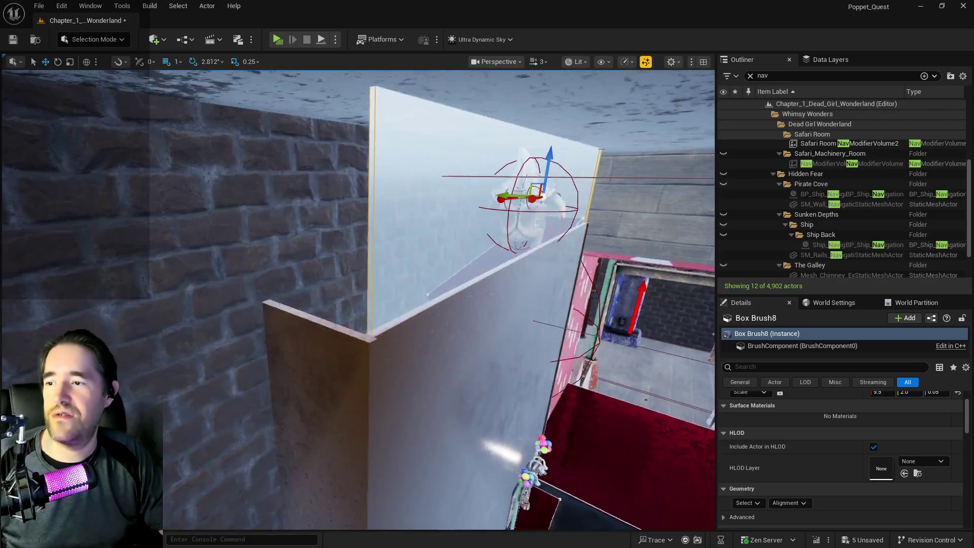
pyautogui.moveTo(335, 168); pyautogui.dragTo(344, 161)
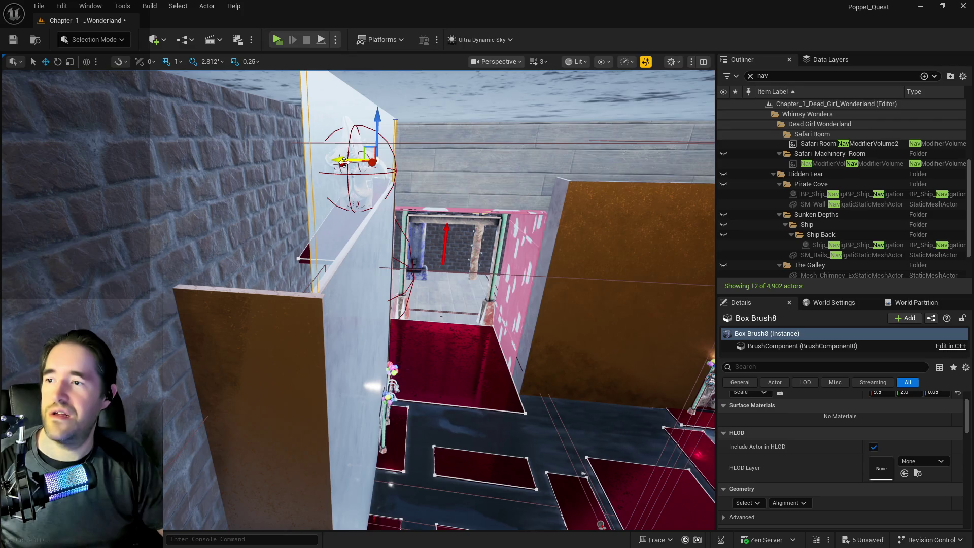
pyautogui.moveTo(344, 161)
pyautogui.mouseDown()
pyautogui.moveTo(290, 168)
pyautogui.moveTo(350, 170)
pyautogui.moveTo(371, 162)
pyautogui.moveTo(370, 151)
pyautogui.moveTo(307, 172)
pyautogui.mouseUp()
pyautogui.press('e')
pyautogui.scroll(2, 818, 429)
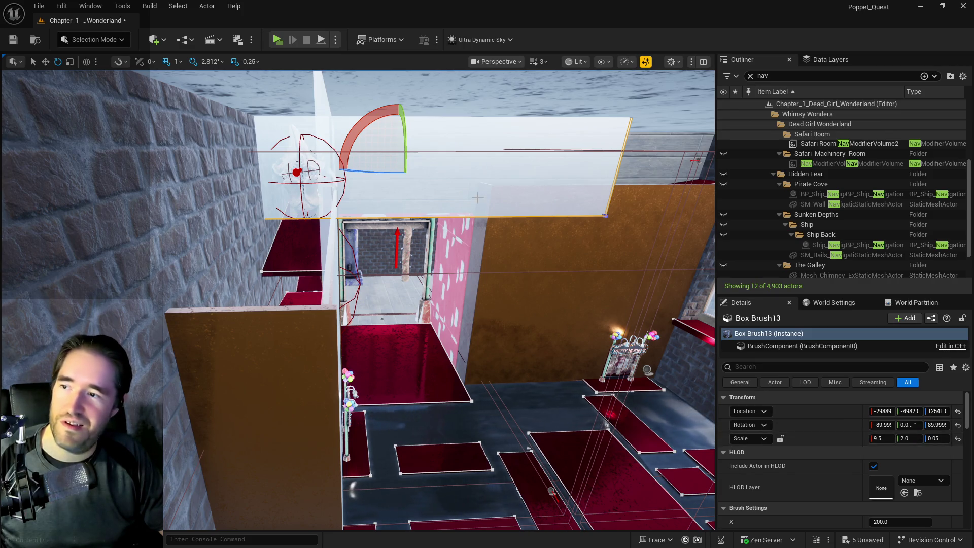
# Shorten Box Brush13 and slide it left along the side wall beside the statue
pyautogui.press('r')
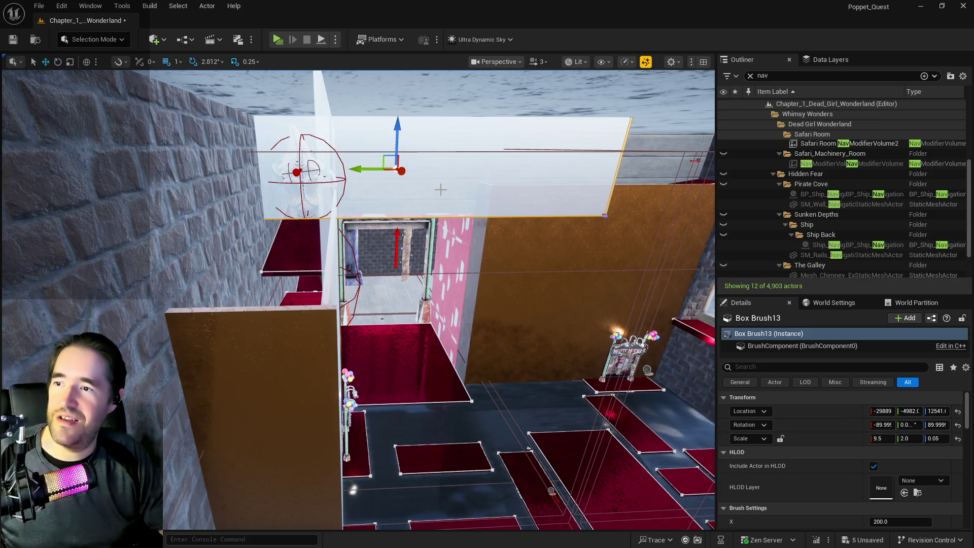
pyautogui.moveTo(378, 169); pyautogui.dragTo(290, 168)
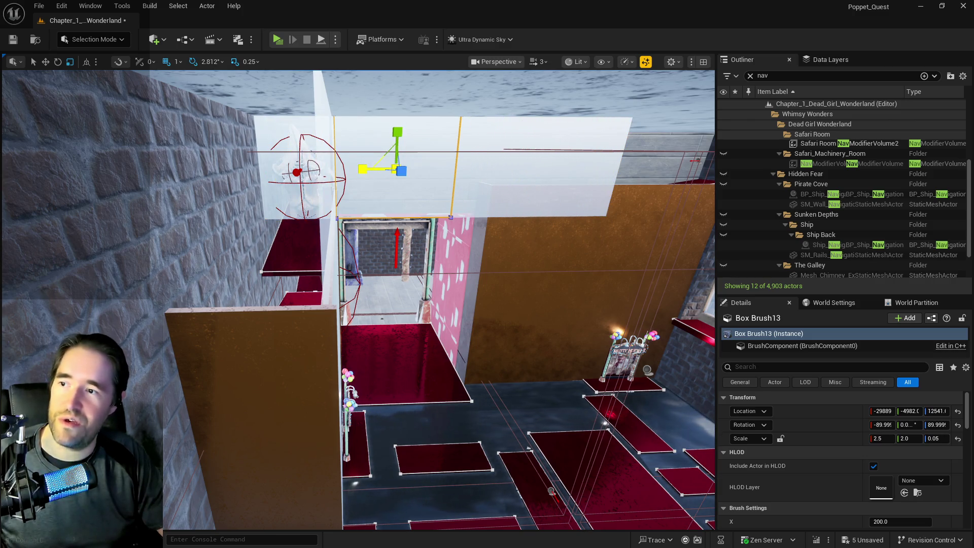
pyautogui.press('w')
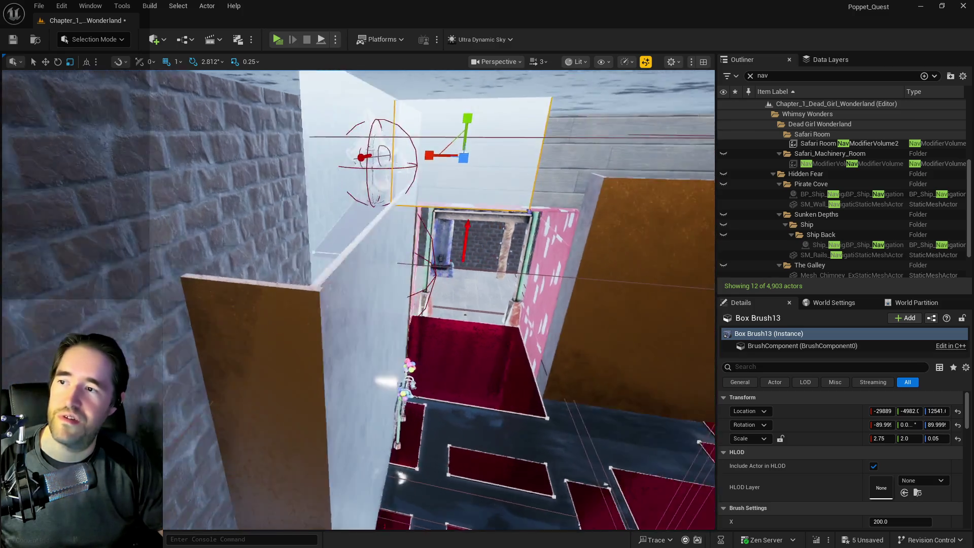
pyautogui.scroll(5, 359, 299)
pyautogui.press('f')
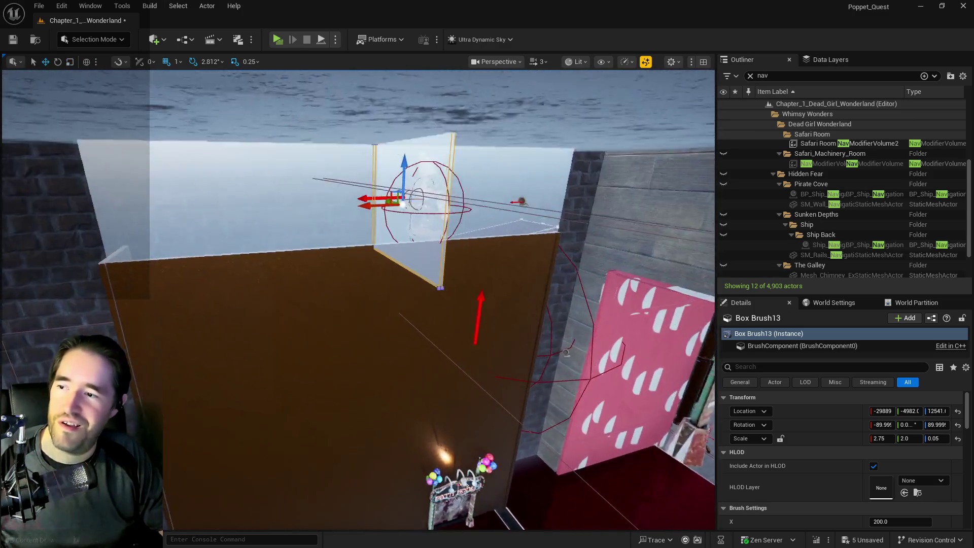
pyautogui.moveTo(378, 190); pyautogui.dragTo(36, 191)
pyautogui.press('f')
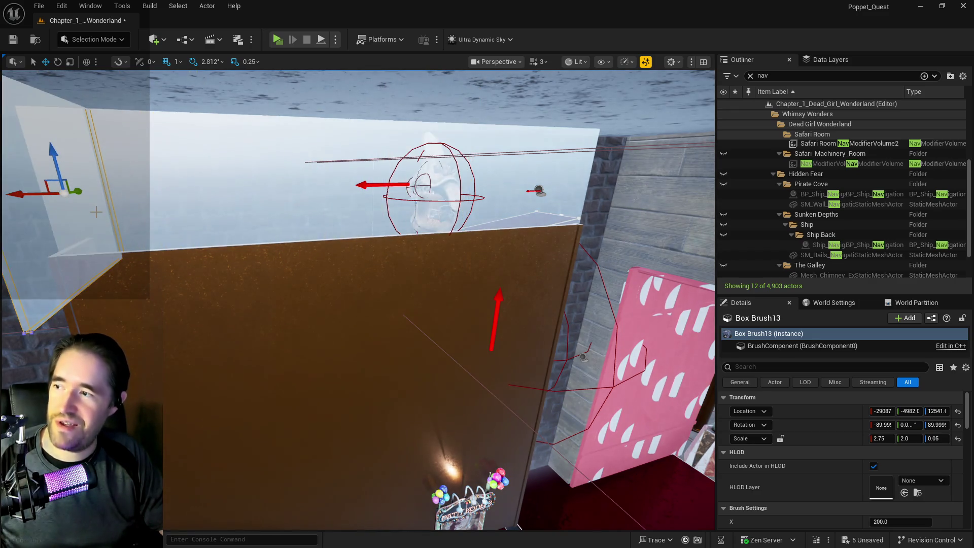
pyautogui.moveTo(329, 185)
pyautogui.mouseDown()
pyautogui.moveTo(253, 197)
pyautogui.moveTo(284, 218)
pyautogui.mouseUp()
pyautogui.moveTo(508, 218)
pyautogui.mouseDown()
pyautogui.moveTo(550, 224)
pyautogui.moveTo(320, 220)
pyautogui.mouseUp()
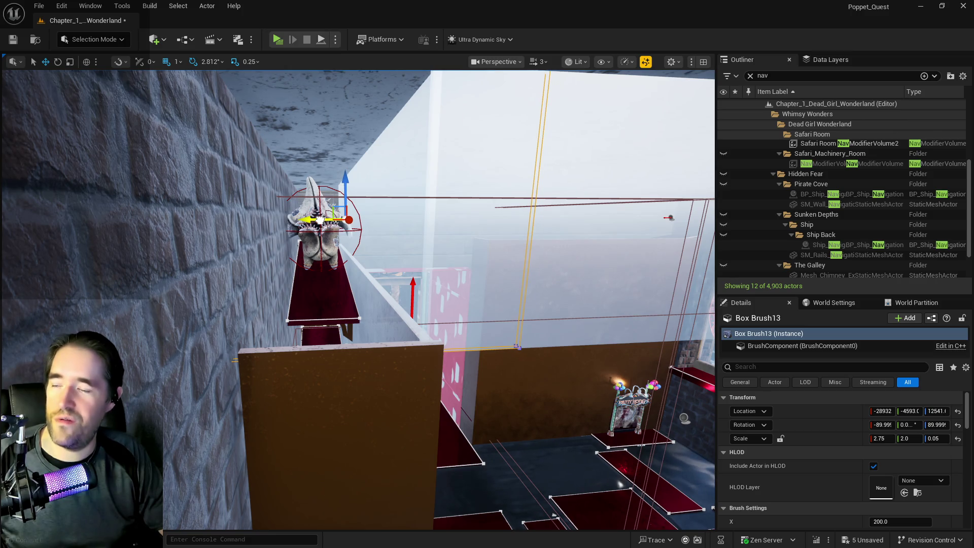
# Narrow the side pane to scale X 1.5, nudge it, and Alt-drag a duplicate Box Brush16
pyautogui.press('e')
pyautogui.press('r')
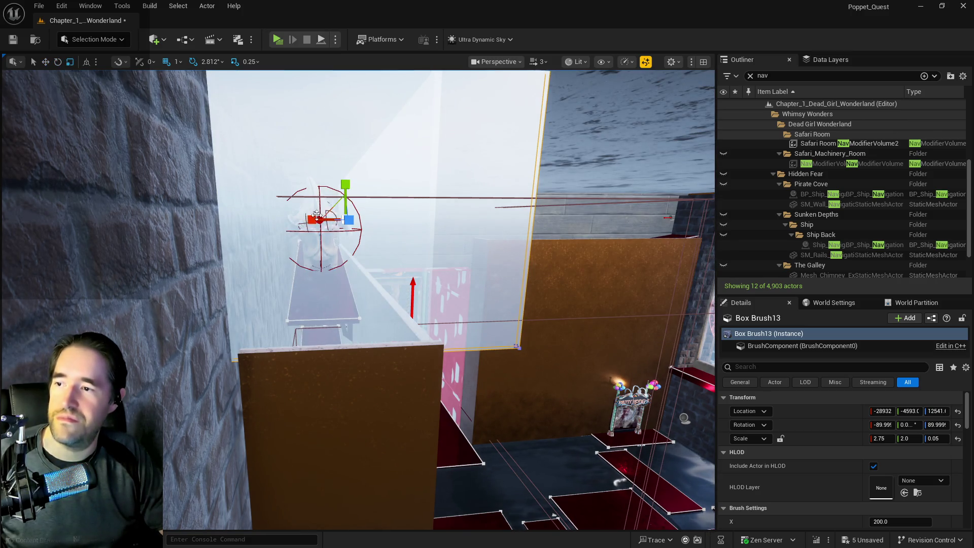
pyautogui.moveTo(320, 220)
pyautogui.mouseDown()
pyautogui.moveTo(289, 220)
pyautogui.moveTo(307, 218)
pyautogui.mouseUp()
pyautogui.press('w')
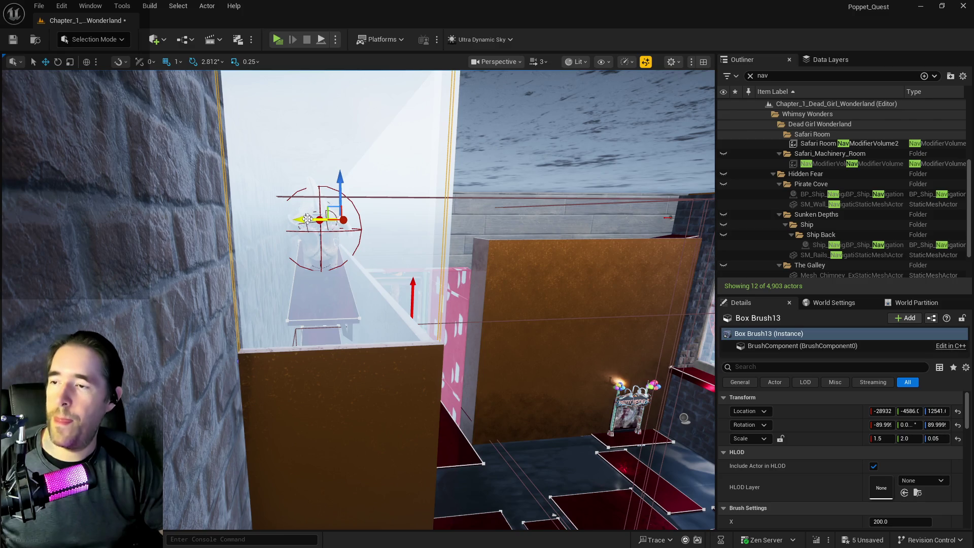
pyautogui.moveTo(383, 231); pyautogui.dragTo(299, 279)
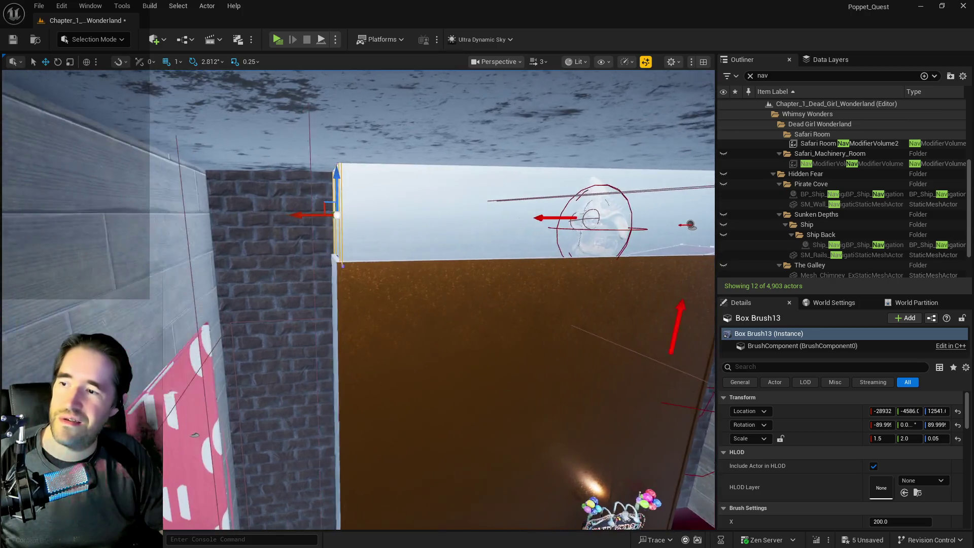
pyautogui.moveTo(336, 215); pyautogui.dragTo(266, 214)
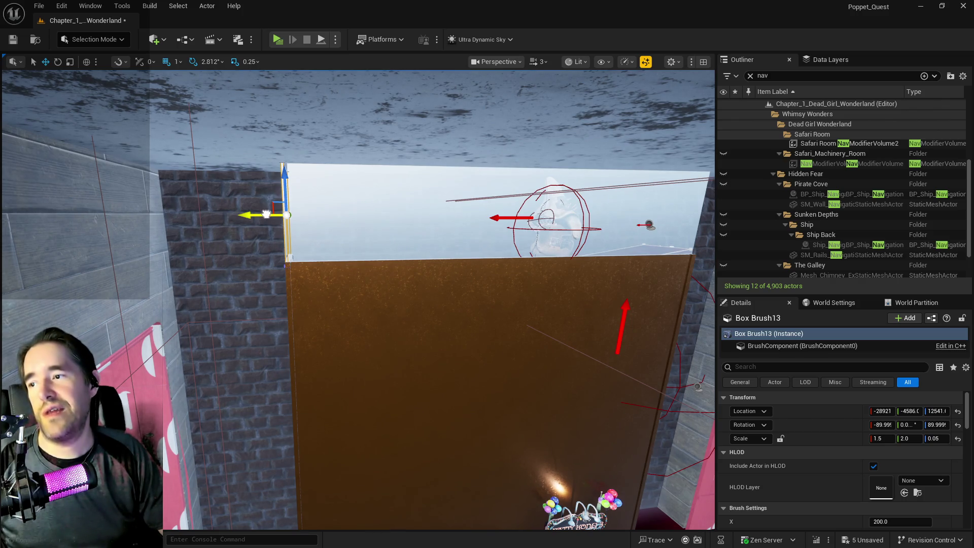
pyautogui.moveTo(265, 213); pyautogui.dragTo(270, 214)
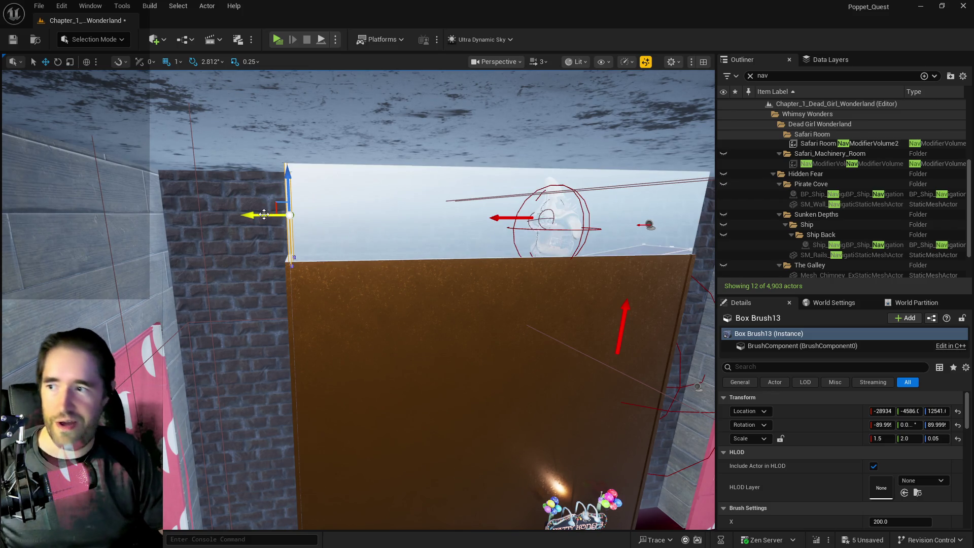
pyautogui.moveTo(264, 215)
pyautogui.keyDown('alt'); pyautogui.mouseDown()
pyautogui.moveTo(529, 234)
pyautogui.moveTo(643, 254)
pyautogui.moveTo(452, 211)
pyautogui.mouseUp(); pyautogui.keyUp('alt')
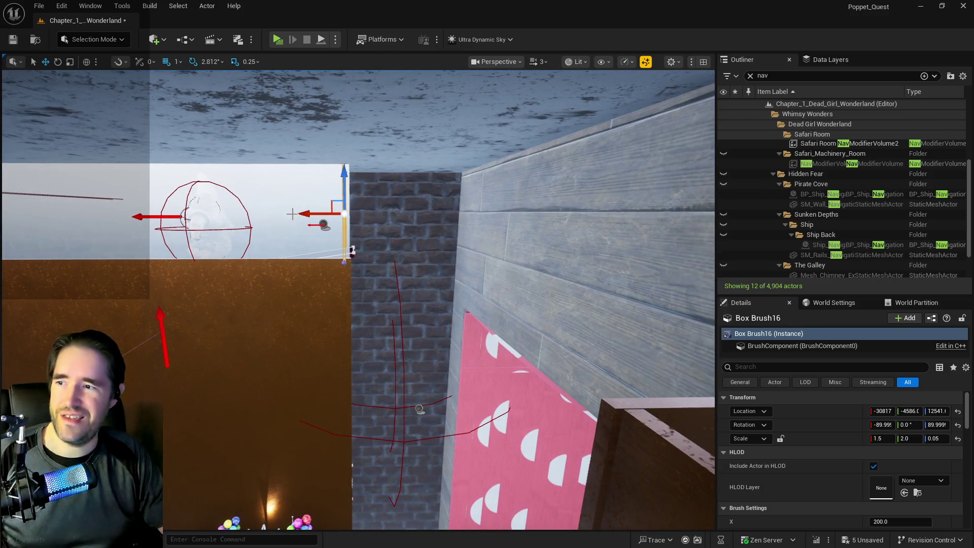
# Nudge the new glass copy Box Brush16 slightly along X into place
pyautogui.moveTo(309, 216); pyautogui.dragTo(315, 215)
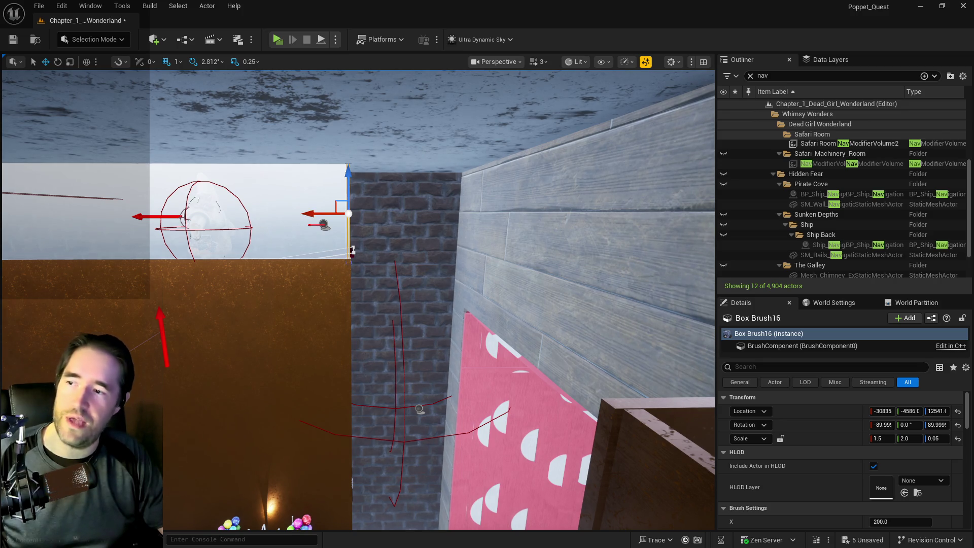
pyautogui.moveTo(315, 215)
pyautogui.mouseDown()
pyautogui.moveTo(284, 197)
pyautogui.moveTo(262, 239)
pyautogui.mouseUp()
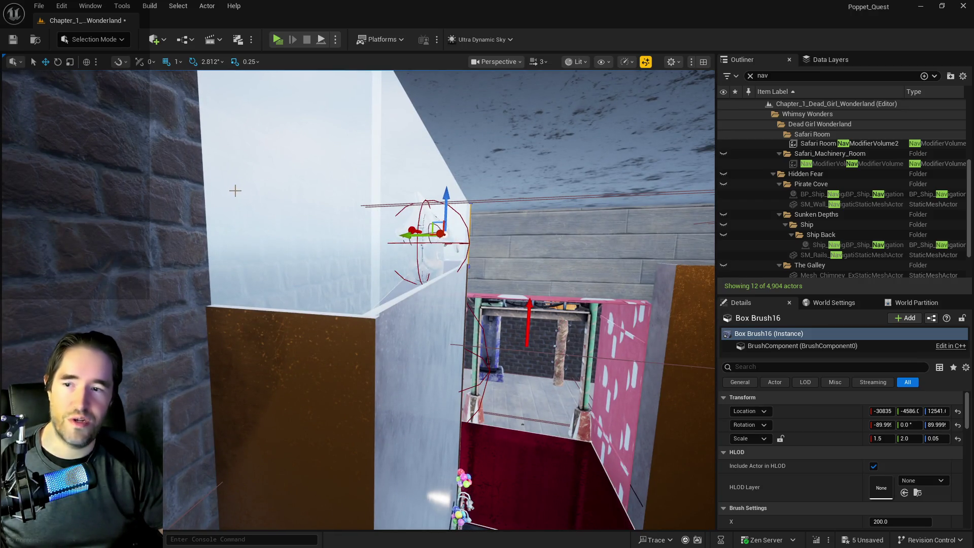
pyautogui.moveTo(337, 249)
pyautogui.mouseDown()
pyautogui.moveTo(357, 263)
pyautogui.moveTo(357, 228)
pyautogui.moveTo(316, 213)
pyautogui.mouseUp()
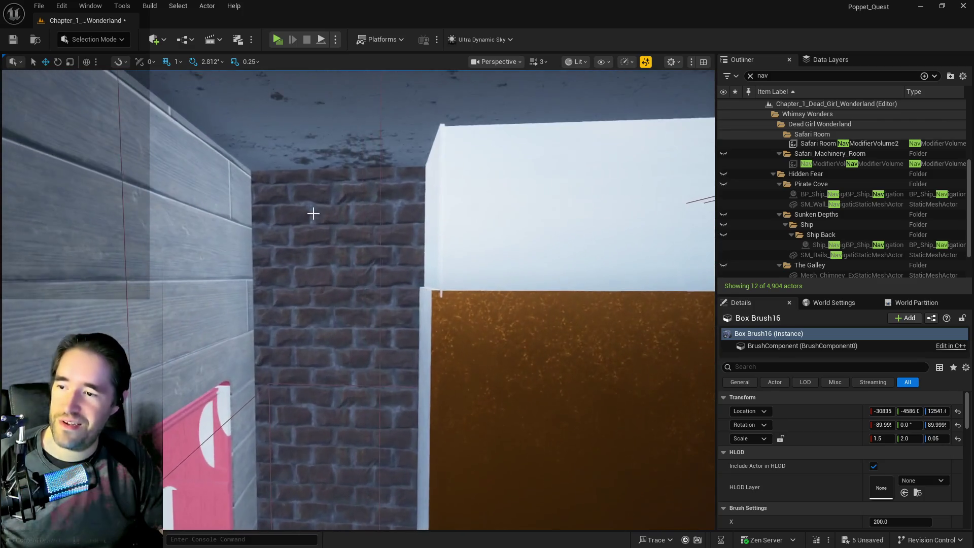
# Line up the narrow wall-edge pane Box Brush13 along X and select the wide pane Box Brush8
pyautogui.click(428, 234)
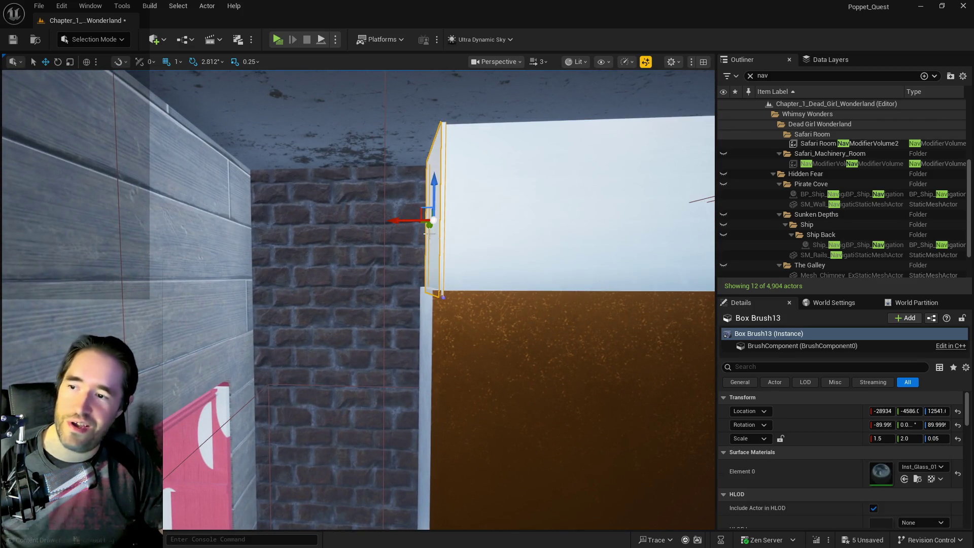
pyautogui.moveTo(398, 220)
pyautogui.mouseDown()
pyautogui.moveTo(404, 226)
pyautogui.moveTo(387, 235)
pyautogui.moveTo(401, 248)
pyautogui.moveTo(370, 232)
pyautogui.moveTo(348, 251)
pyautogui.mouseUp()
pyautogui.click(404, 226)
pyautogui.press('r')
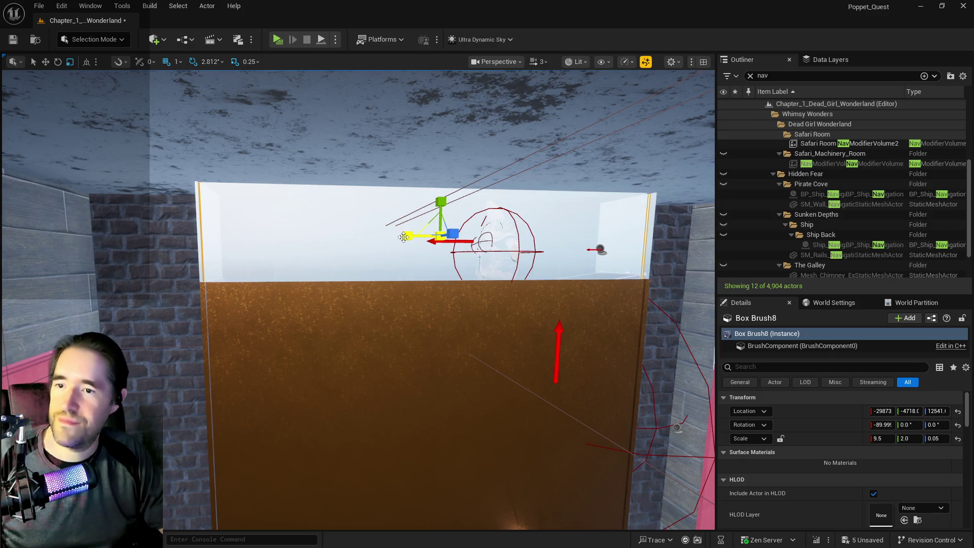
# Trim Box Brush8's X scale from 9.75 to 9.65 and select the narrow glass box near the corner
pyautogui.moveTo(403, 237); pyautogui.dragTo(410, 236)
pyautogui.press('w')
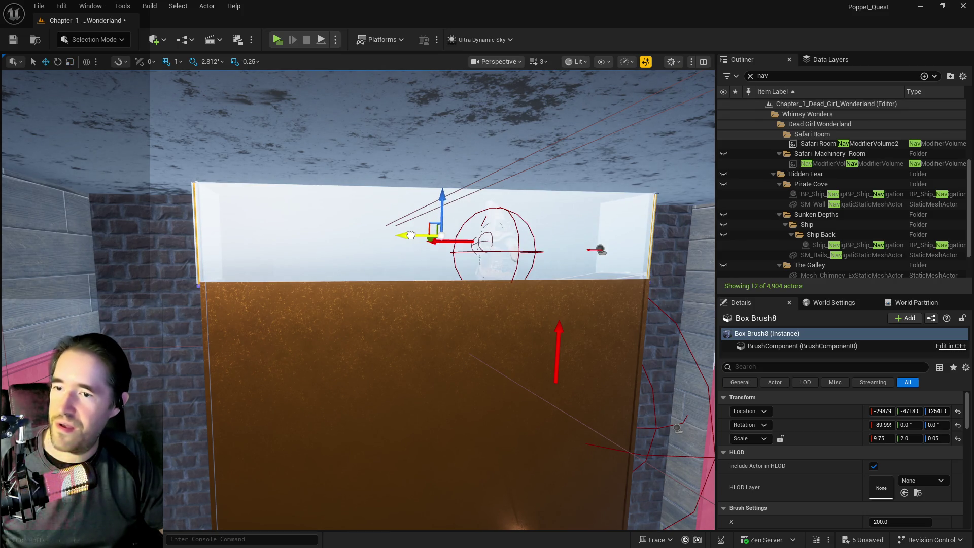
pyautogui.moveTo(433, 288)
pyautogui.mouseDown()
pyautogui.moveTo(525, 288)
pyautogui.moveTo(437, 288)
pyautogui.moveTo(540, 311)
pyautogui.mouseUp()
pyautogui.press('r')
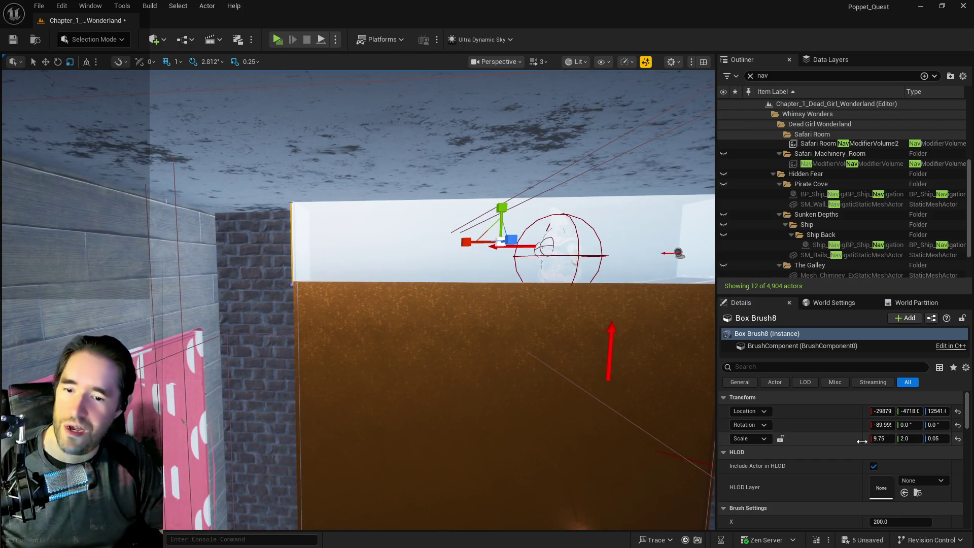
pyautogui.click(877, 439)
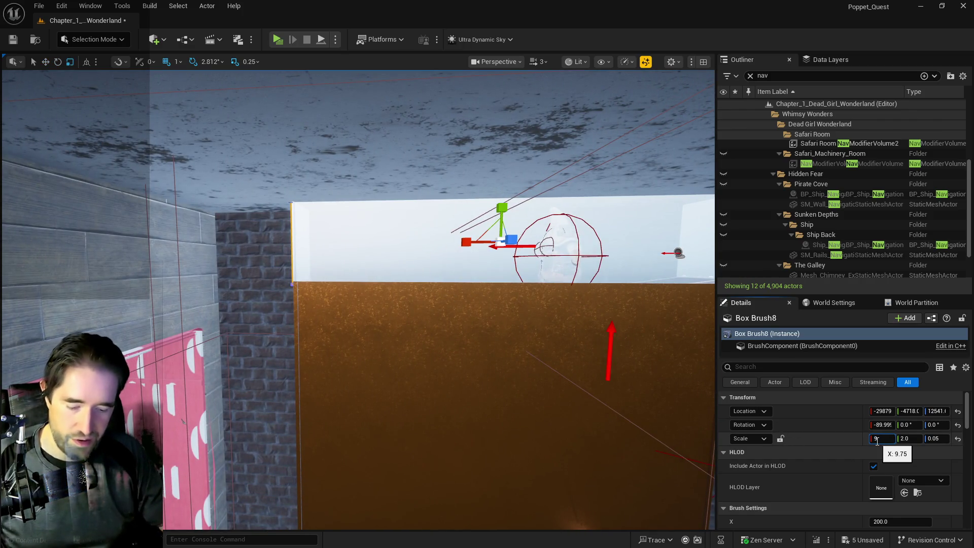
pyautogui.write('7')
pyautogui.press('Return')
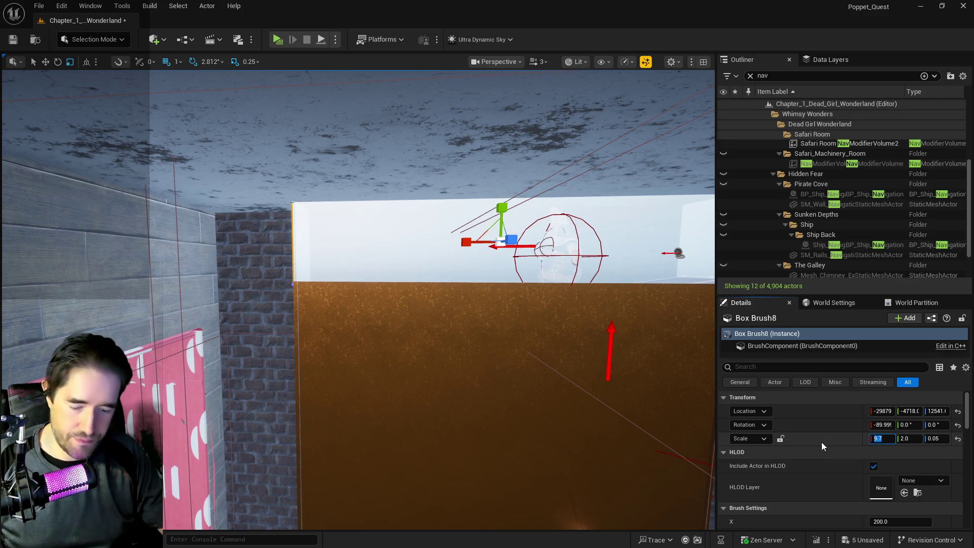
pyautogui.write('9.65')
pyautogui.press('Return')
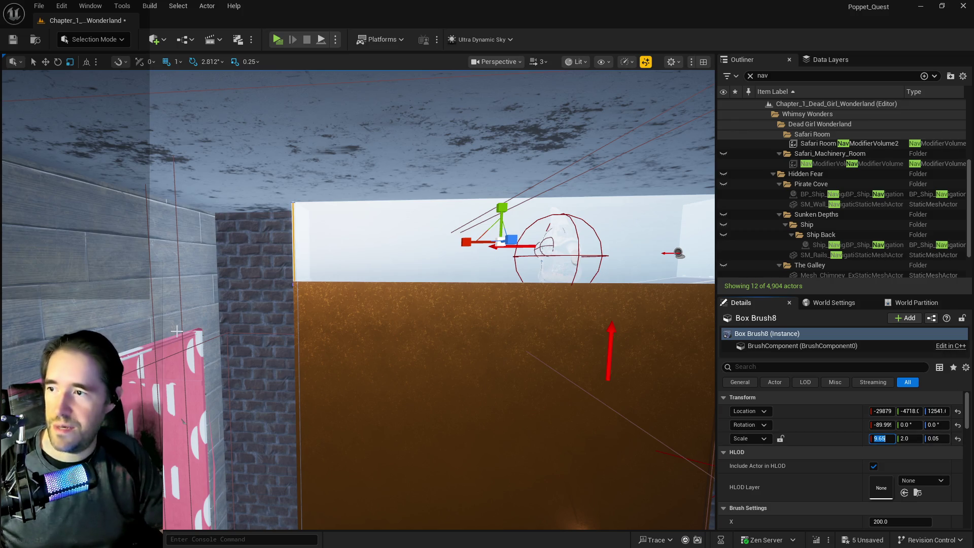
pyautogui.press('d')
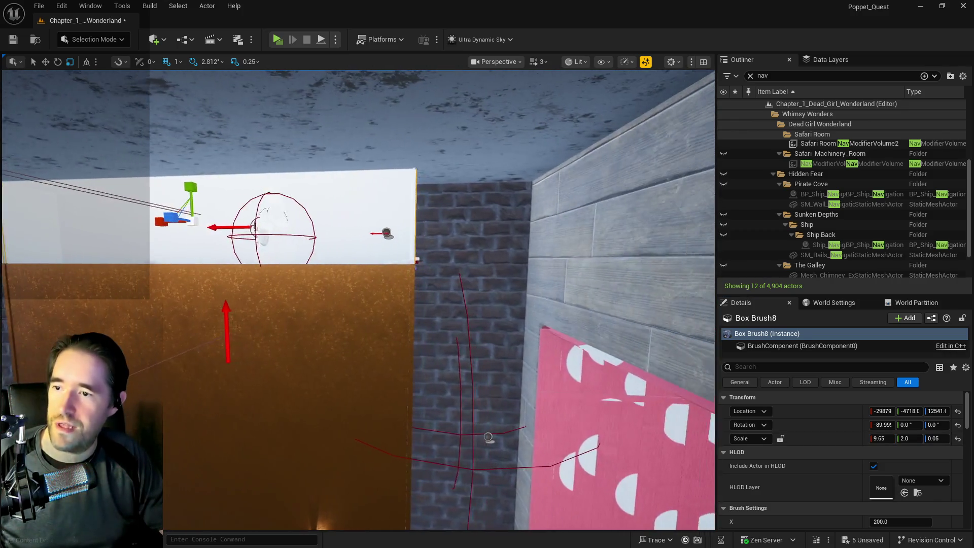
pyautogui.click(235, 227)
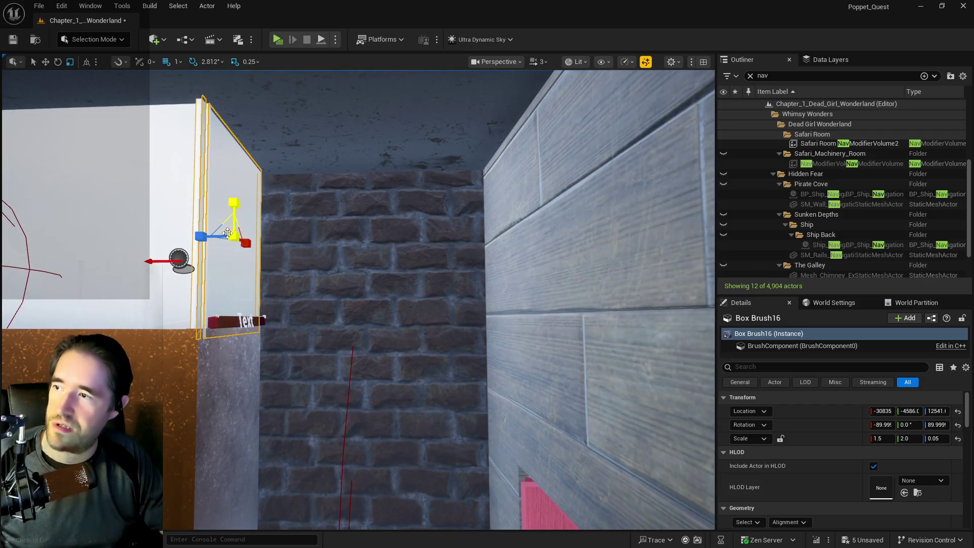
# Nudge Box Brush16 in world space along Y from -4586 to -4584
pyautogui.press('s')
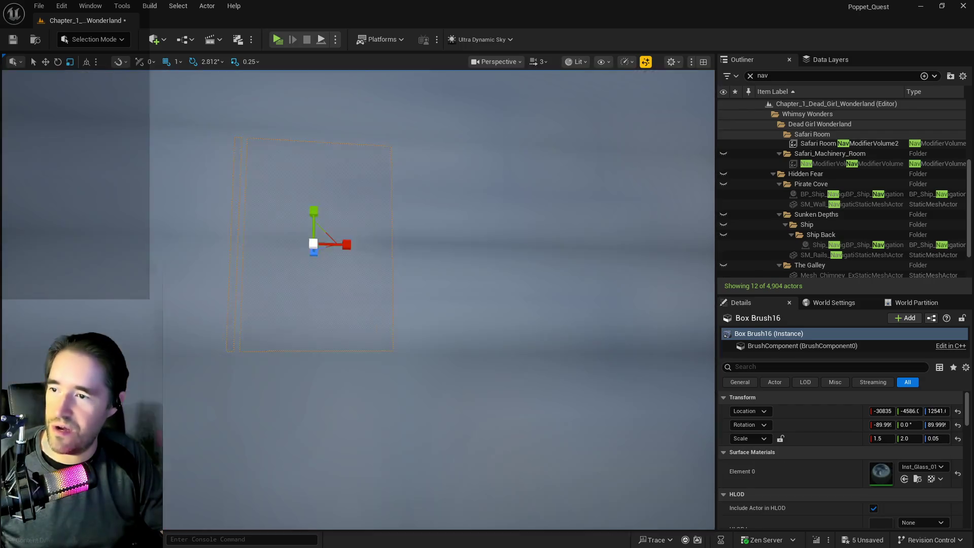
pyautogui.press('d')
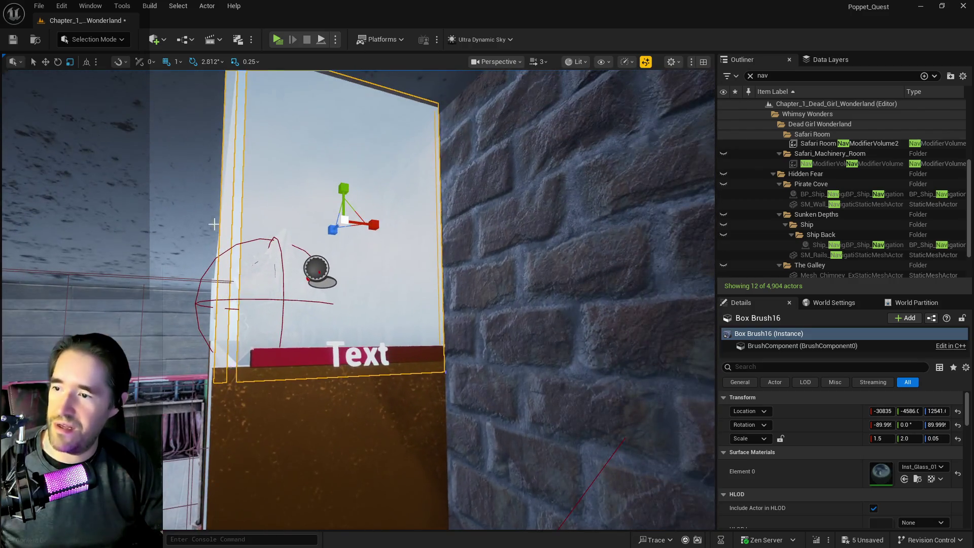
pyautogui.hotkey('ctrl', '`')
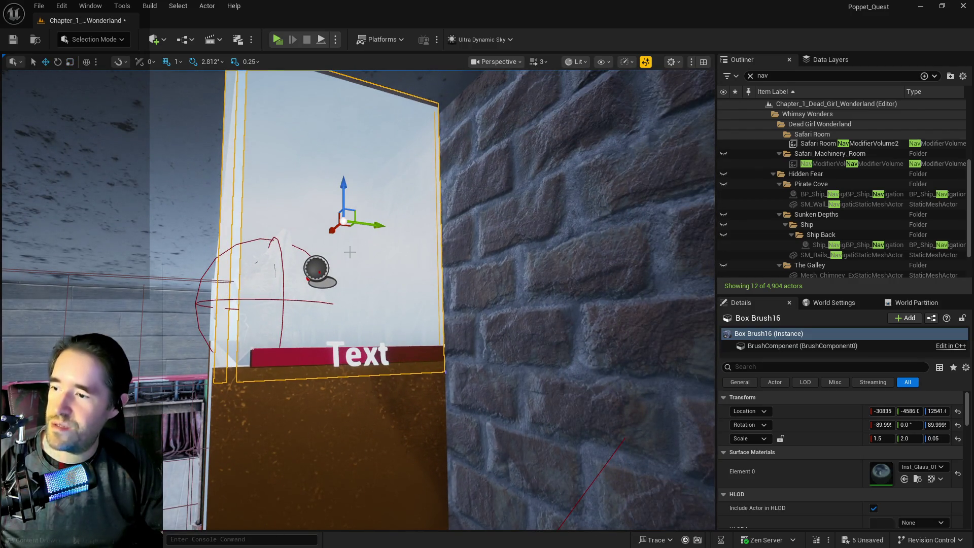
pyautogui.moveTo(371, 227); pyautogui.dragTo(375, 226)
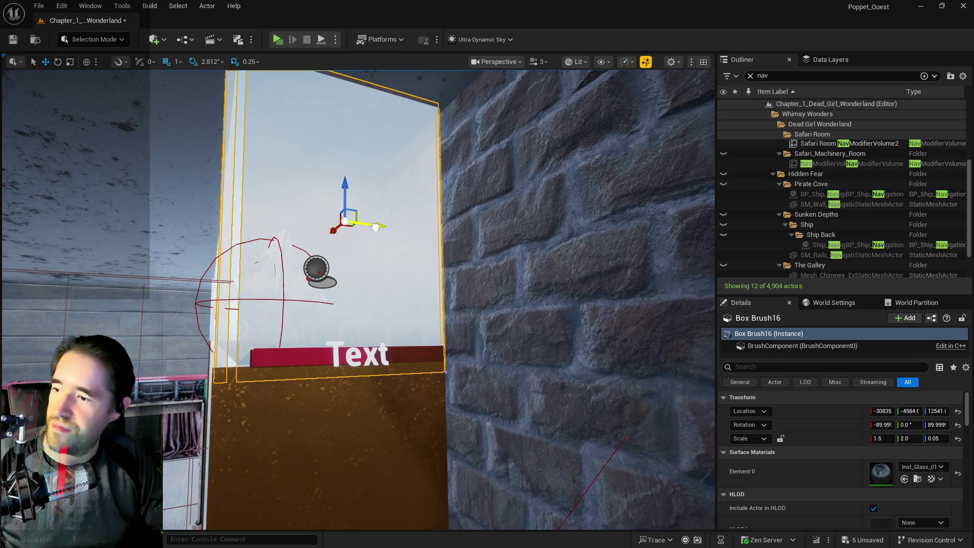
pyautogui.press('a')
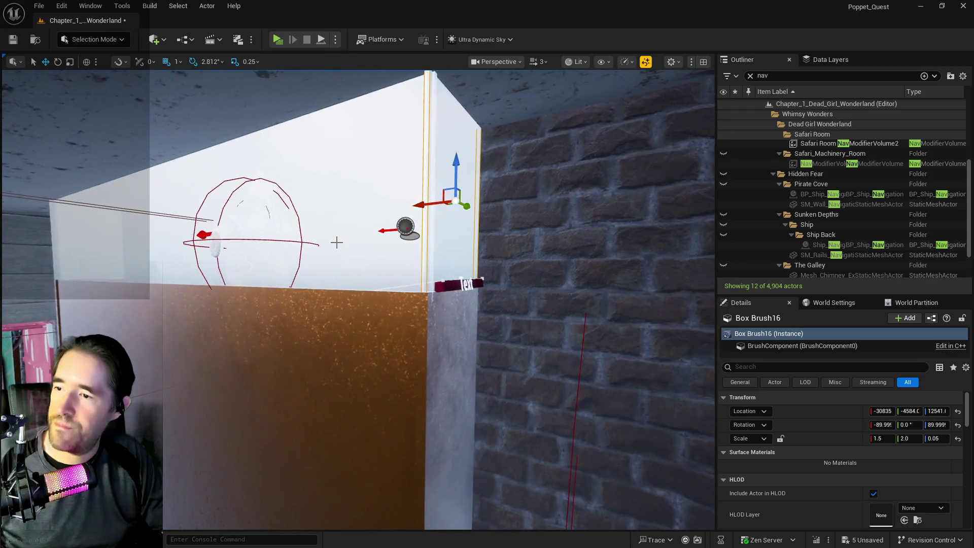
pyautogui.click(326, 241)
pyautogui.press('w')
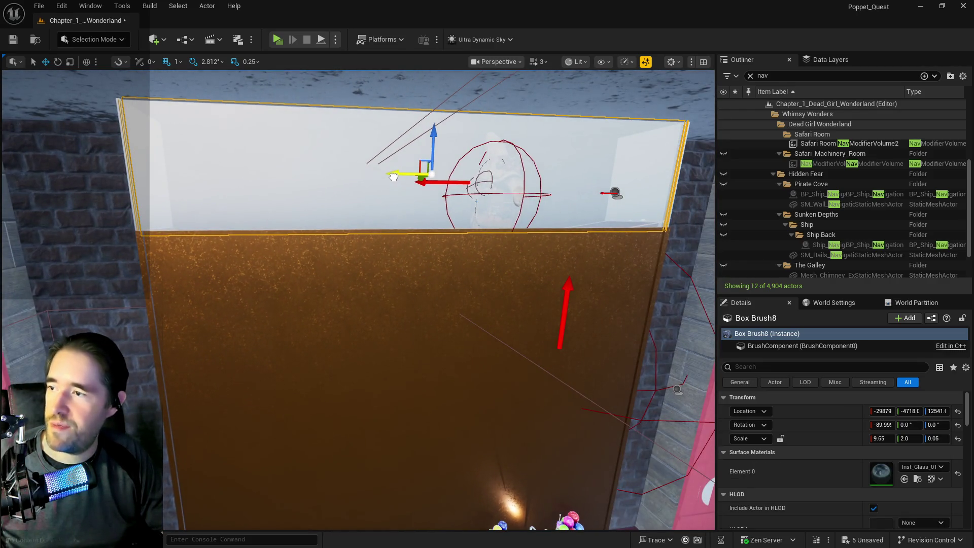
# Set Box Brush8's X scale to 9.6 and shift it slightly along X
pyautogui.moveTo(394, 177); pyautogui.dragTo(394, 177)
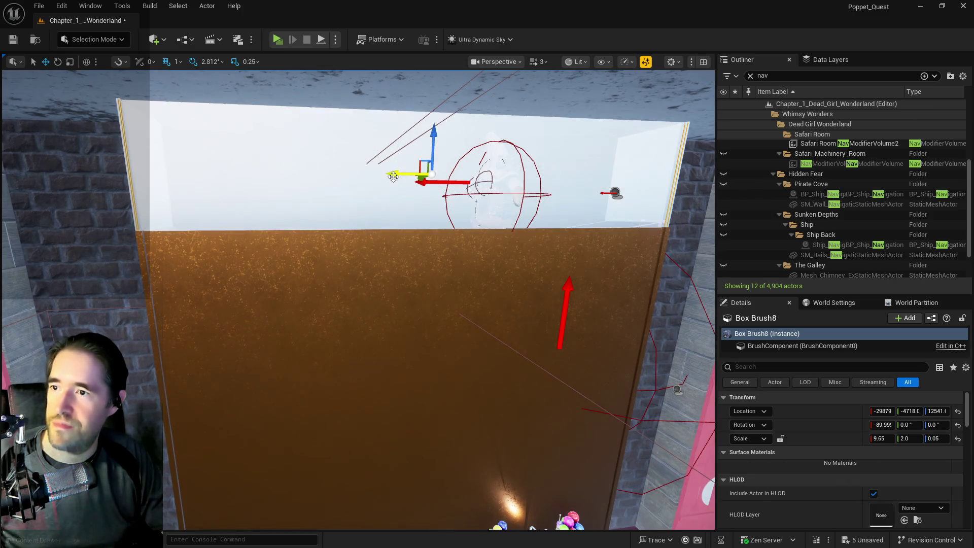
pyautogui.press('e')
pyautogui.press('r')
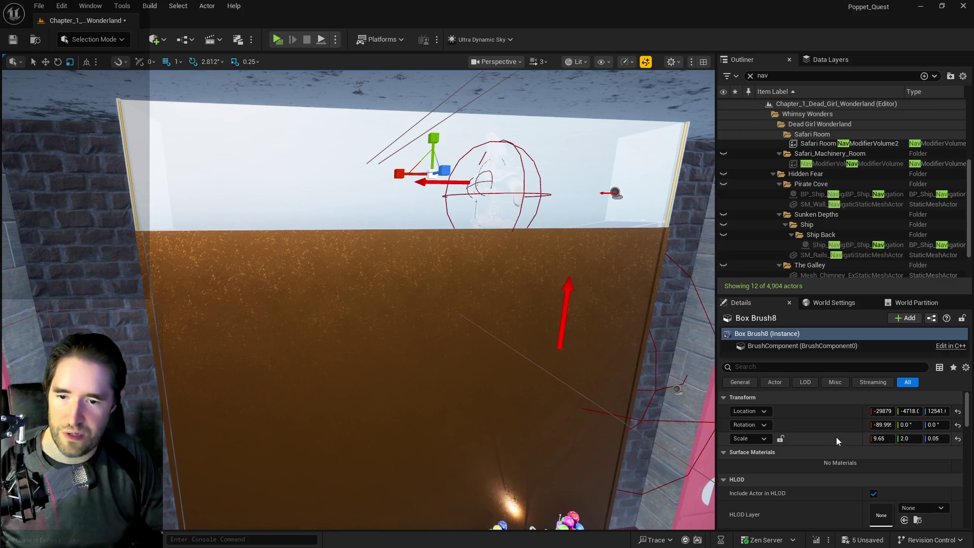
pyautogui.click(881, 438)
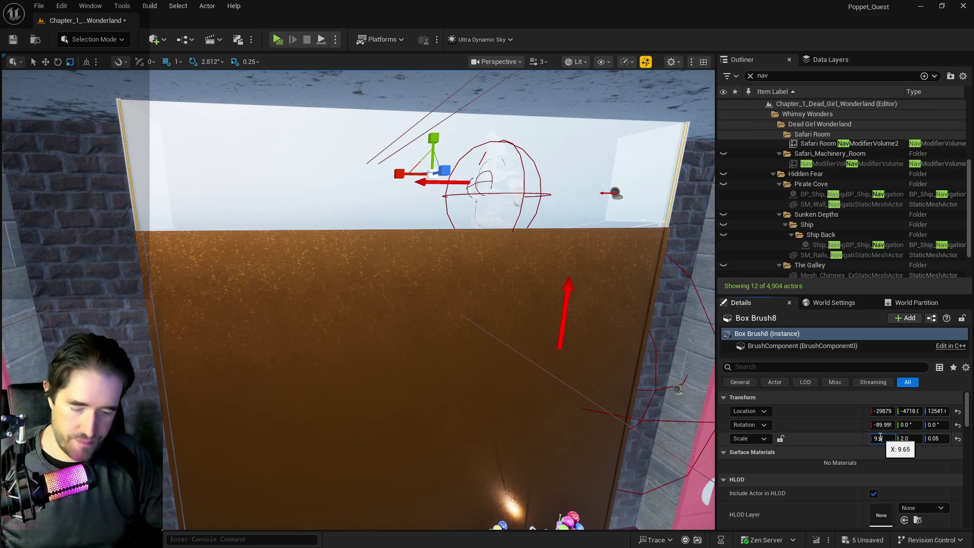
pyautogui.press('Return')
pyautogui.press('w')
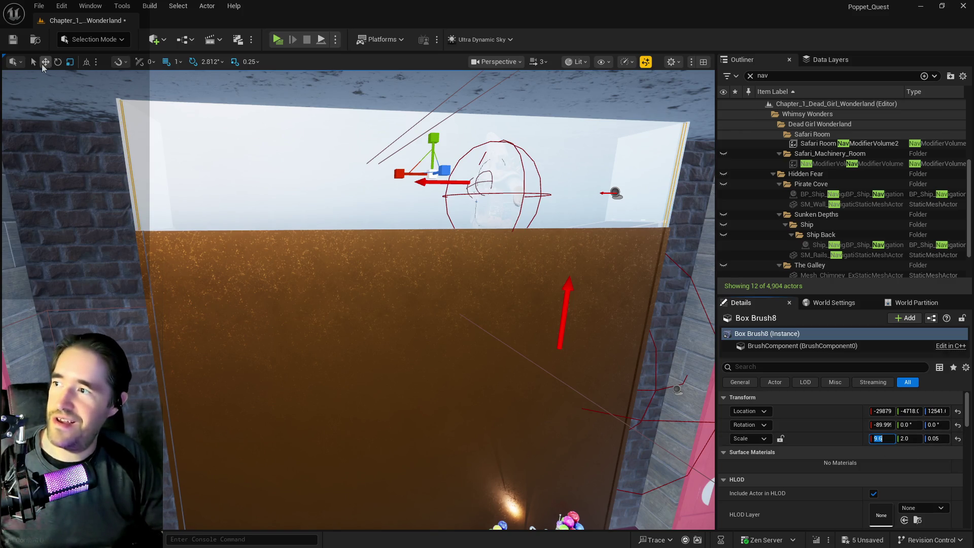
pyautogui.moveTo(401, 175); pyautogui.dragTo(401, 175)
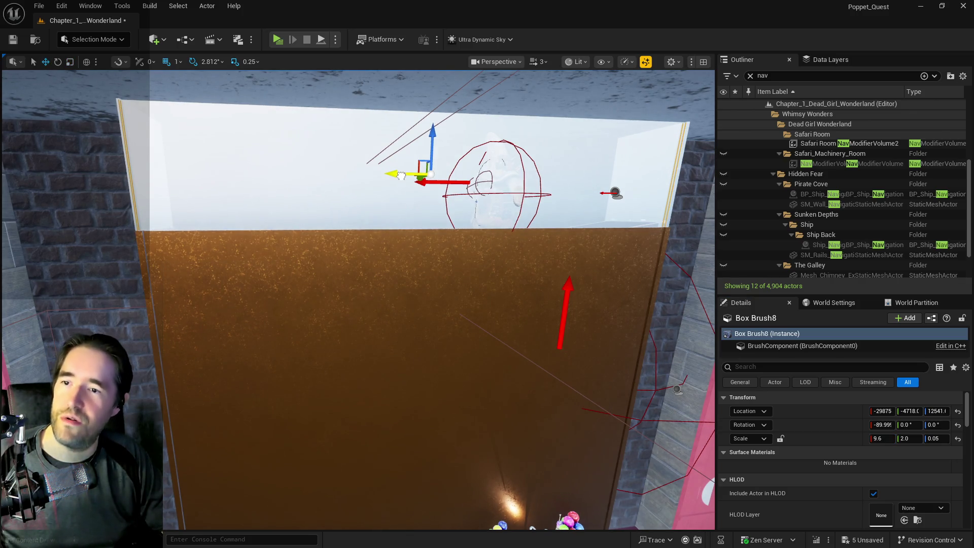
pyautogui.press('d')
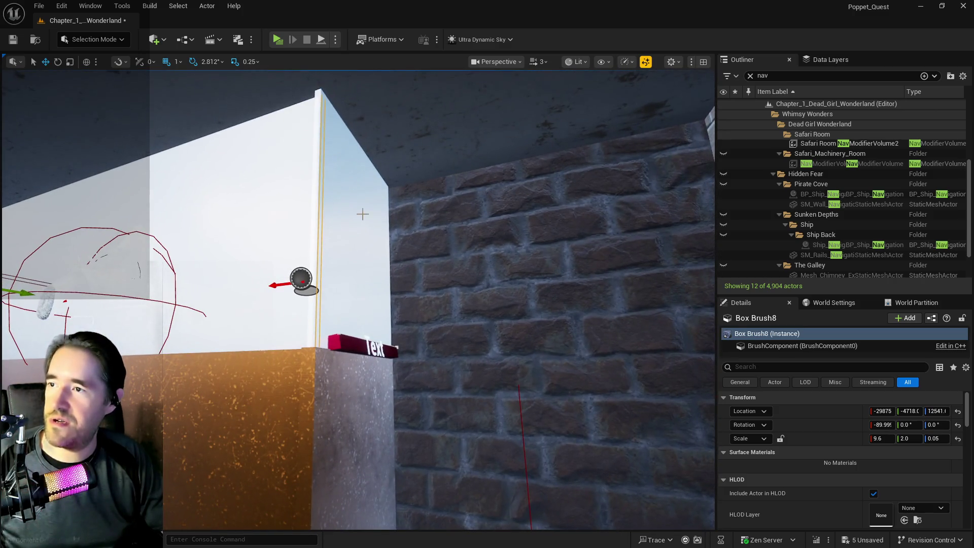
# Raise Box Brush8 slightly along Z and check it against Box Brush16
pyautogui.click(361, 214)
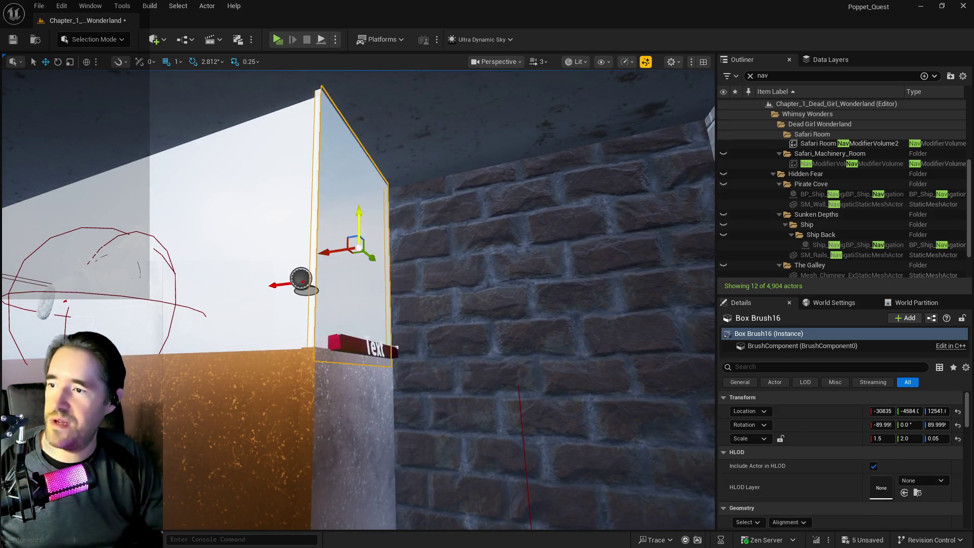
pyautogui.moveTo(186, 184); pyautogui.dragTo(186, 183)
pyautogui.click(186, 184)
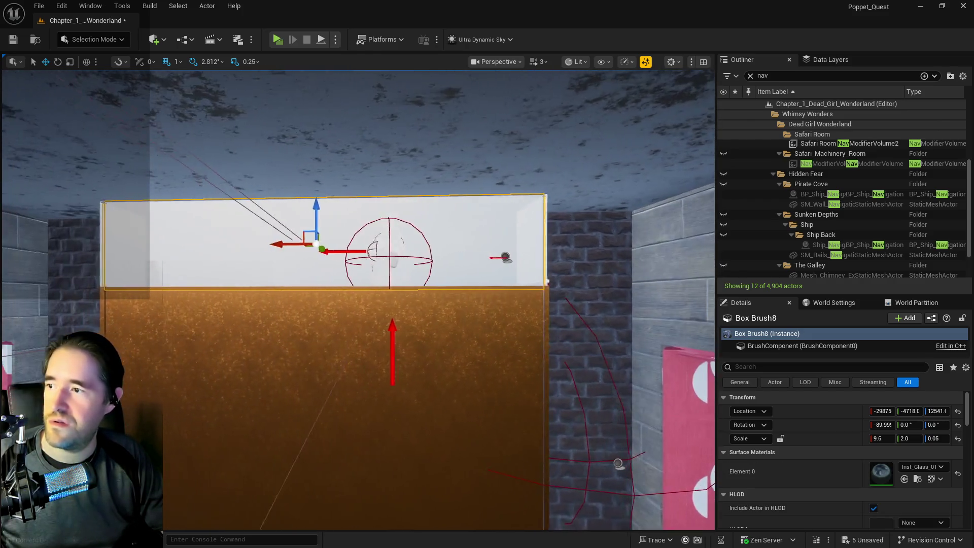
pyautogui.scroll(2, 202, 157)
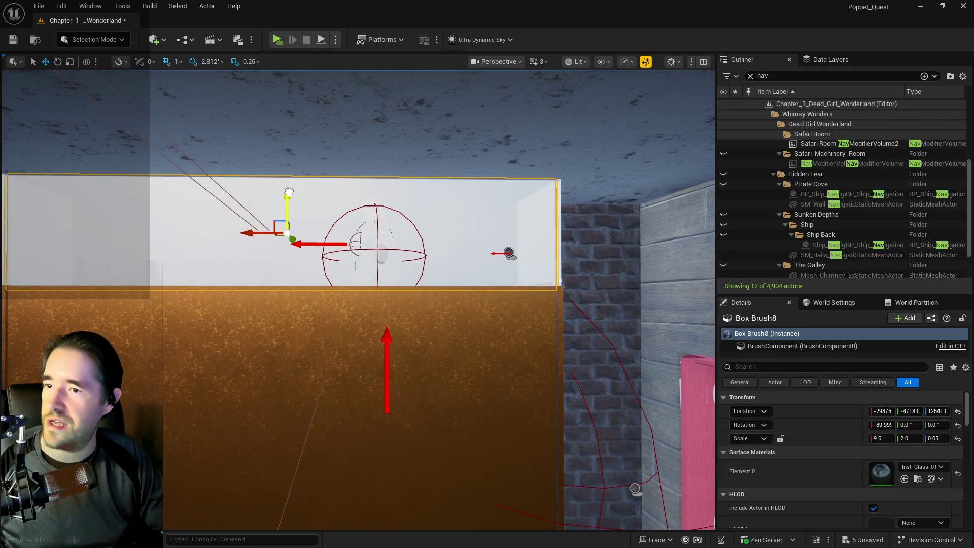
pyautogui.moveTo(289, 192); pyautogui.dragTo(289, 190)
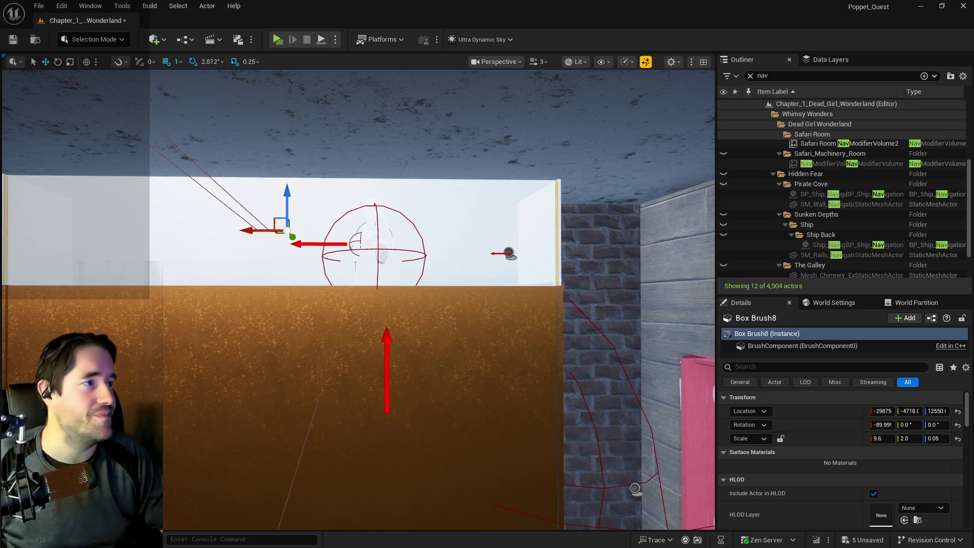
pyautogui.moveTo(455, 359)
pyautogui.mouseDown()
pyautogui.moveTo(416, 356)
pyautogui.moveTo(428, 278)
pyautogui.moveTo(406, 274)
pyautogui.moveTo(408, 300)
pyautogui.moveTo(405, 284)
pyautogui.moveTo(386, 284)
pyautogui.moveTo(401, 295)
pyautogui.moveTo(408, 275)
pyautogui.mouseUp()
pyautogui.click(428, 279)
pyautogui.rightClick(407, 280)
pyautogui.click(391, 284)
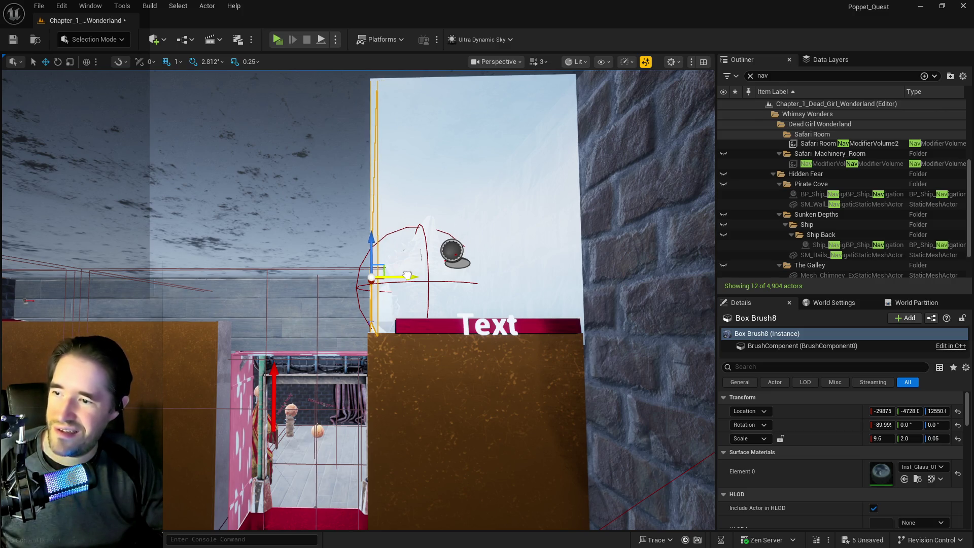
# Frame Box Brush16's top edge, then the corner glass box Box Brush13
pyautogui.click(446, 213)
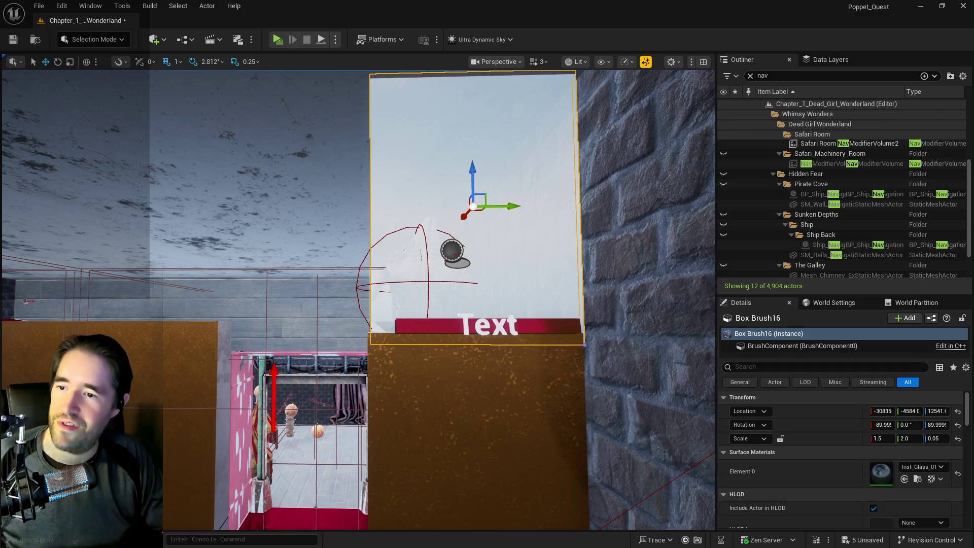
pyautogui.press('f')
pyautogui.moveTo(400, 294)
pyautogui.mouseDown()
pyautogui.moveTo(418, 289)
pyautogui.moveTo(412, 330)
pyautogui.moveTo(413, 220)
pyautogui.moveTo(386, 244)
pyautogui.moveTo(413, 238)
pyautogui.moveTo(357, 239)
pyautogui.mouseUp()
pyautogui.click(378, 245)
pyautogui.press('f')
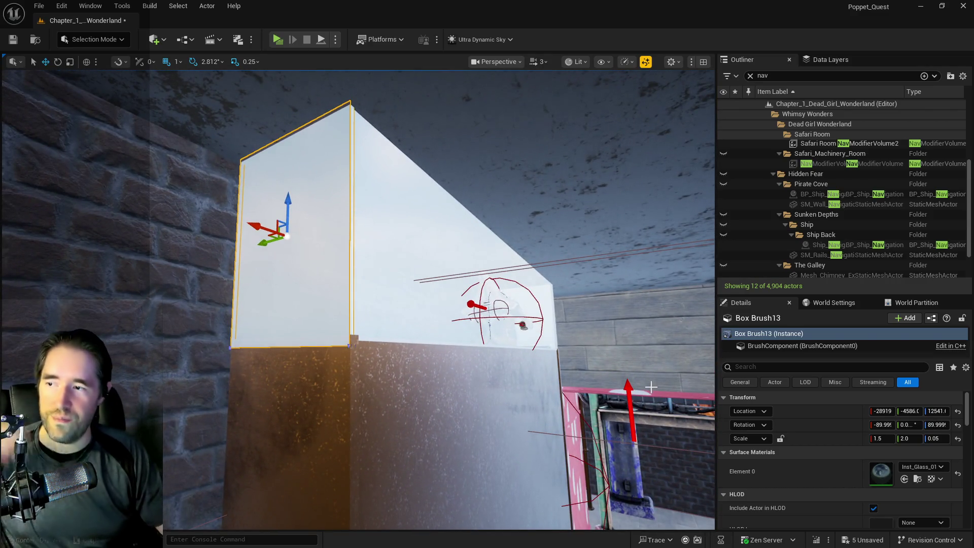
# Set Box Brush13's Y scale to 1.9 and raise it from Z 12541 to 12548
pyautogui.press('e')
pyautogui.press('r')
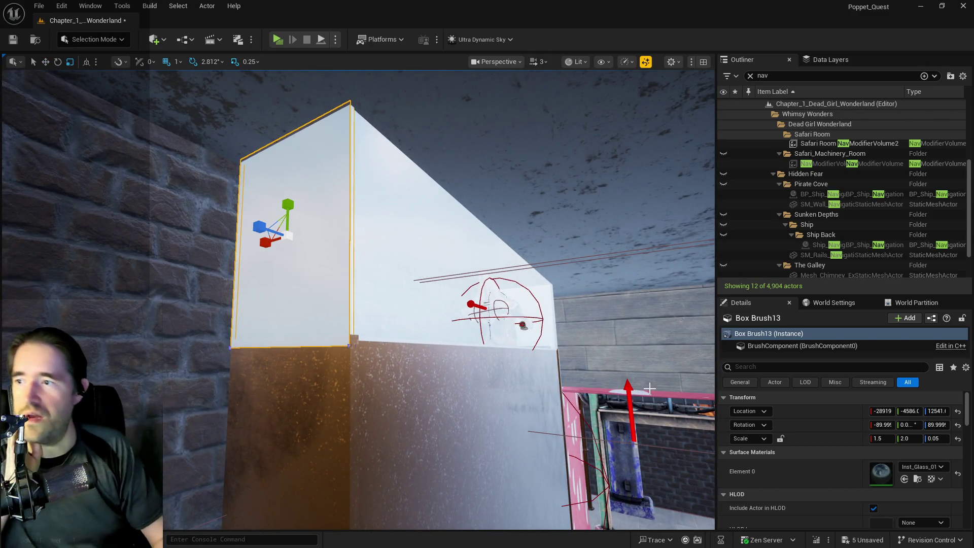
pyautogui.click(908, 439)
pyautogui.write('1.8')
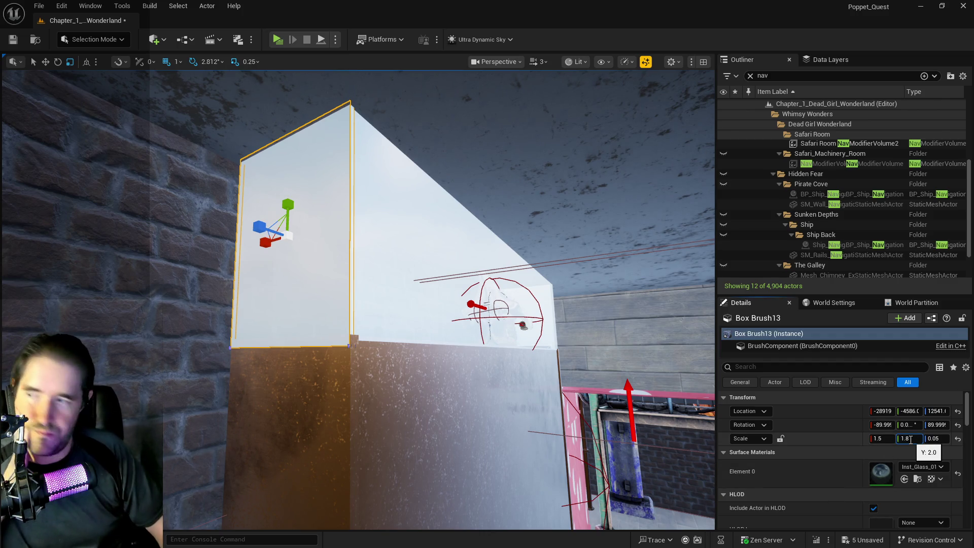
pyautogui.press('Return')
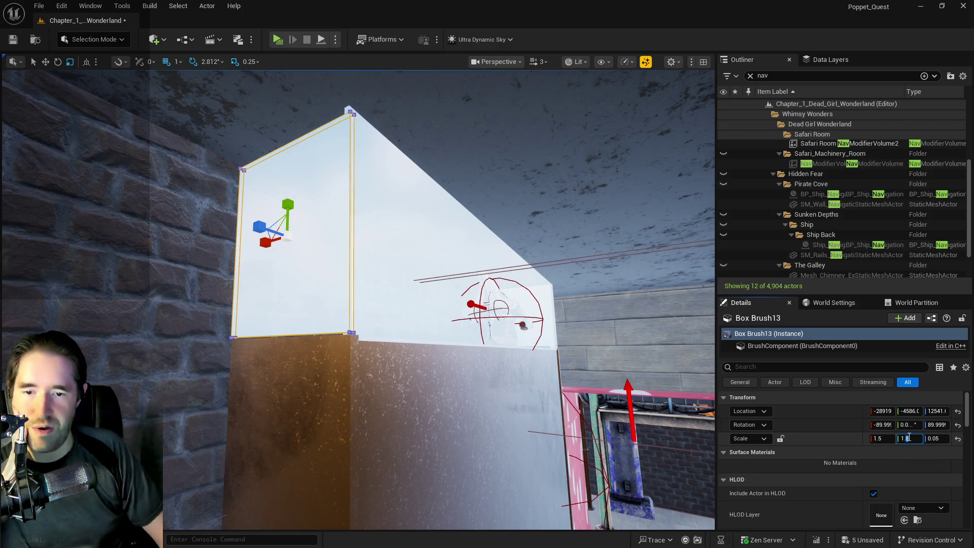
pyautogui.write('1.9')
pyautogui.press('Return')
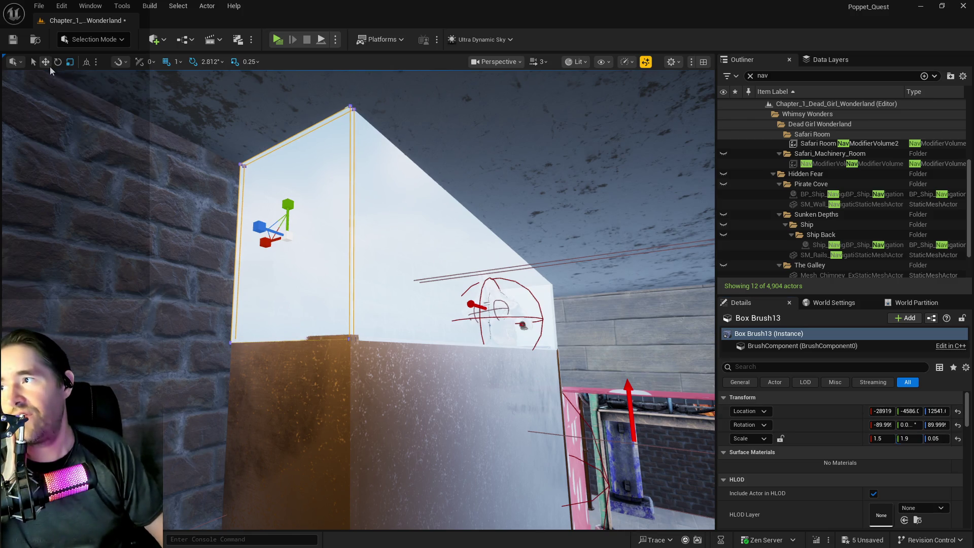
pyautogui.press('w')
pyautogui.moveTo(287, 192); pyautogui.dragTo(289, 192)
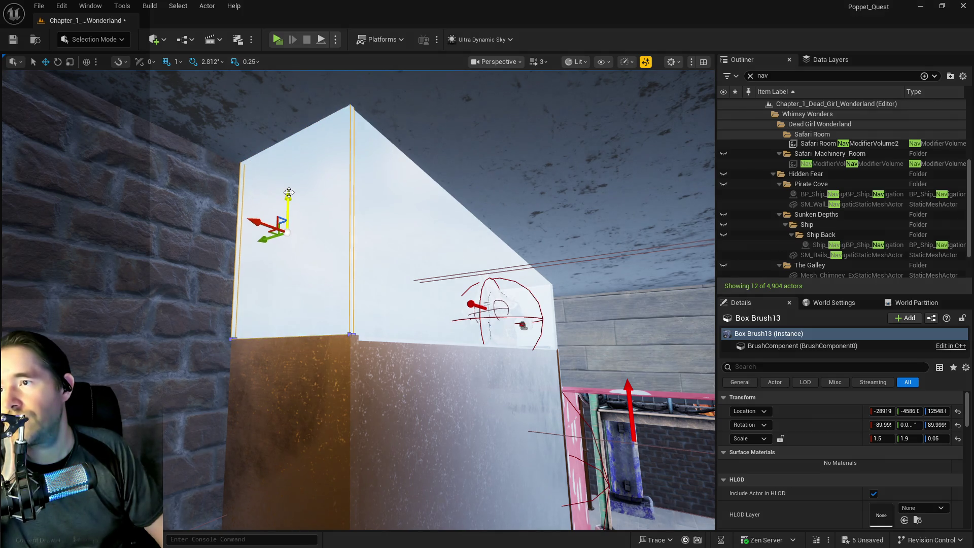
pyautogui.click(380, 196)
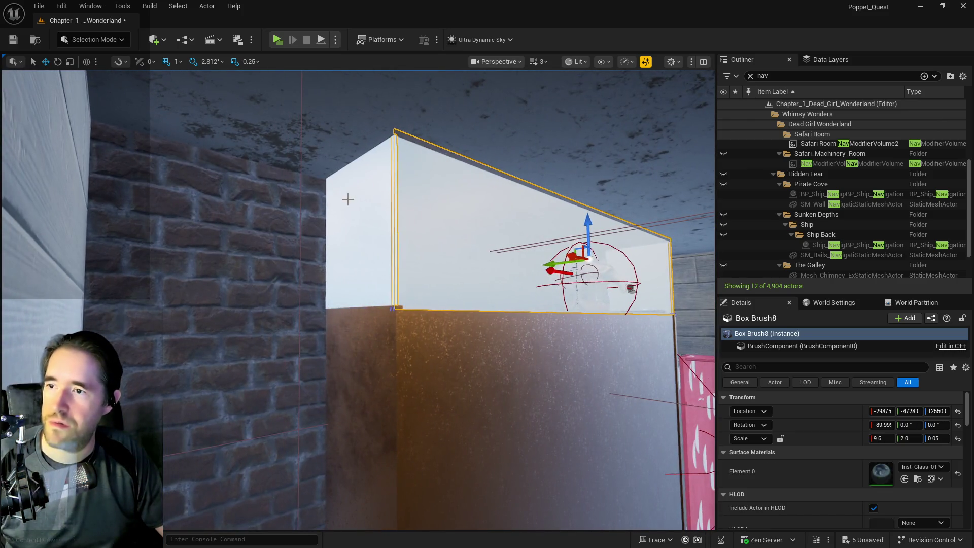
# Give Box Brush8 a Y scale of 1.9
pyautogui.click(346, 198)
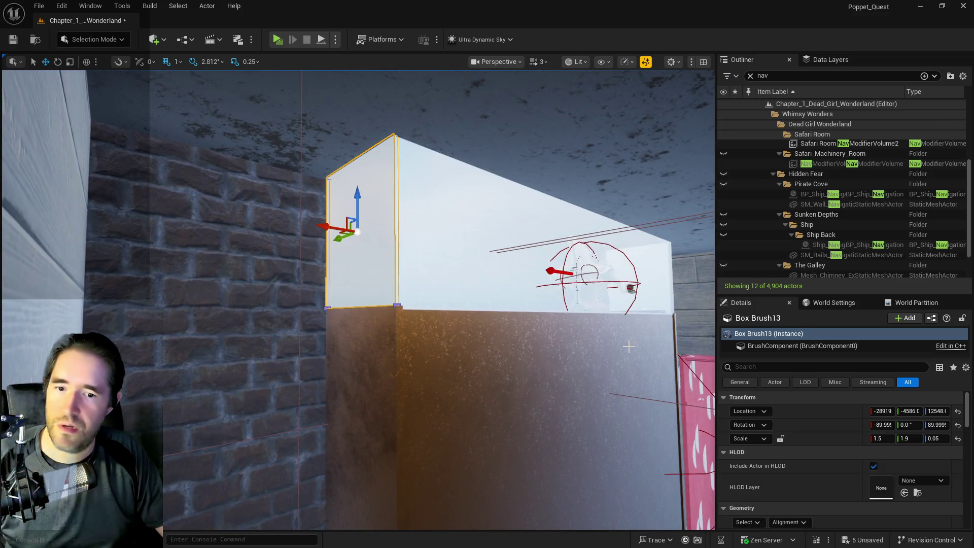
pyautogui.click(508, 255)
pyautogui.click(907, 439)
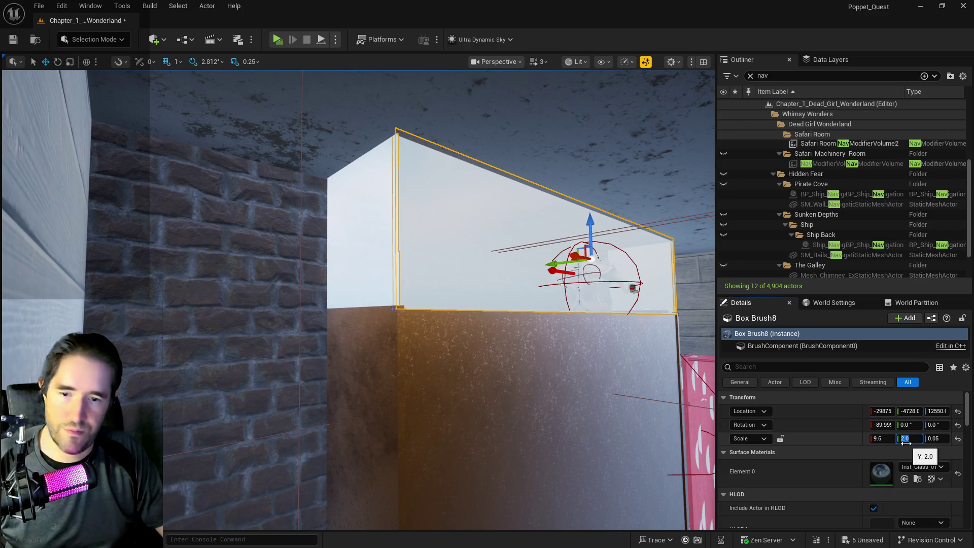
pyautogui.write('1.9')
pyautogui.press('Return')
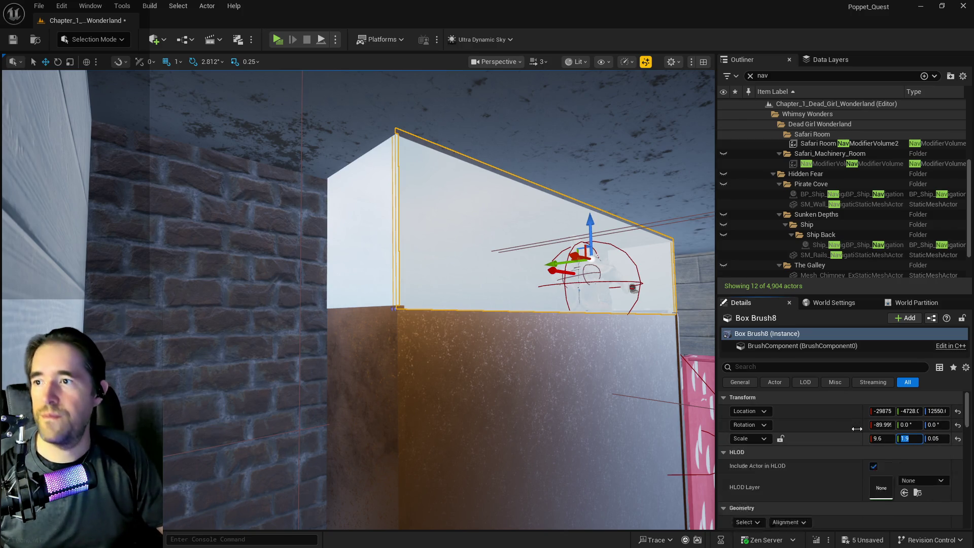
# Check the Z heights of Box Brush13 and Box Brush8, leaving Box Brush8 at Z 12548
pyautogui.moveTo(598, 257); pyautogui.dragTo(502, 266)
pyautogui.moveTo(494, 233)
pyautogui.mouseDown()
pyautogui.moveTo(414, 221)
pyautogui.moveTo(403, 233)
pyautogui.mouseUp()
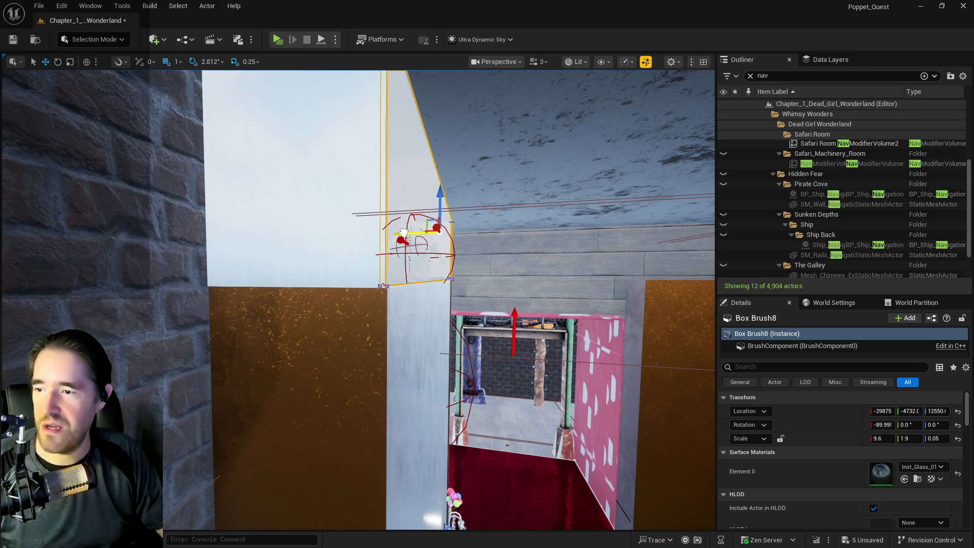
pyautogui.click(361, 257)
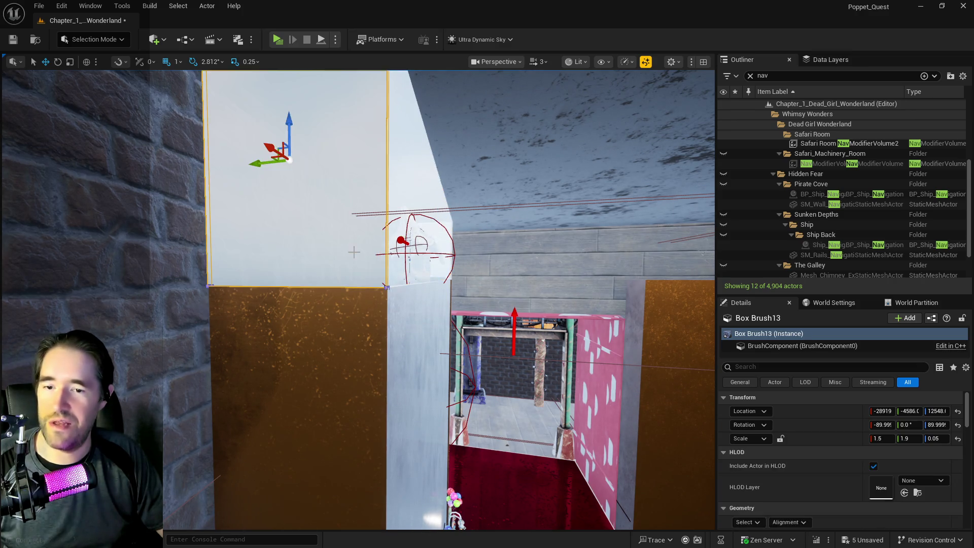
pyautogui.moveTo(361, 257); pyautogui.dragTo(412, 251)
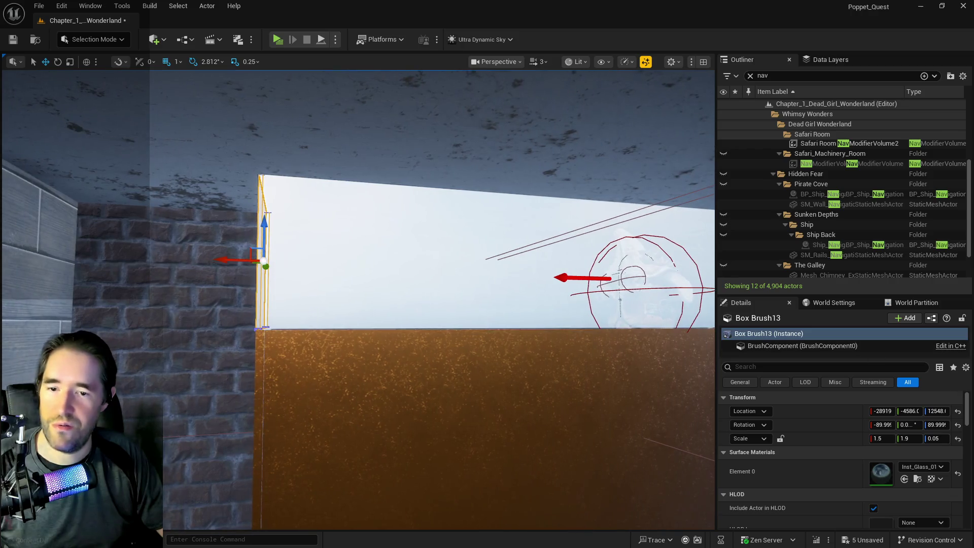
pyautogui.click(944, 411)
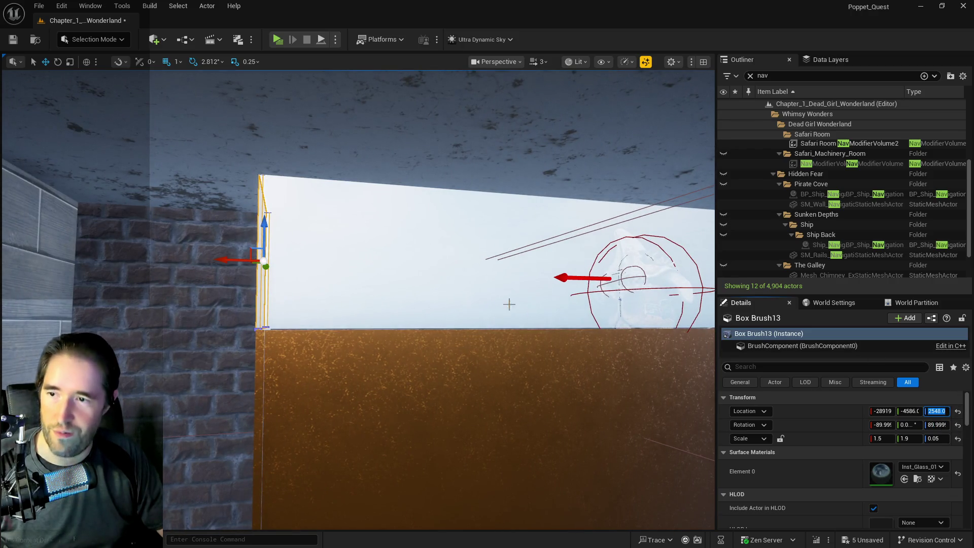
pyautogui.click(509, 303)
pyautogui.click(939, 411)
pyautogui.press('Return')
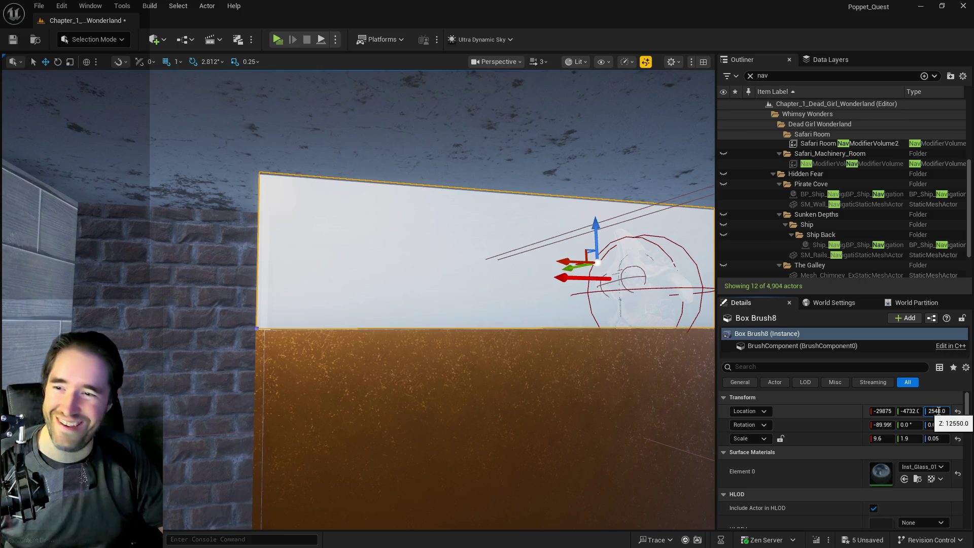
pyautogui.hotkey('ctrl', 'z')
# Delete the side glass panel Box Brush16 and save the map
pyautogui.press('w')
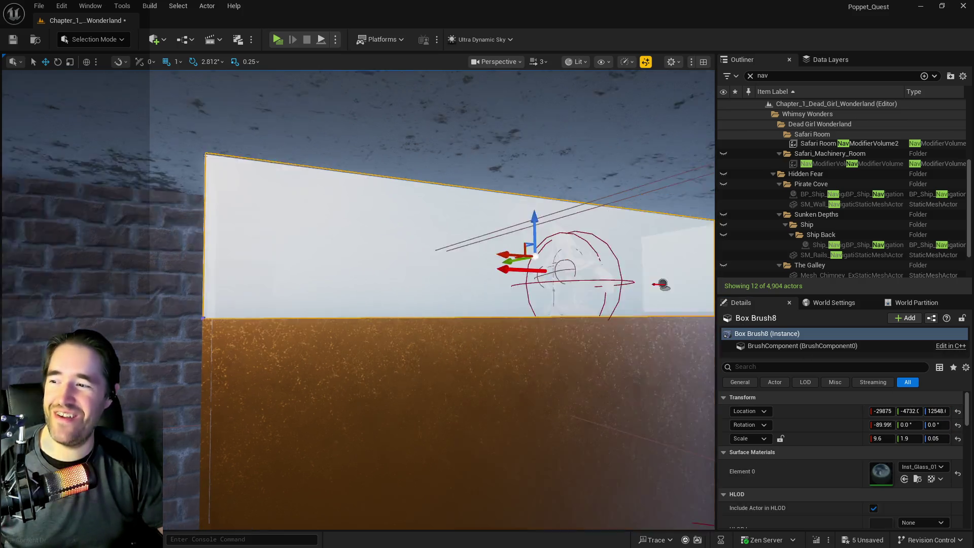
pyautogui.press('s')
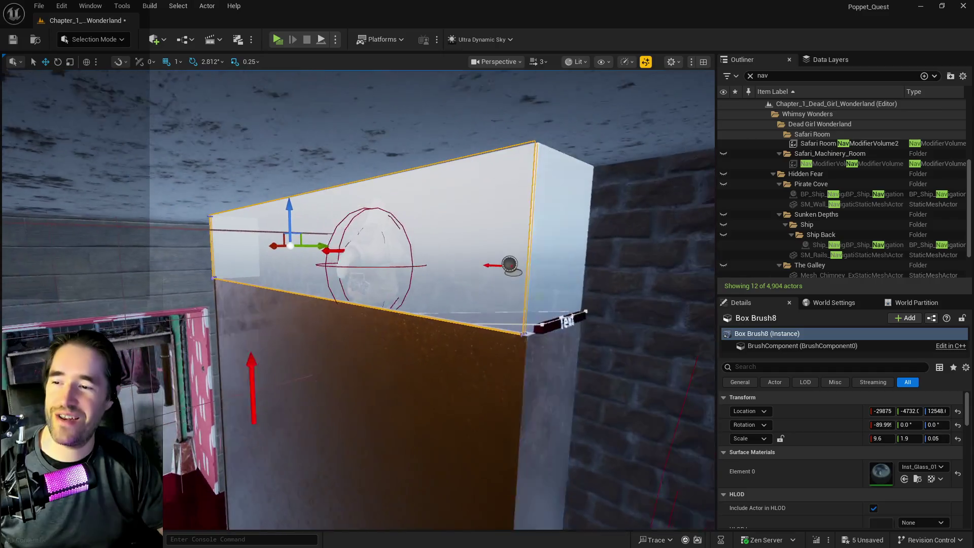
pyautogui.click(517, 267)
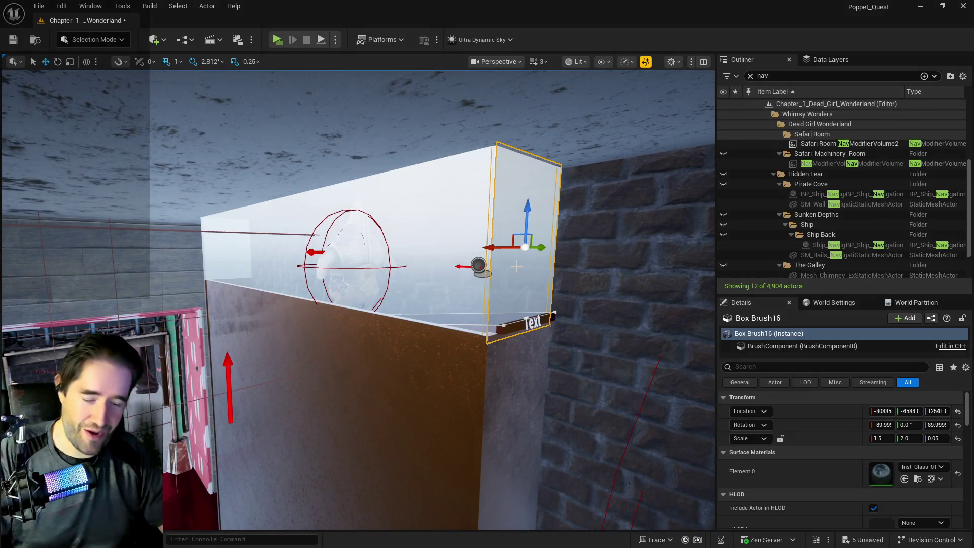
pyautogui.press('Delete')
pyautogui.hotkey('ctrl', 's')
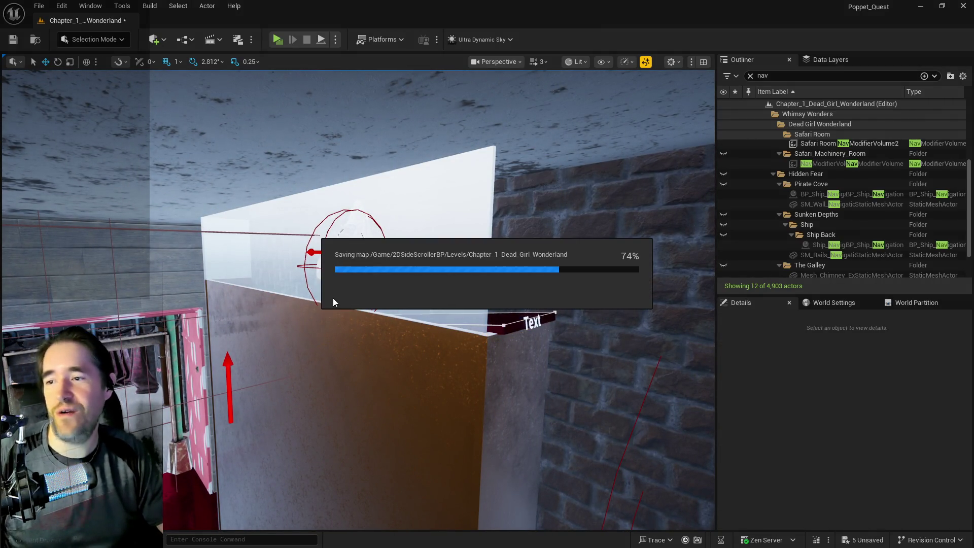
# Orbit around the window box and select the tall glass box Box Brush13
pyautogui.moveTo(333, 303); pyautogui.dragTo(319, 289)
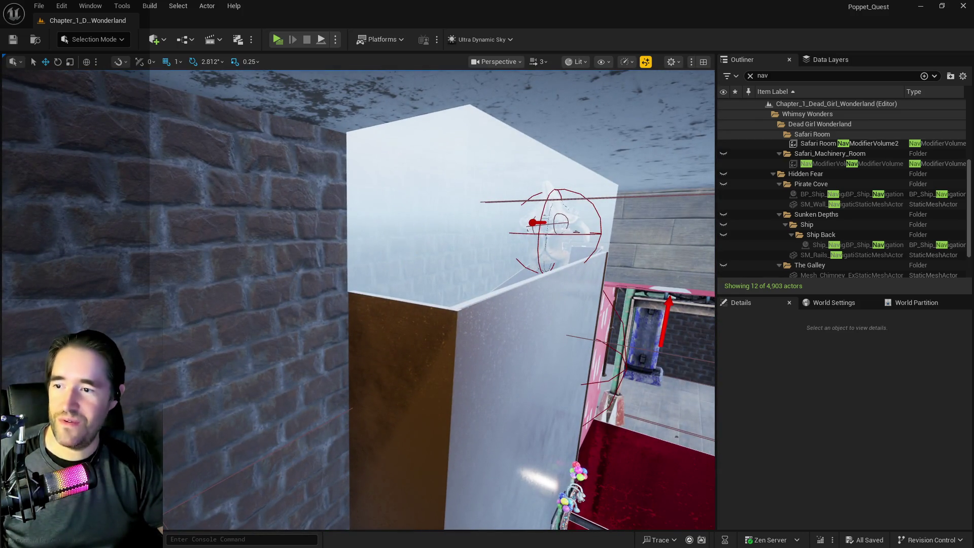
pyautogui.click(419, 228)
pyautogui.moveTo(418, 228)
pyautogui.mouseDown()
pyautogui.moveTo(406, 218)
pyautogui.moveTo(401, 234)
pyautogui.mouseUp()
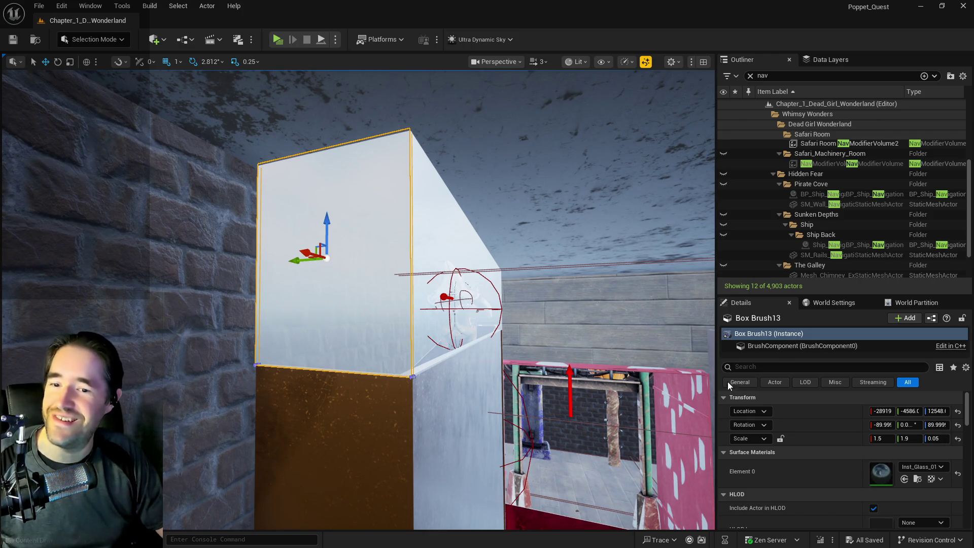
# Select all adjacent surfaces of the glass box Box Brush13
pyautogui.scroll(-3, 828, 467)
pyautogui.click(749, 515)
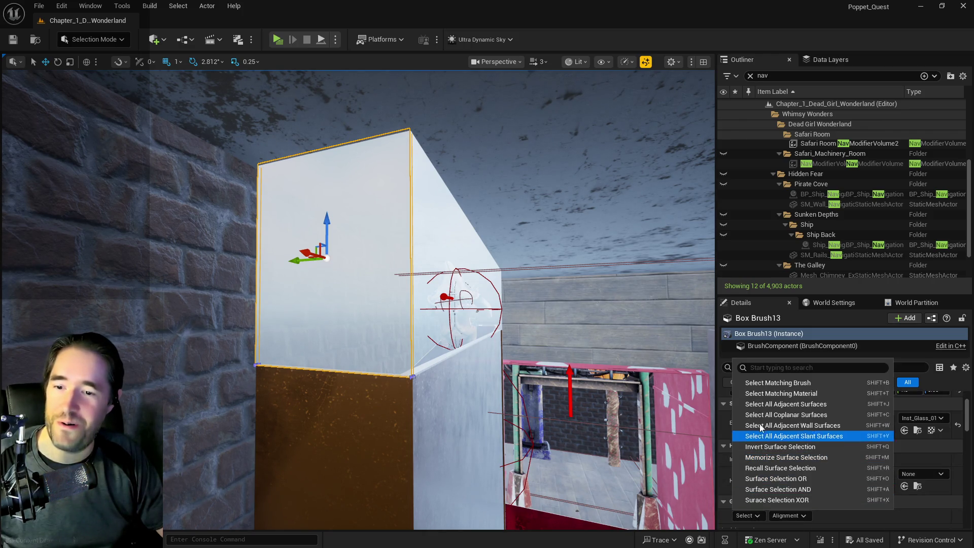
pyautogui.click(760, 408)
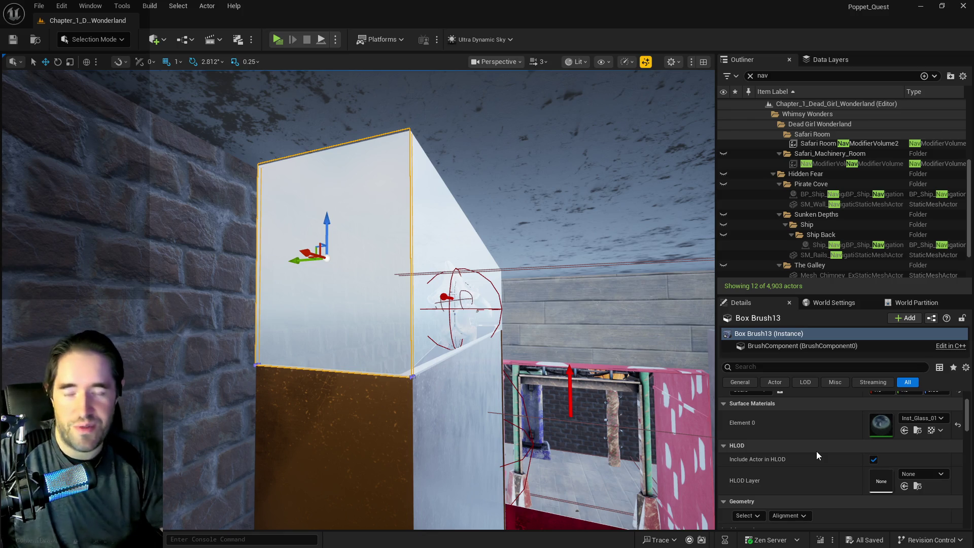
# Apply a 10 × 10 surface texture scale with U and V locked together
pyautogui.scroll(-5, 817, 451)
pyautogui.scroll(-3, 817, 452)
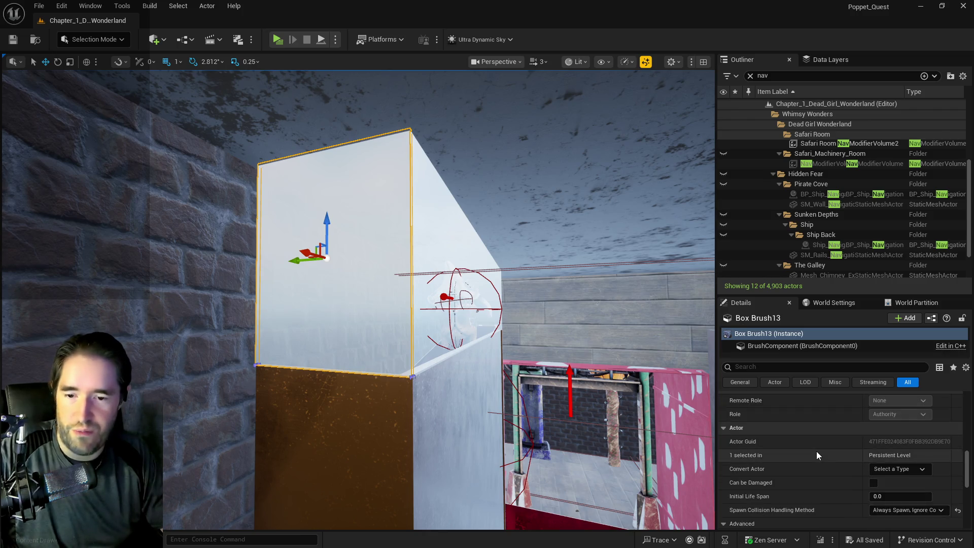
pyautogui.scroll(-6, 817, 452)
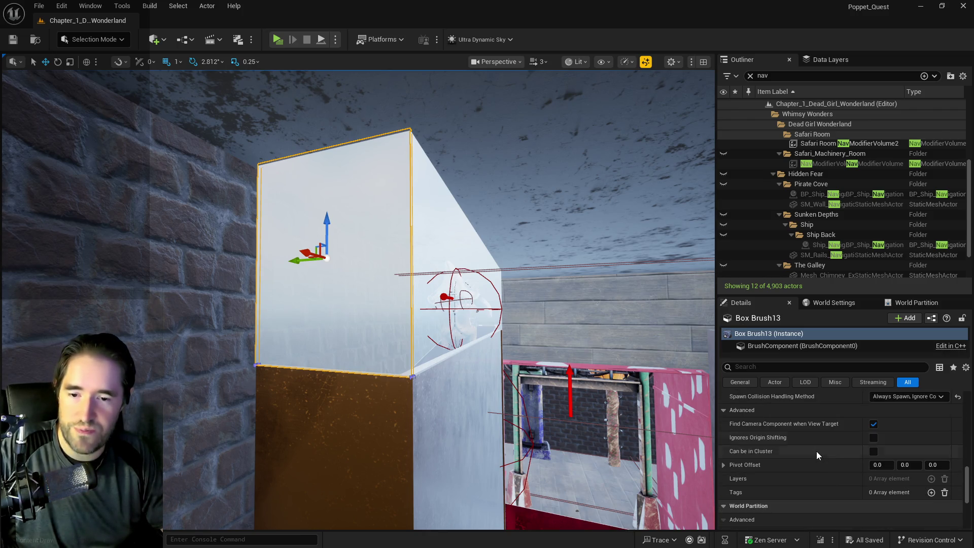
pyautogui.scroll(-5, 817, 452)
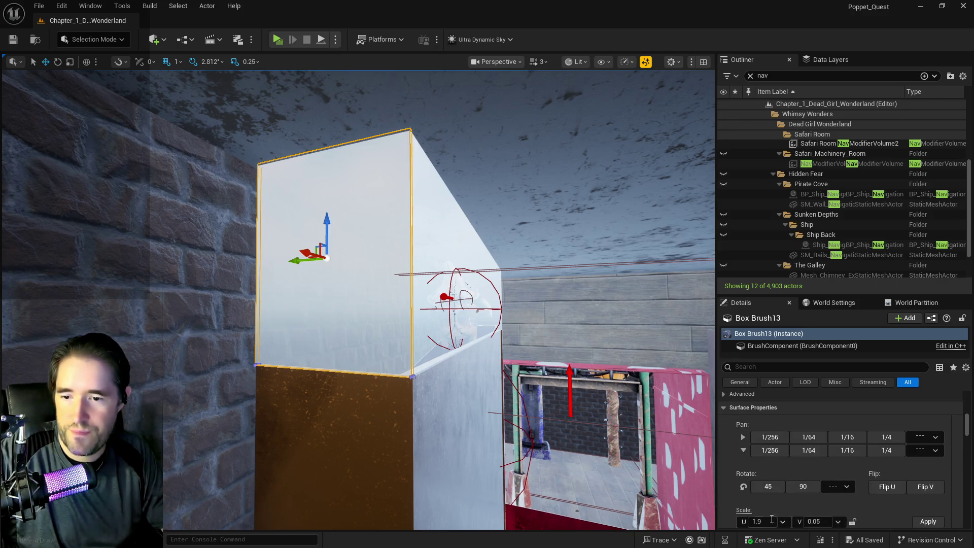
pyautogui.click(767, 522)
pyautogui.write('10')
pyautogui.press('Return')
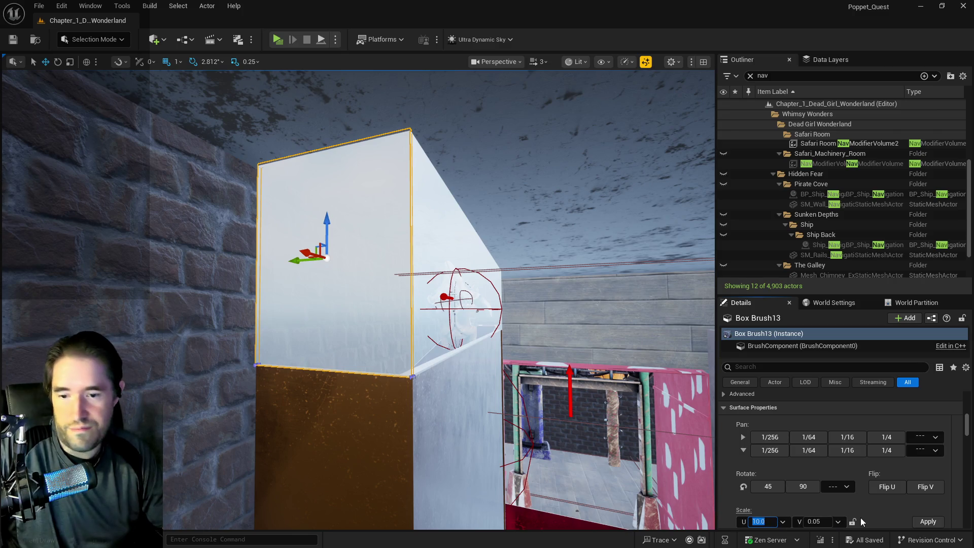
pyautogui.click(839, 522)
pyautogui.click(853, 523)
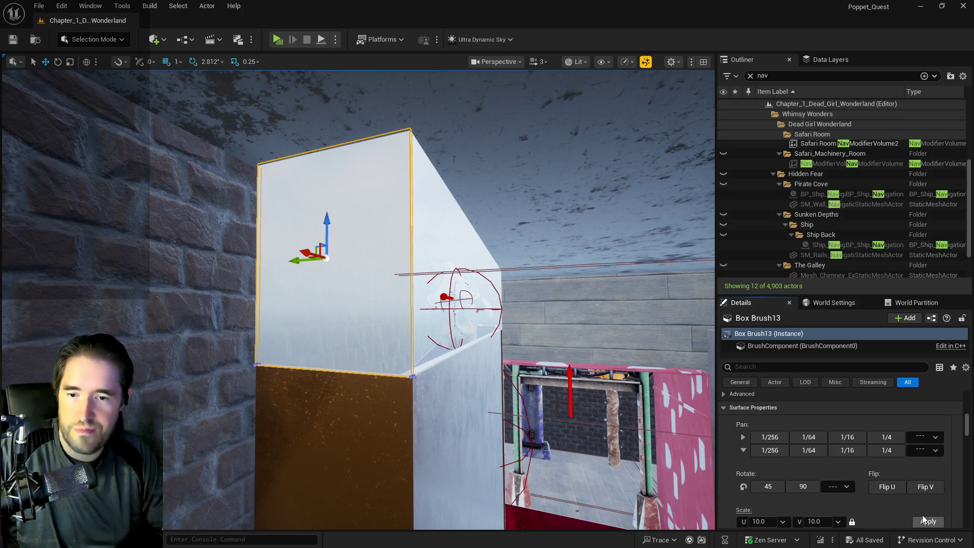
pyautogui.scroll(3, 877, 474)
pyautogui.scroll(-5, 876, 474)
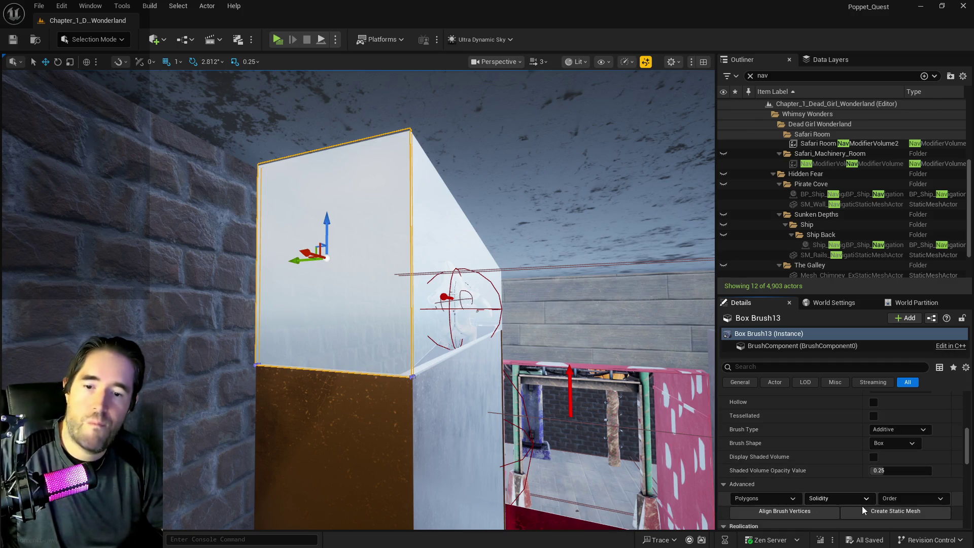
# Convert the glass brush into static mesh SM_Patty_Kong_Side_Window in the Content folder
pyautogui.click(867, 510)
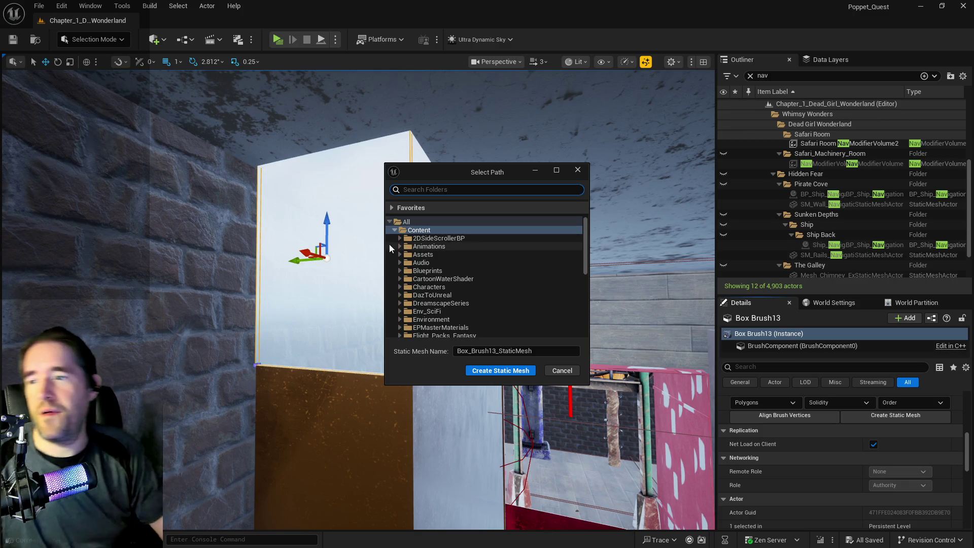
pyautogui.click(401, 237)
pyautogui.click(500, 371)
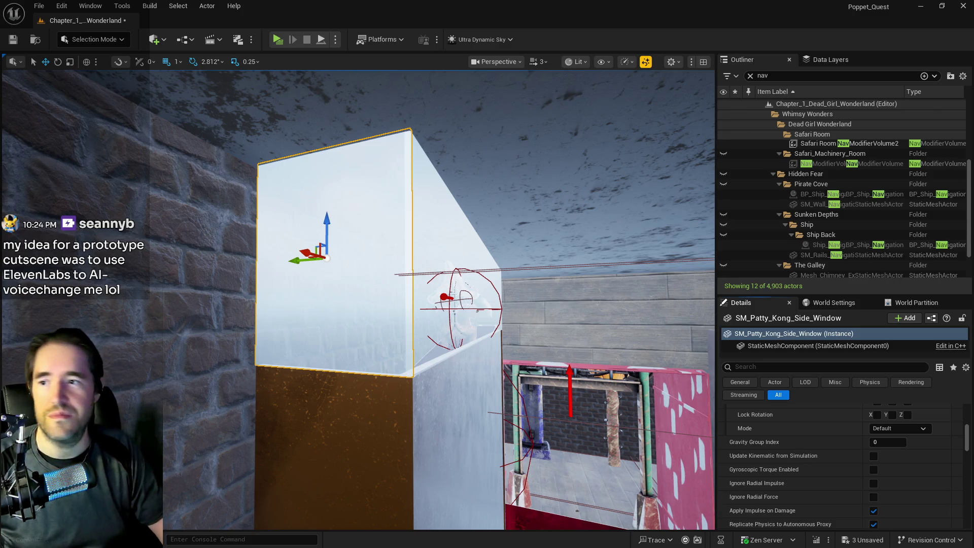
pyautogui.click(437, 255)
pyautogui.press('f')
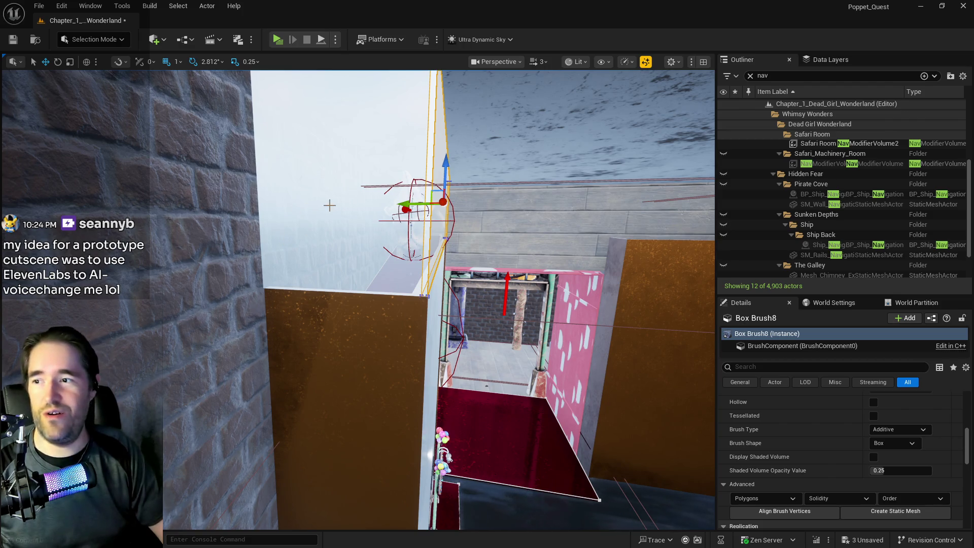
# Select the SM_Patty_Kong_Side_Window mesh in the viewport
pyautogui.scroll(5, 306, 242)
pyautogui.press('s')
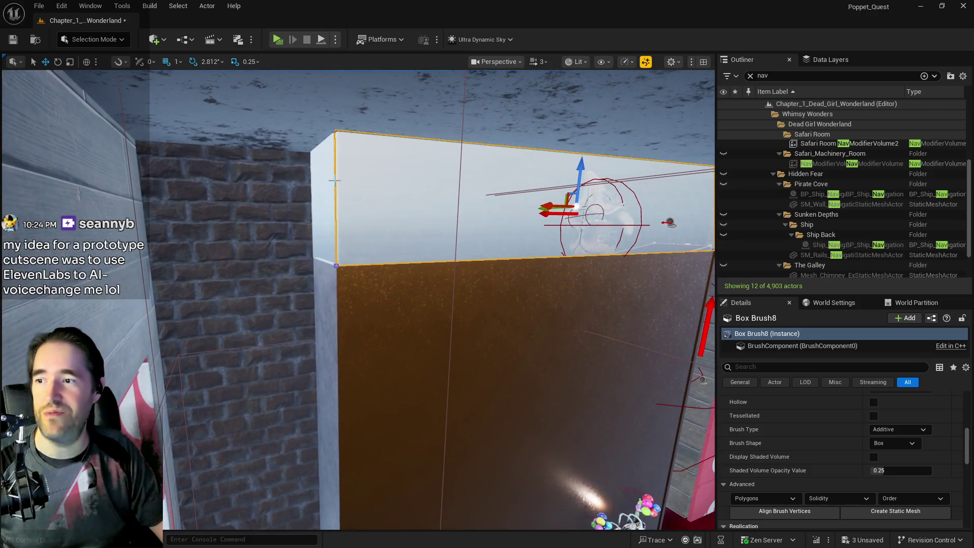
pyautogui.click(327, 187)
pyautogui.click(322, 188)
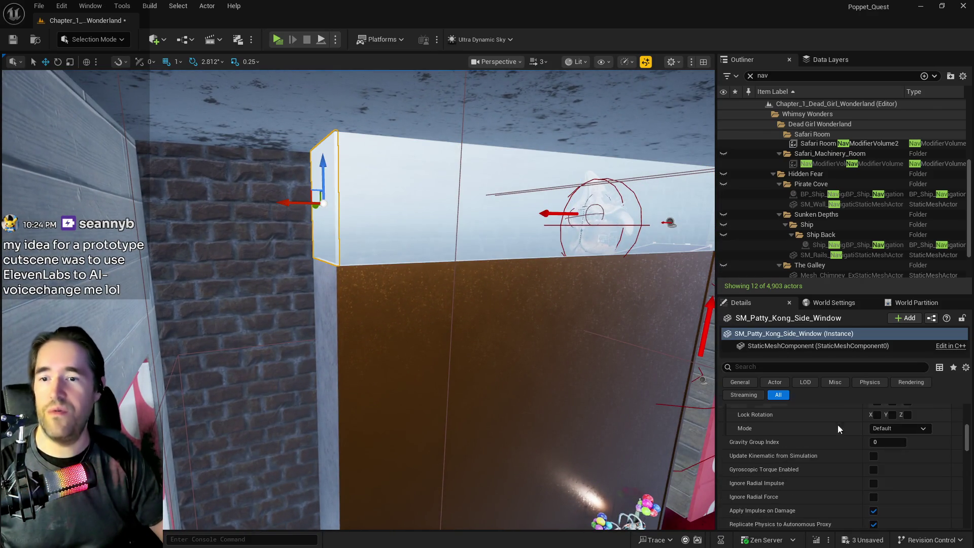
pyautogui.scroll(5, 832, 449)
pyautogui.scroll(-2, 807, 476)
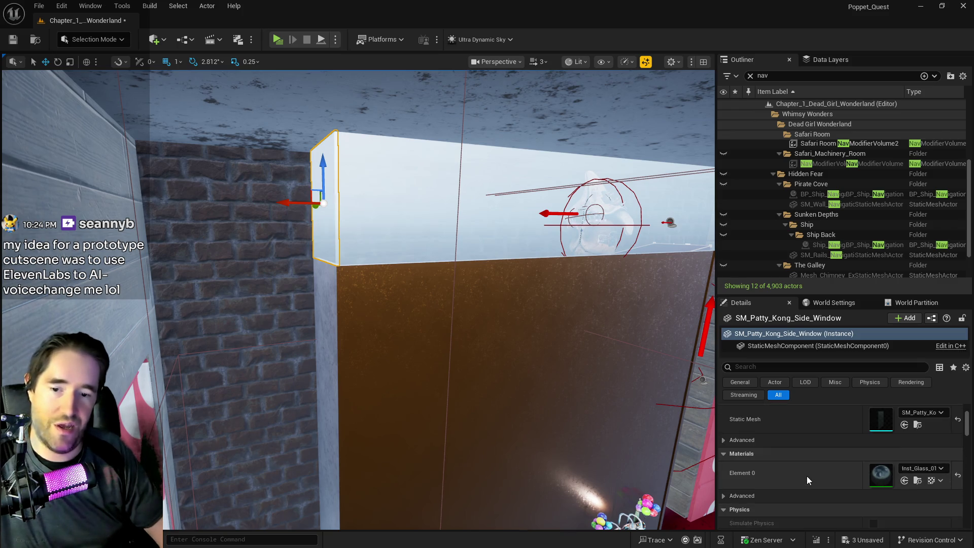
pyautogui.scroll(2, 807, 476)
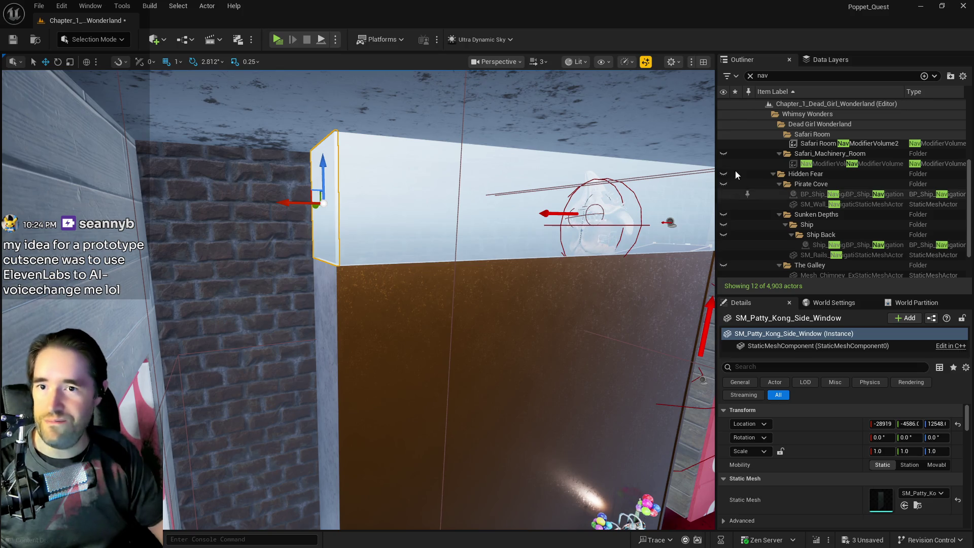
# Clear the Outliner nav filter, copy the window actor's file path, and switch to voice.ai
pyautogui.click(750, 76)
pyautogui.rightClick(807, 183)
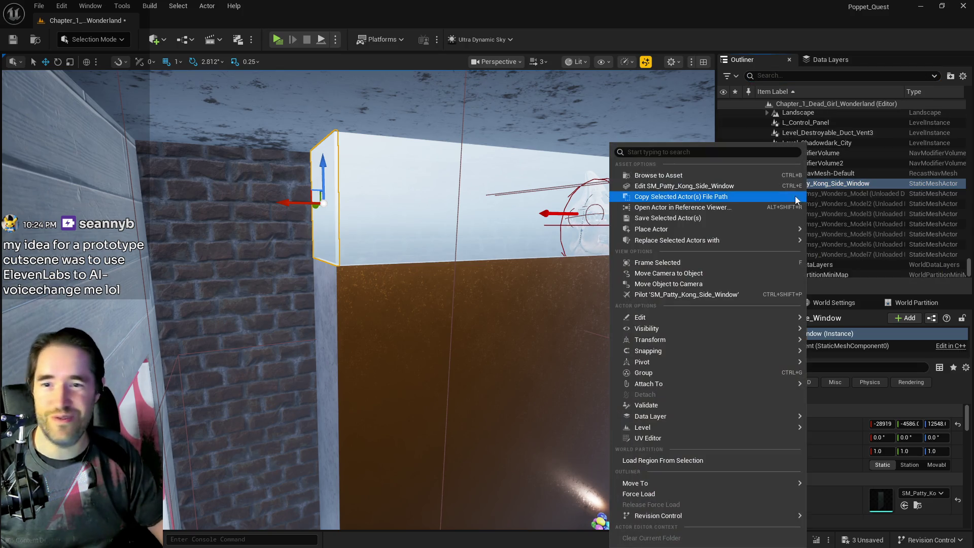
pyautogui.click(756, 185)
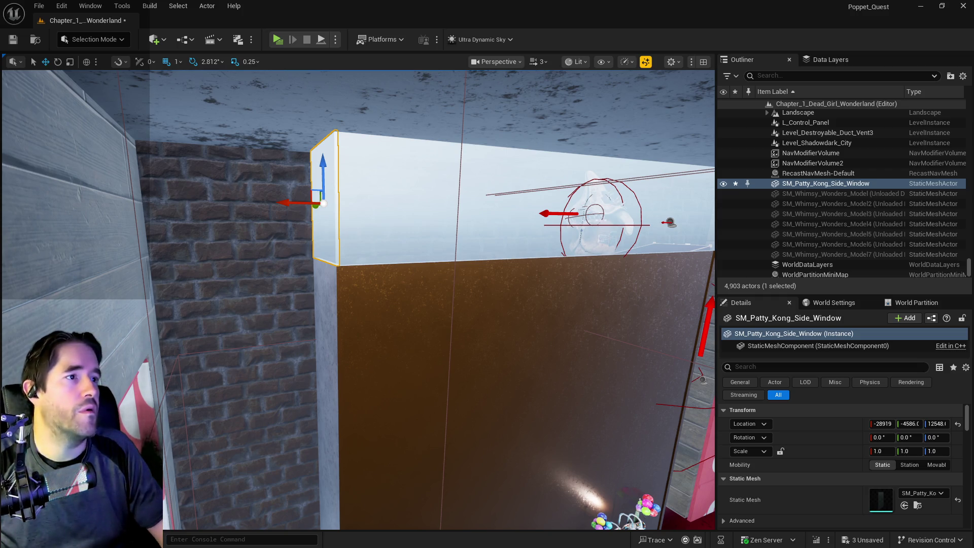
pyautogui.hotkey('alt', 'Tab')
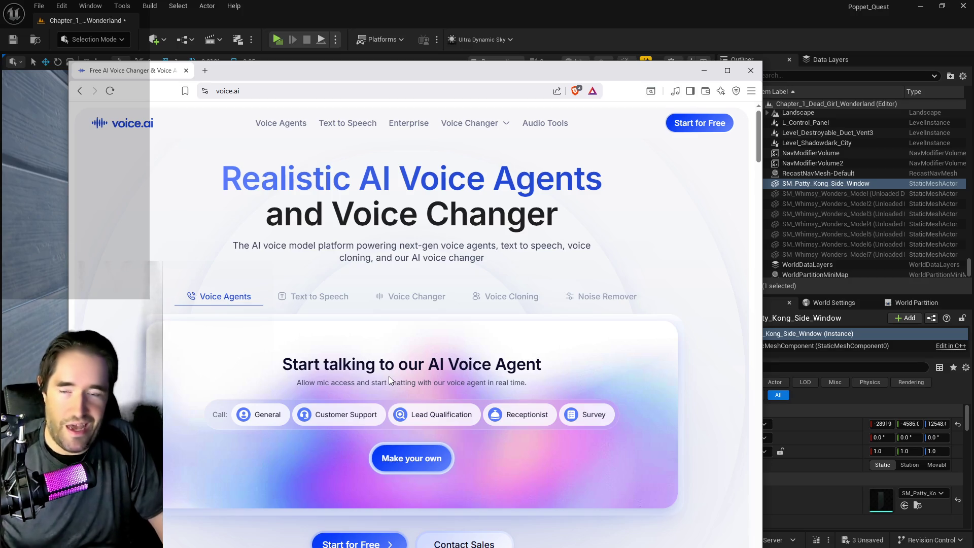
# Scroll through the voice.ai home page, then drag the browser off to the right to reveal the Unreal level
pyautogui.scroll(-2, 389, 323)
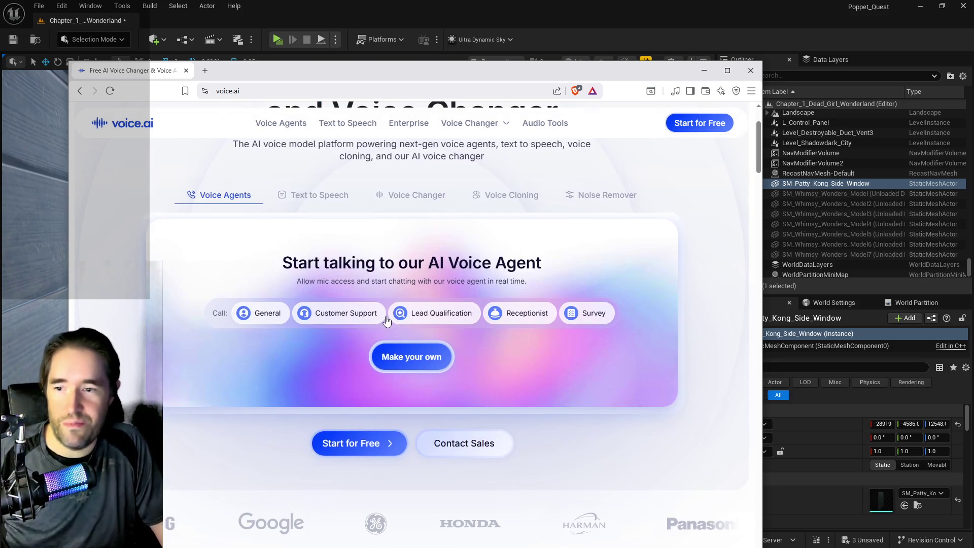
pyautogui.scroll(2, 387, 319)
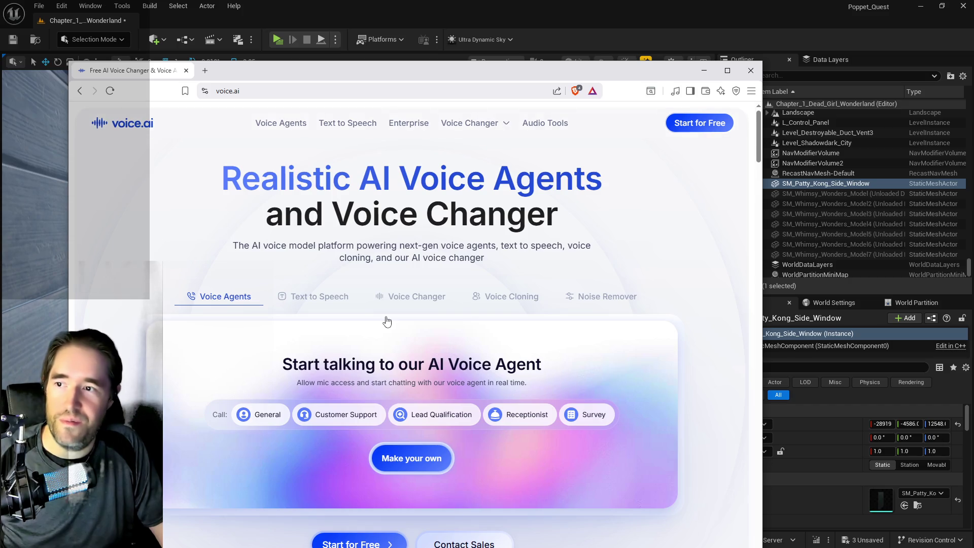
pyautogui.scroll(-2, 391, 328)
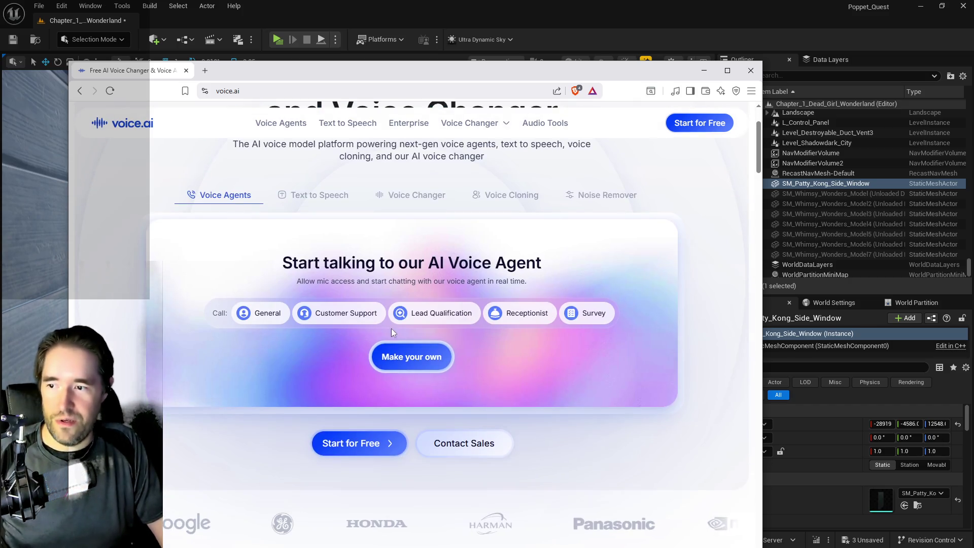
pyautogui.scroll(-4, 477, 345)
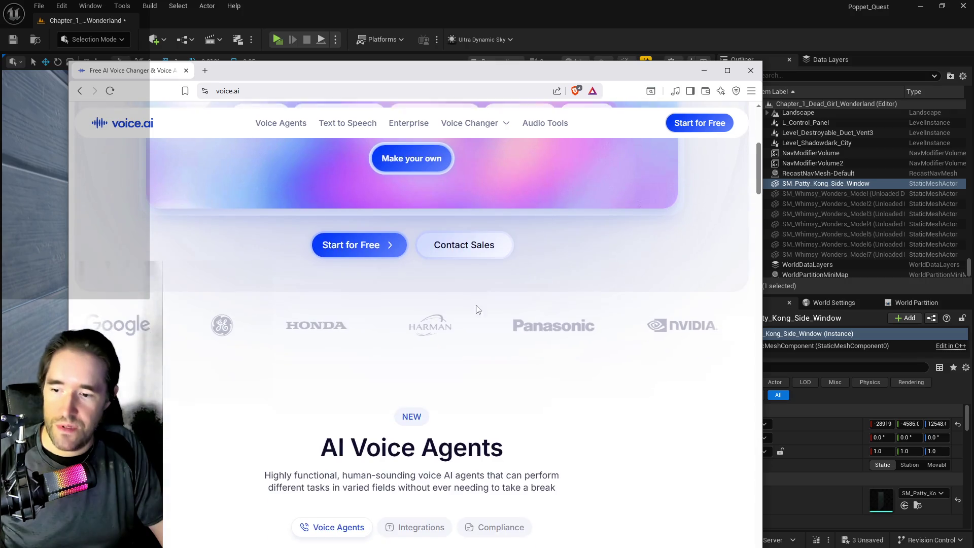
pyautogui.scroll(-7, 303, 405)
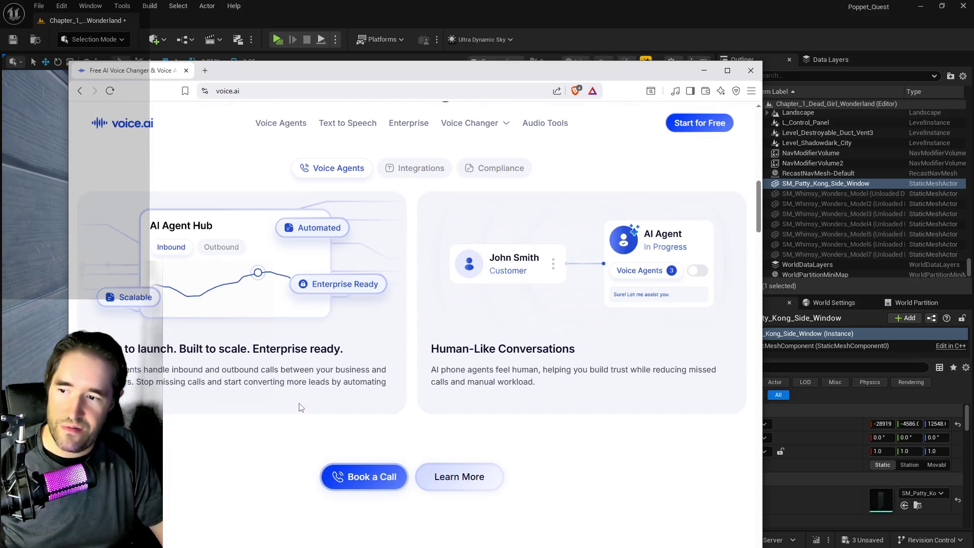
pyautogui.scroll(12, 397, 324)
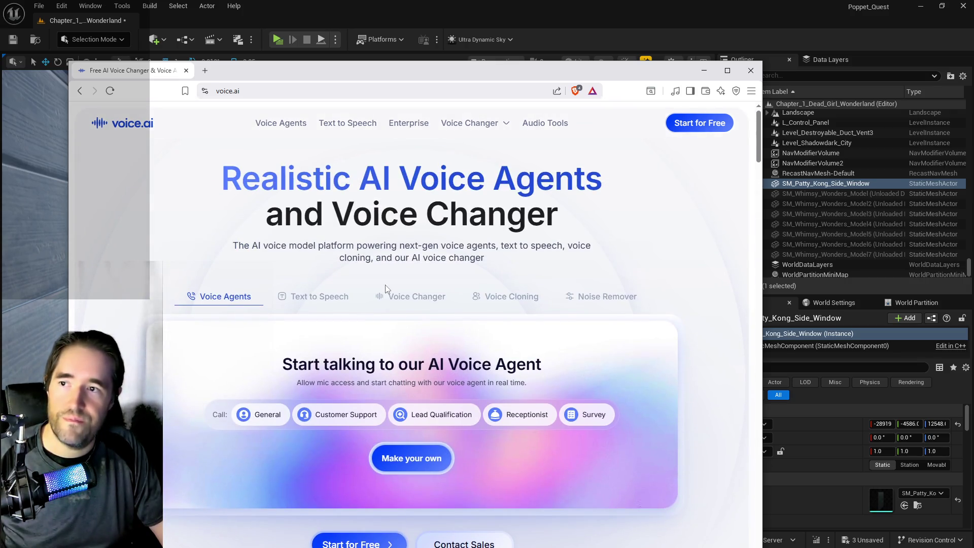
pyautogui.click(384, 91)
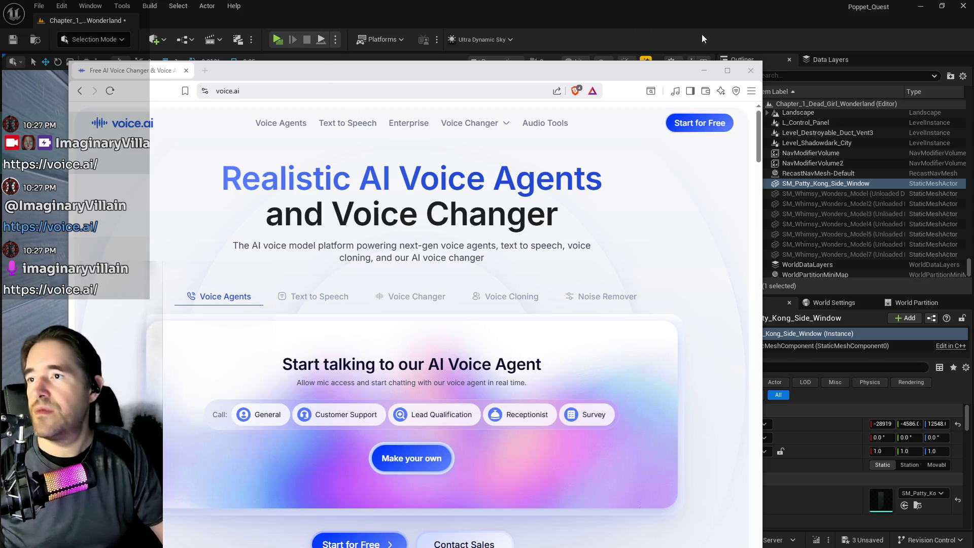
pyautogui.moveTo(626, 63); pyautogui.dragTo(973, 81)
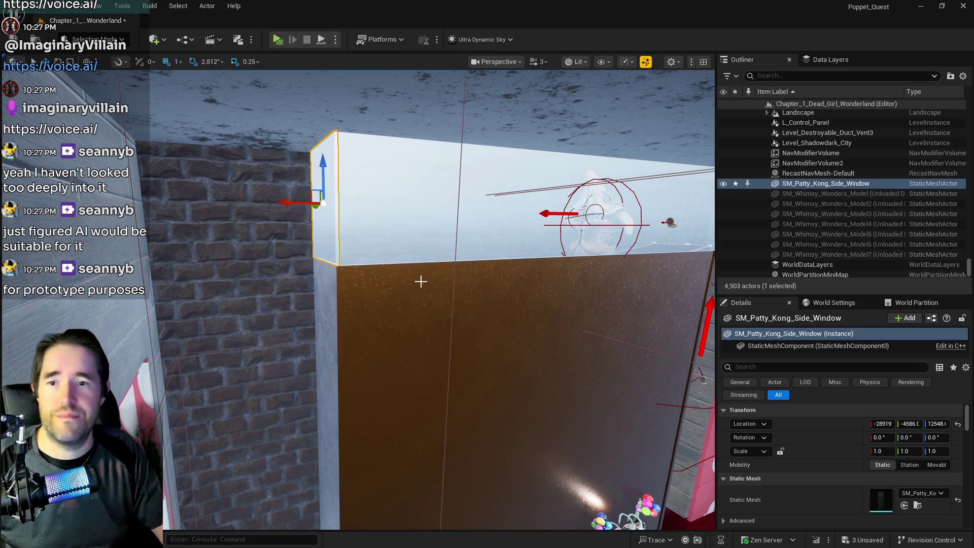
# Move SM_Patty_Kong_Side_Window into the Patrick's Room folder
pyautogui.moveTo(420, 281)
pyautogui.mouseDown()
pyautogui.moveTo(442, 281)
pyautogui.moveTo(417, 281)
pyautogui.moveTo(427, 280)
pyautogui.moveTo(437, 246)
pyautogui.mouseUp()
pyautogui.rightClick(807, 184)
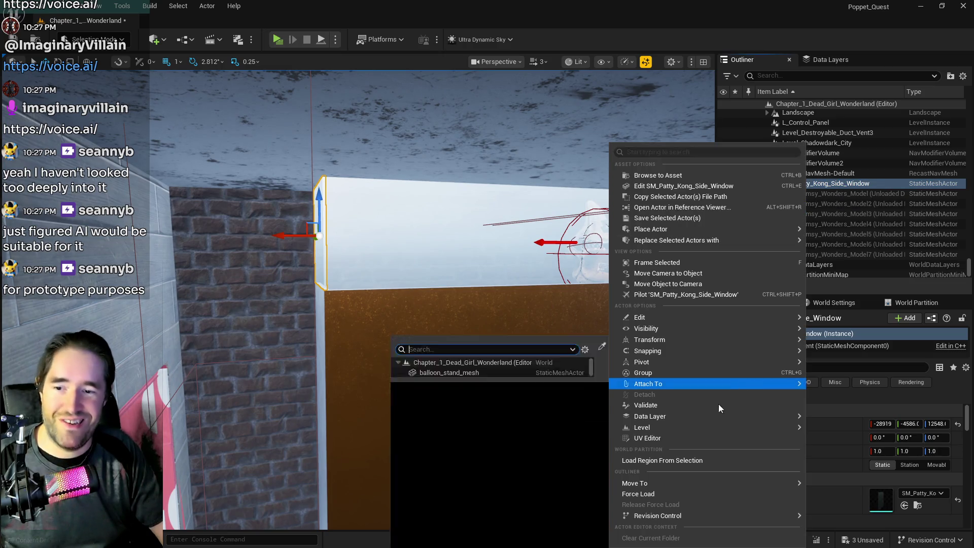
pyautogui.moveTo(680, 484)
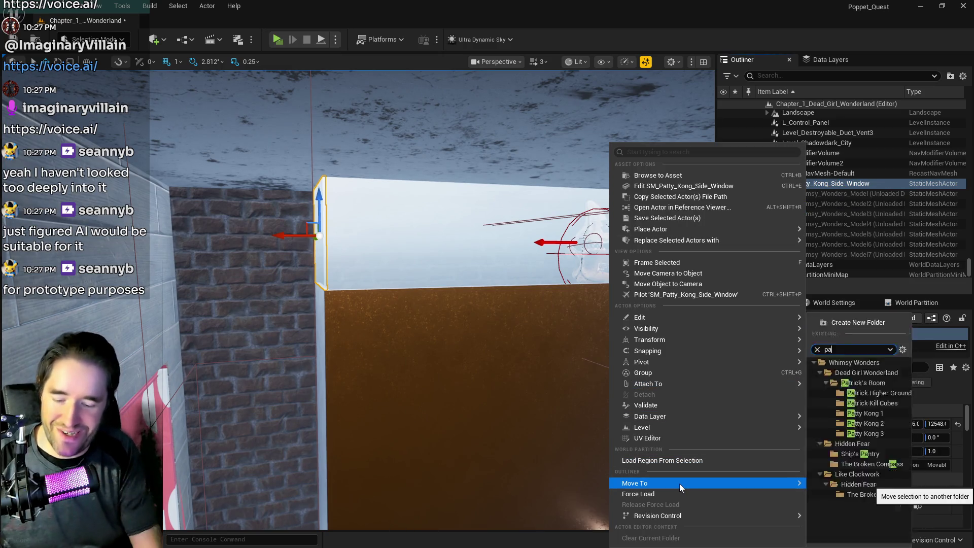
pyautogui.write('patri')
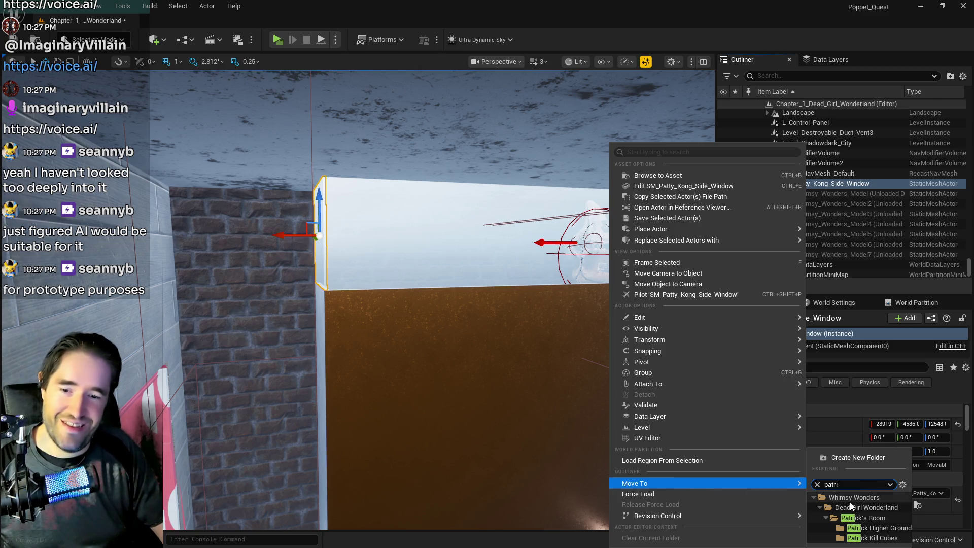
pyautogui.click(871, 516)
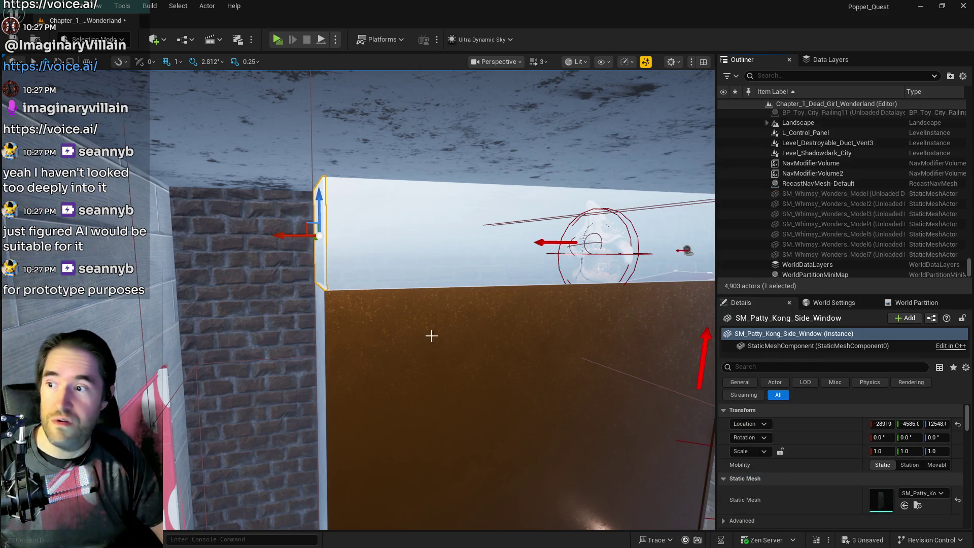
# Slide the copy SM_Patty_Kong_Side_Window2 further along the wall, then select and frame Box Brush8
pyautogui.moveTo(327, 236)
pyautogui.mouseDown()
pyautogui.moveTo(394, 223)
pyautogui.moveTo(566, 223)
pyautogui.mouseUp()
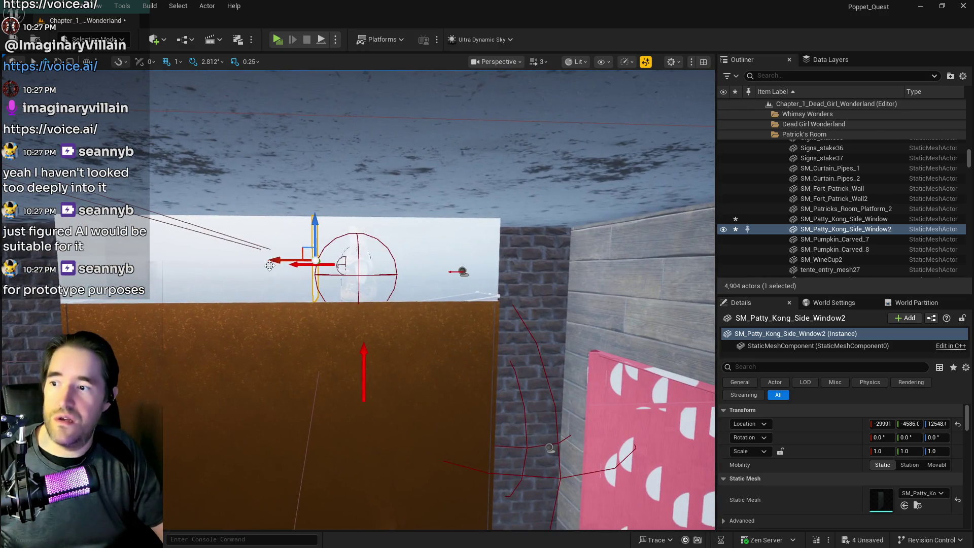
pyautogui.moveTo(274, 260)
pyautogui.mouseDown()
pyautogui.moveTo(411, 260)
pyautogui.moveTo(463, 271)
pyautogui.mouseUp()
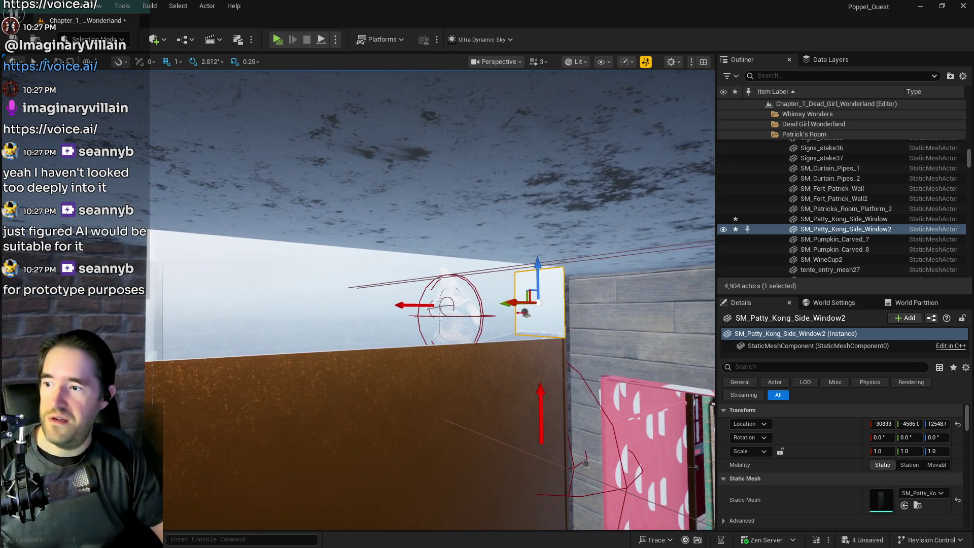
pyautogui.click(504, 304)
pyautogui.press('f')
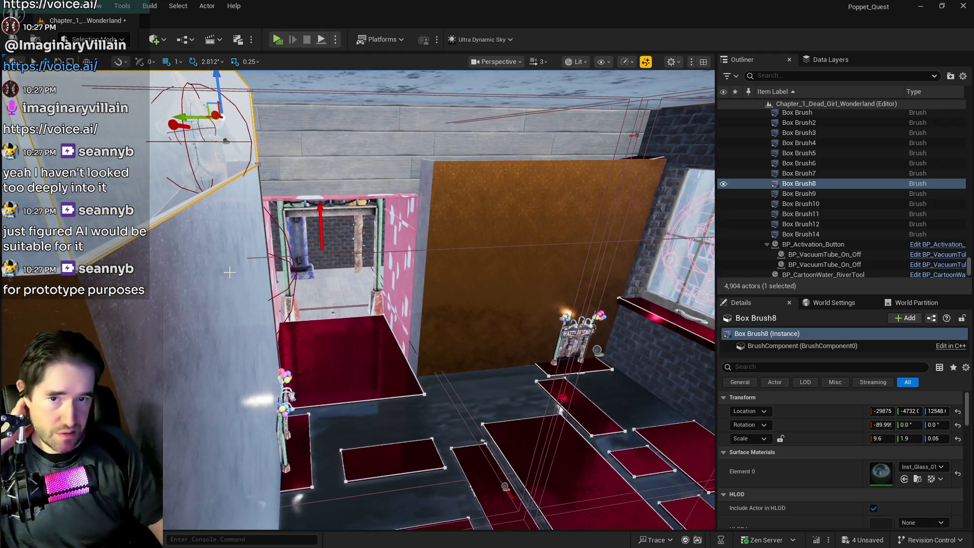
# Select all adjacent surfaces of Box Brush8 and set their texture scale to 10.0 in both U and V
pyautogui.press('f')
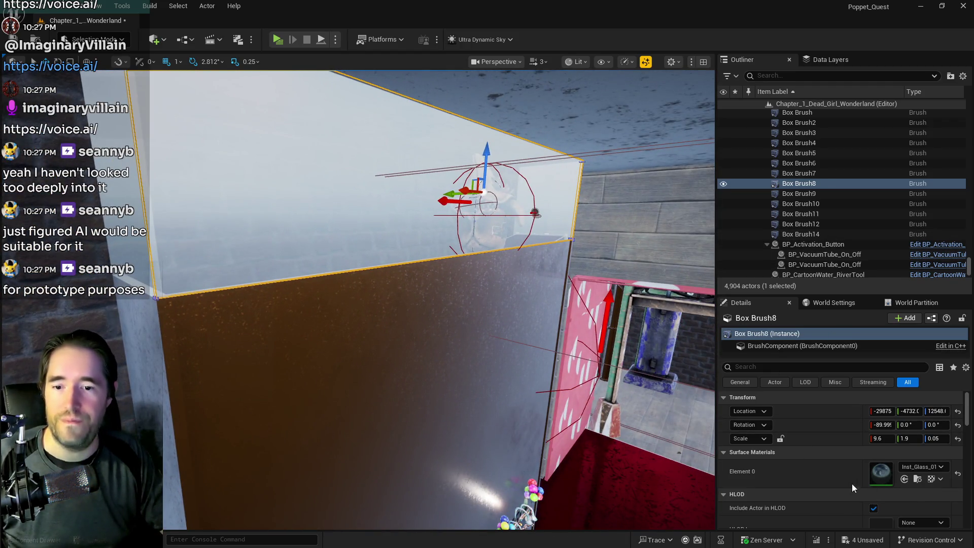
pyautogui.scroll(-3, 852, 483)
pyautogui.click(746, 499)
pyautogui.click(765, 387)
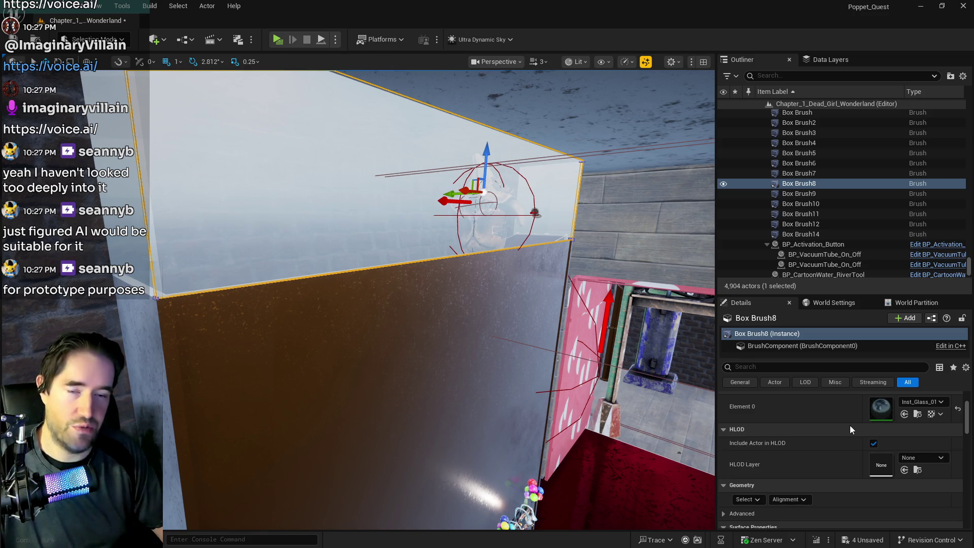
pyautogui.scroll(-5, 823, 429)
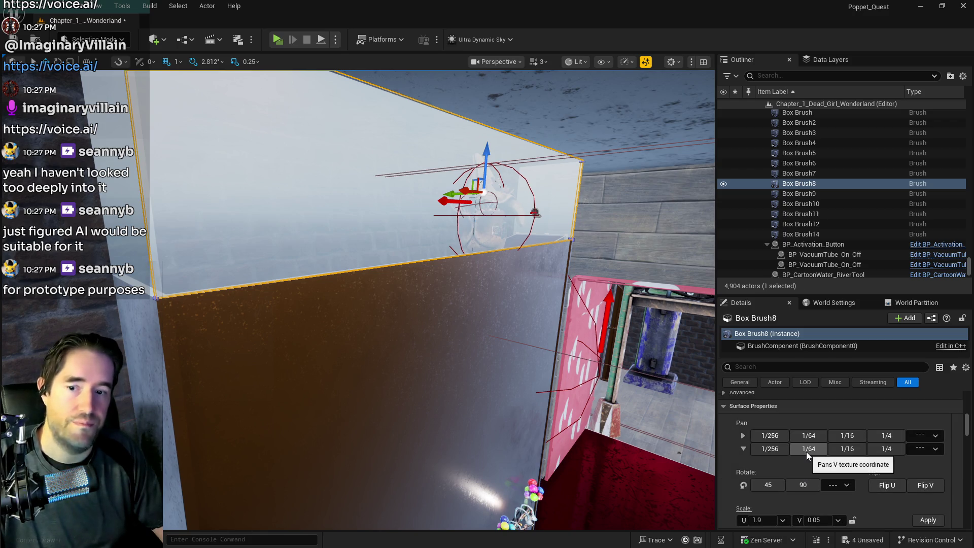
pyautogui.scroll(-2, 805, 451)
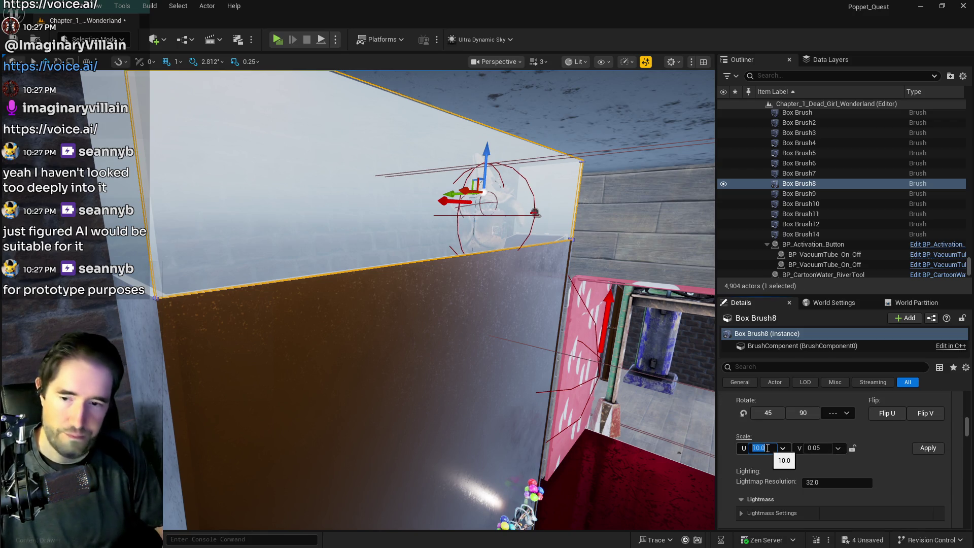
pyautogui.click(852, 448)
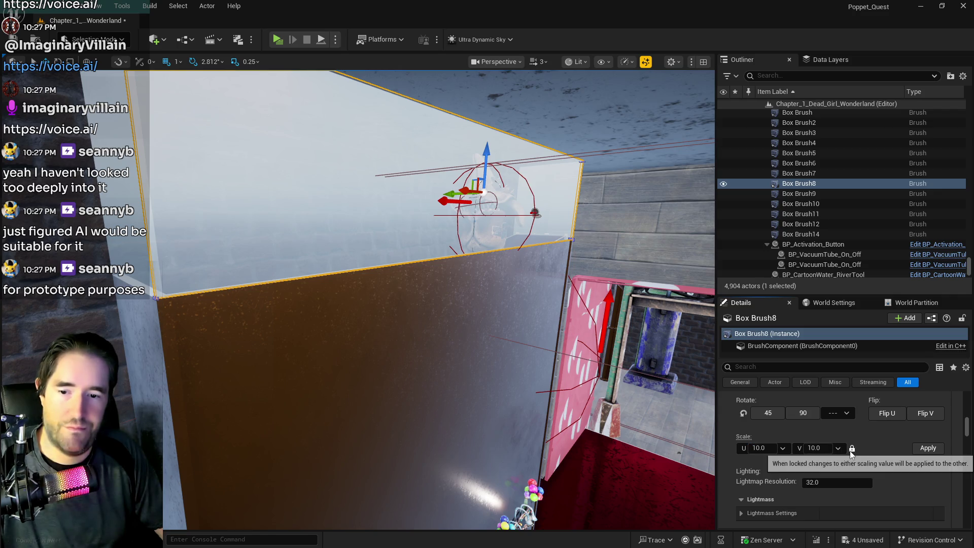
pyautogui.scroll(-6, 888, 458)
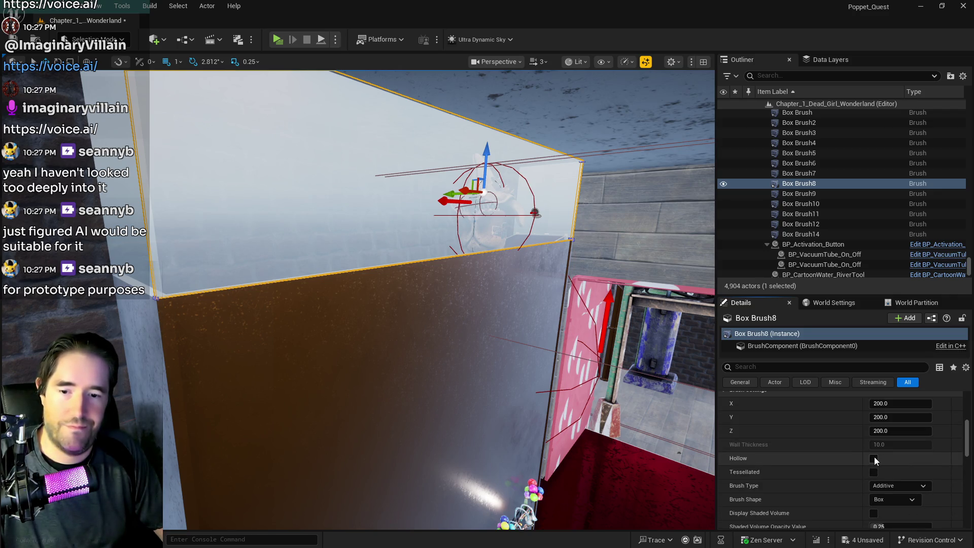
pyautogui.scroll(-1, 872, 457)
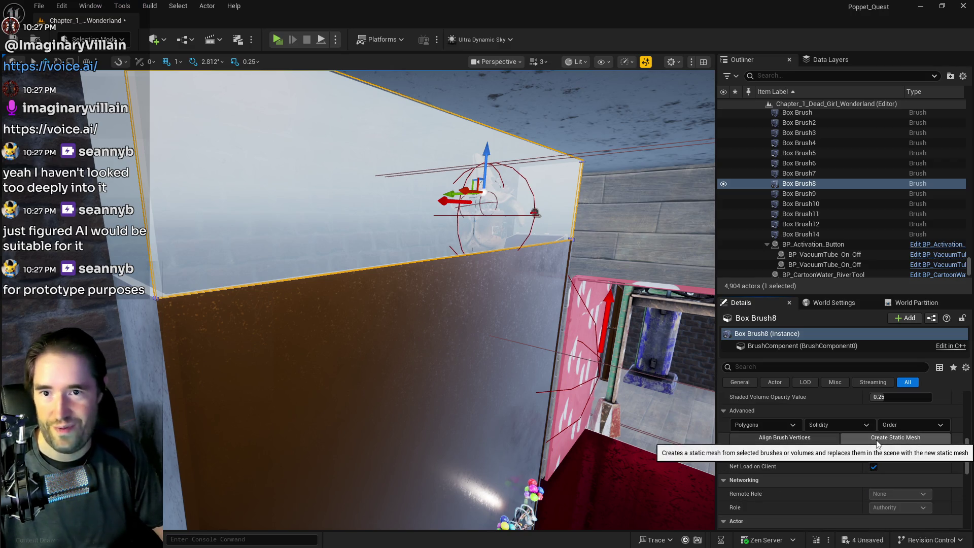
# Convert Box Brush8 into the static mesh SM_Patty_Kong_Front_Window inside the Patricks_Room folder
pyautogui.click(878, 440)
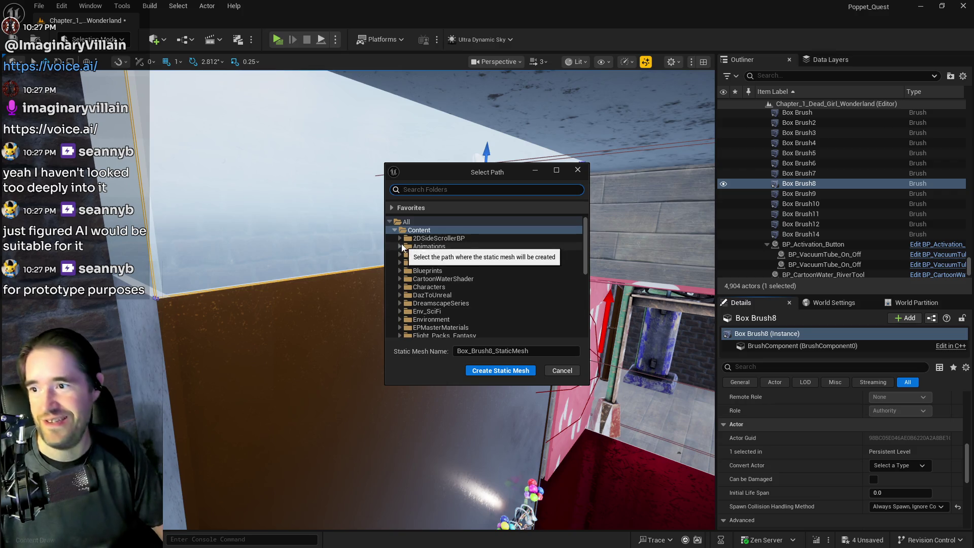
pyautogui.scroll(-10, 408, 246)
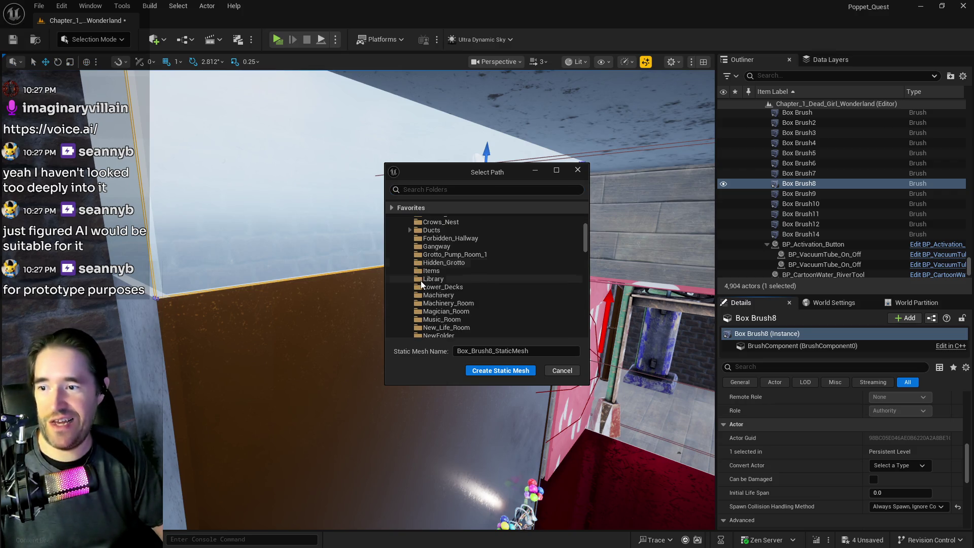
pyautogui.scroll(-3, 463, 291)
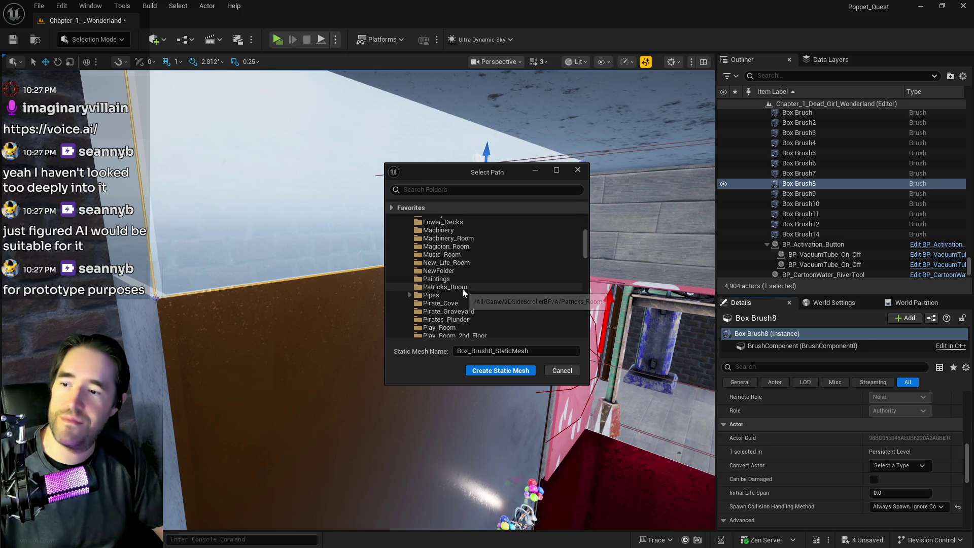
pyautogui.click(446, 287)
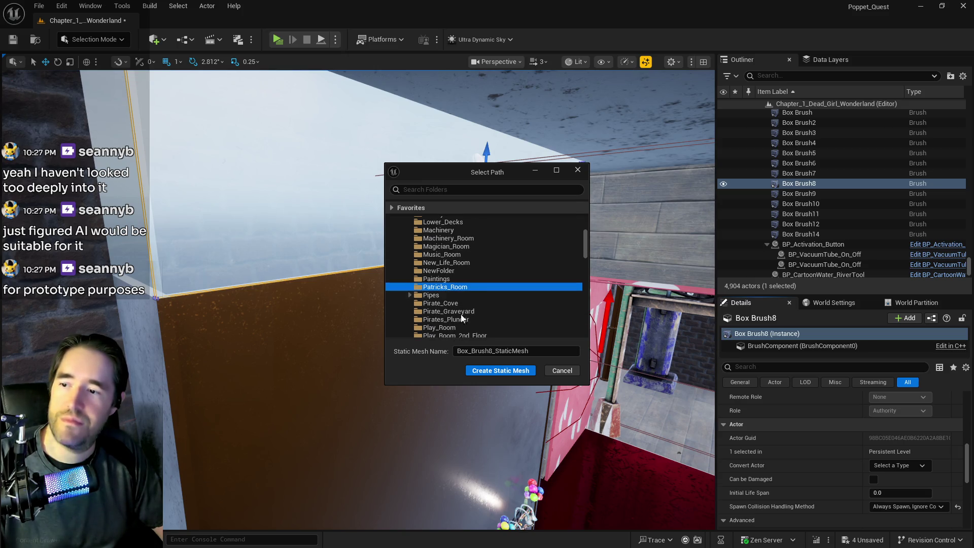
pyautogui.click(559, 350)
pyautogui.write('SM_Patty_Kong_Front_Window')
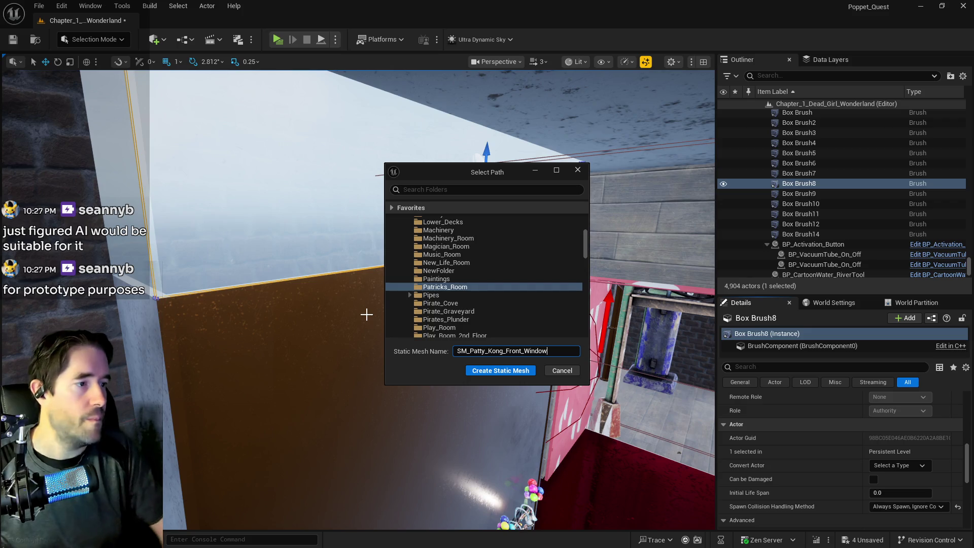
pyautogui.click(477, 375)
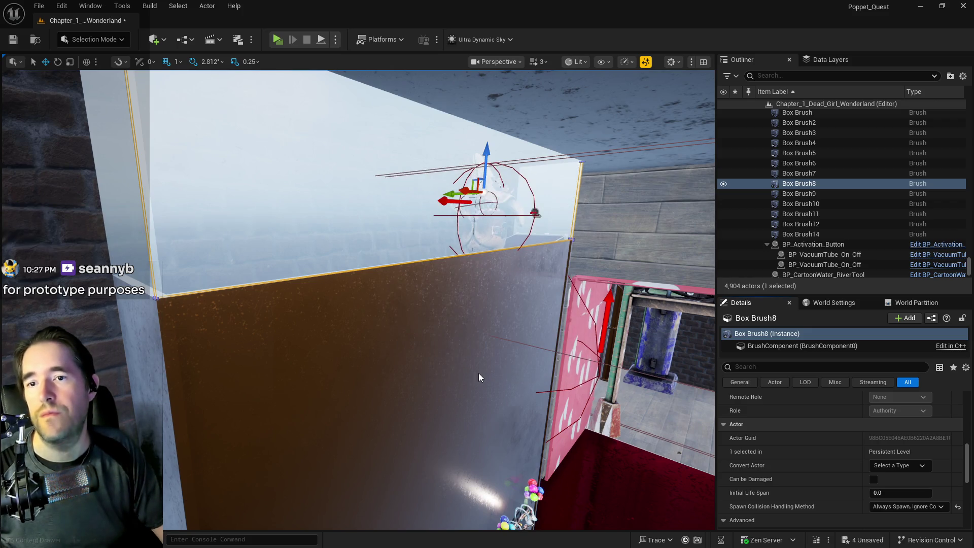
# Add simple box collision to the front and side window meshes in the Static Mesh Editor
pyautogui.rightClick(367, 229)
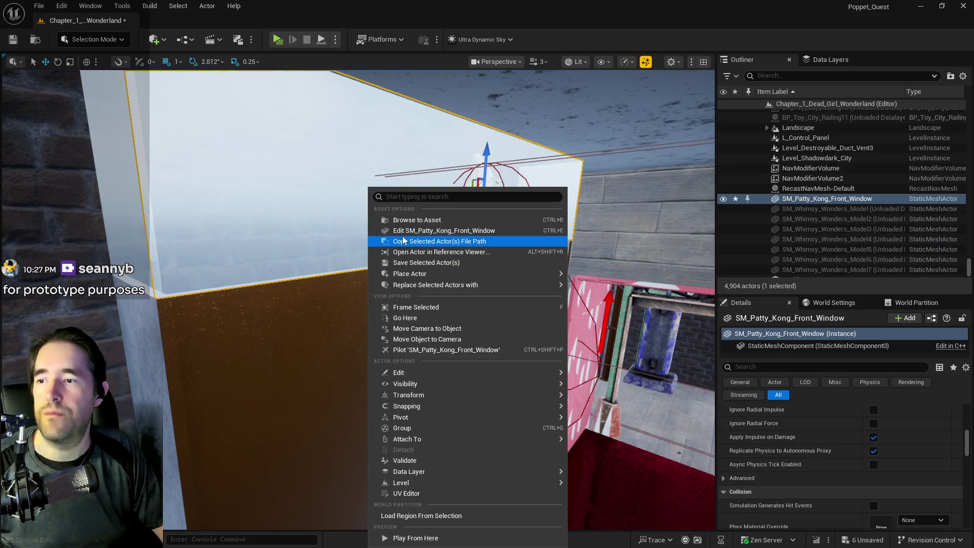
pyautogui.click(404, 238)
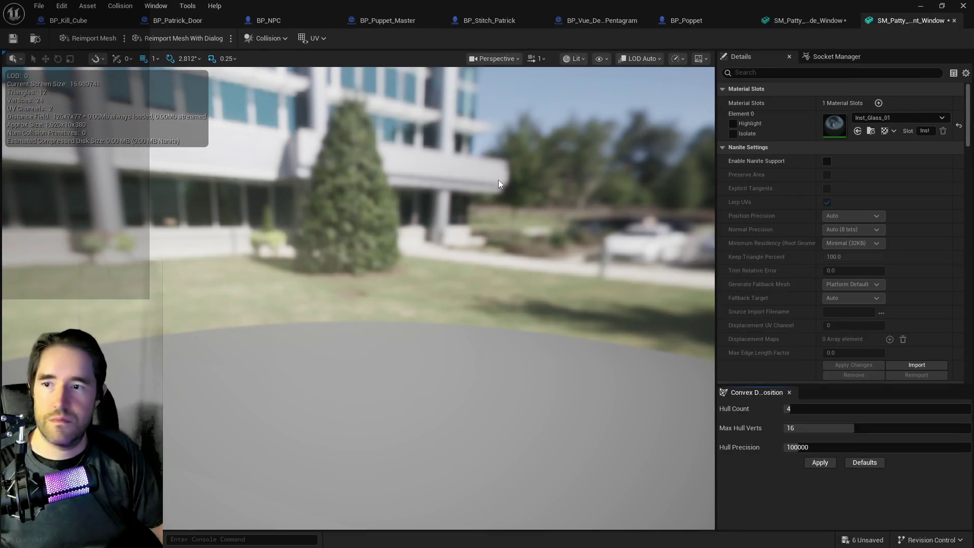
pyautogui.click(267, 38)
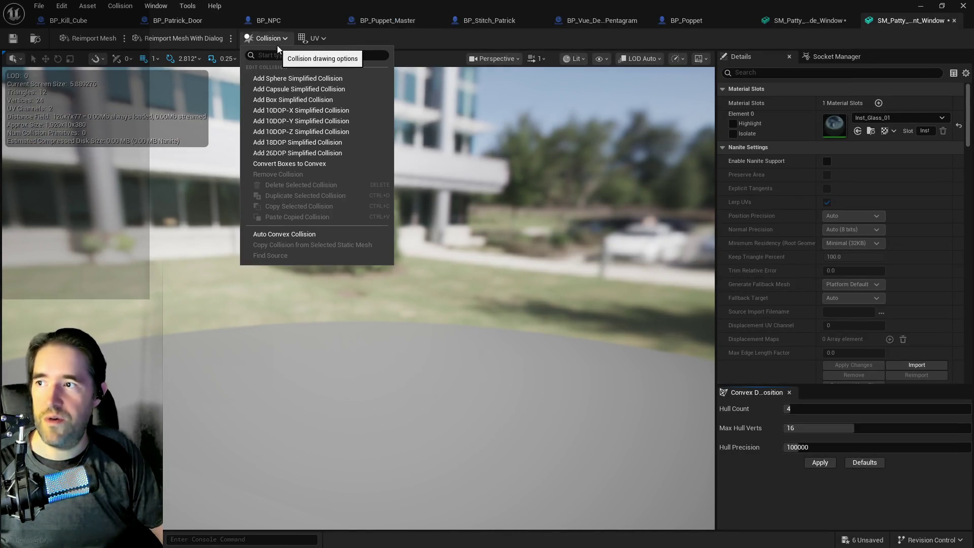
pyautogui.click(293, 101)
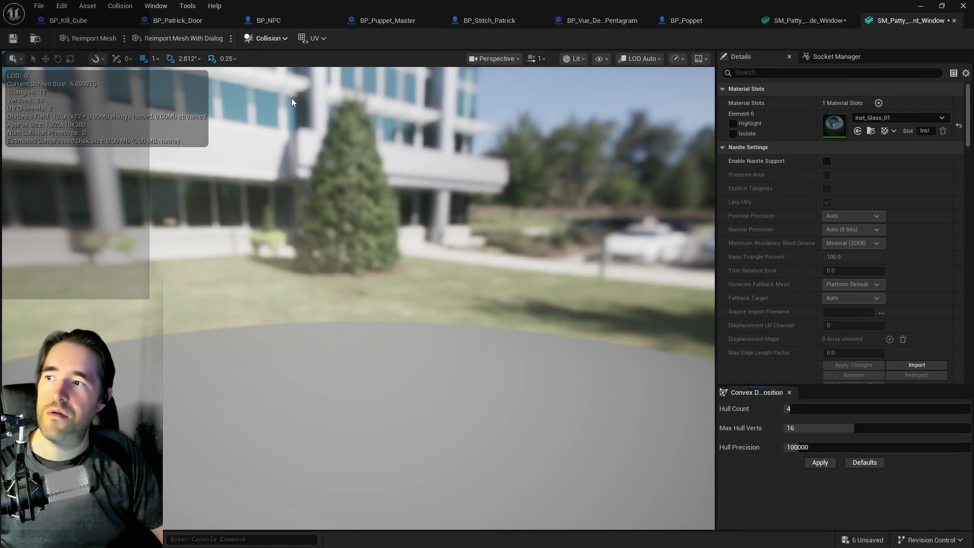
pyautogui.scroll(-5, 541, 160)
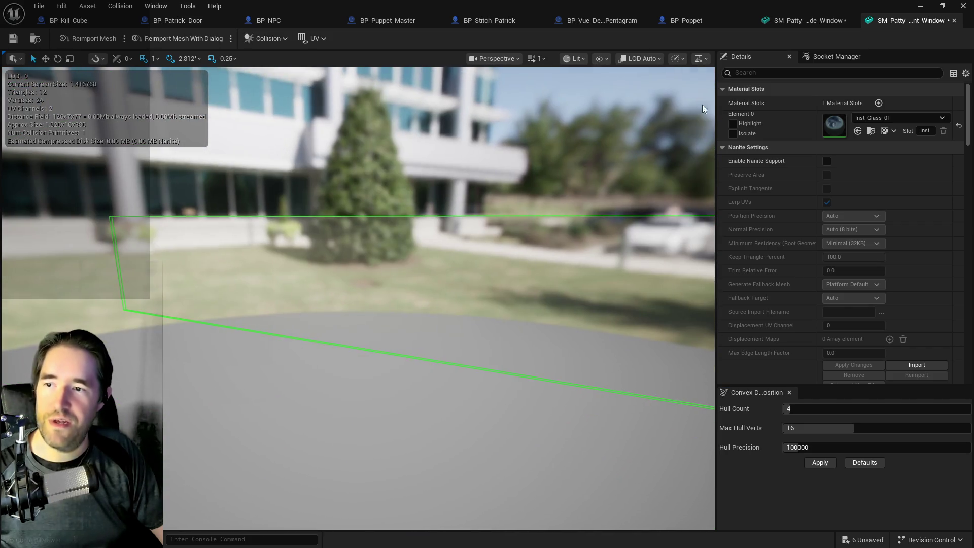
pyautogui.hotkey('ctrl', 'z')
pyautogui.click(245, 40)
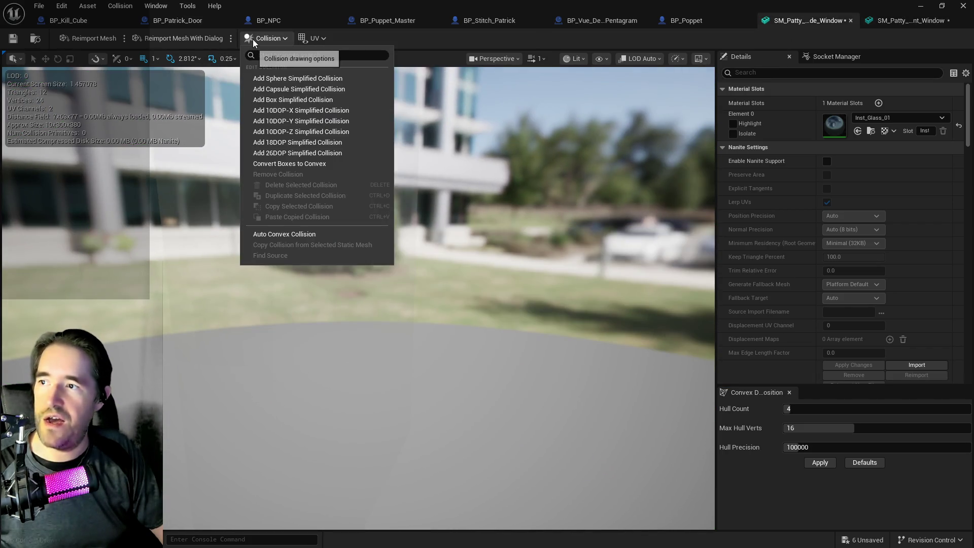
pyautogui.click(264, 99)
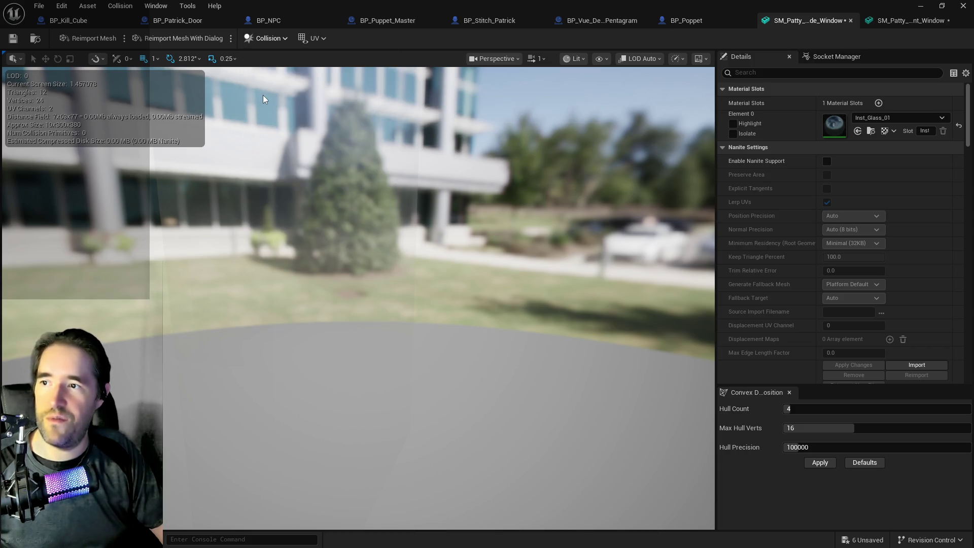
# Save all assets and move the mesh editor aside to show the level
pyautogui.click(39, 6)
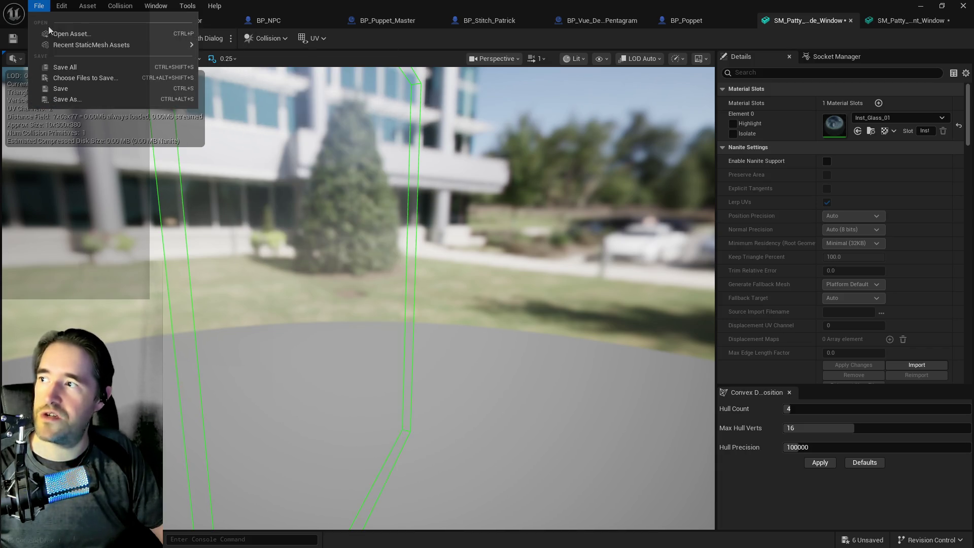
pyautogui.click(74, 65)
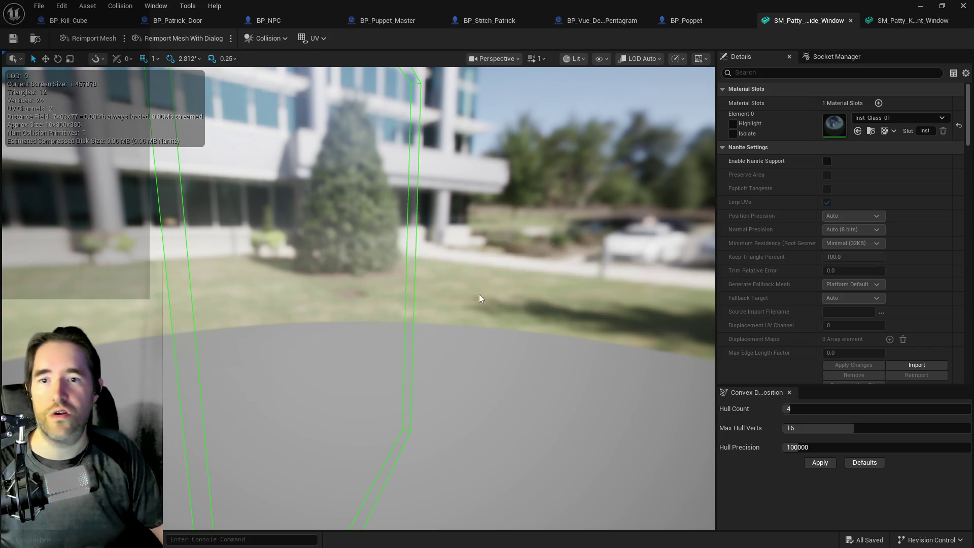
pyautogui.moveTo(490, 5); pyautogui.dragTo(599, 26)
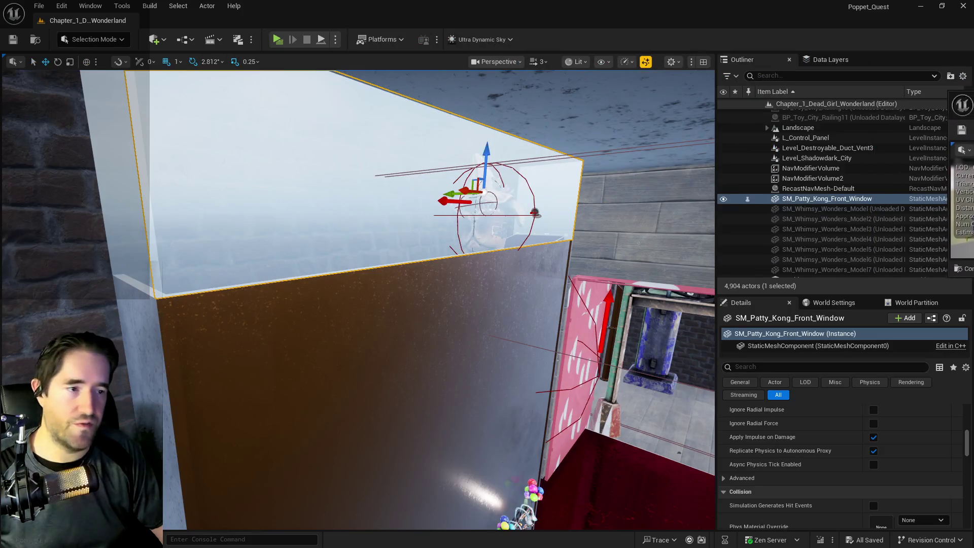
pyautogui.moveTo(505, 297); pyautogui.dragTo(506, 297)
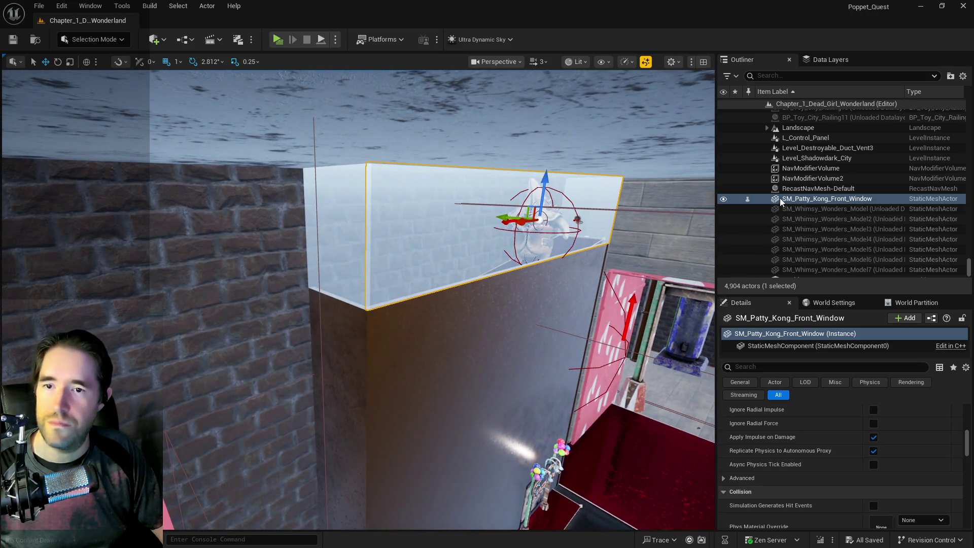
# Move SM_Patty_Kong_Front_Window into the Patrick's Room folder
pyautogui.rightClick(780, 198)
pyautogui.moveTo(650, 481)
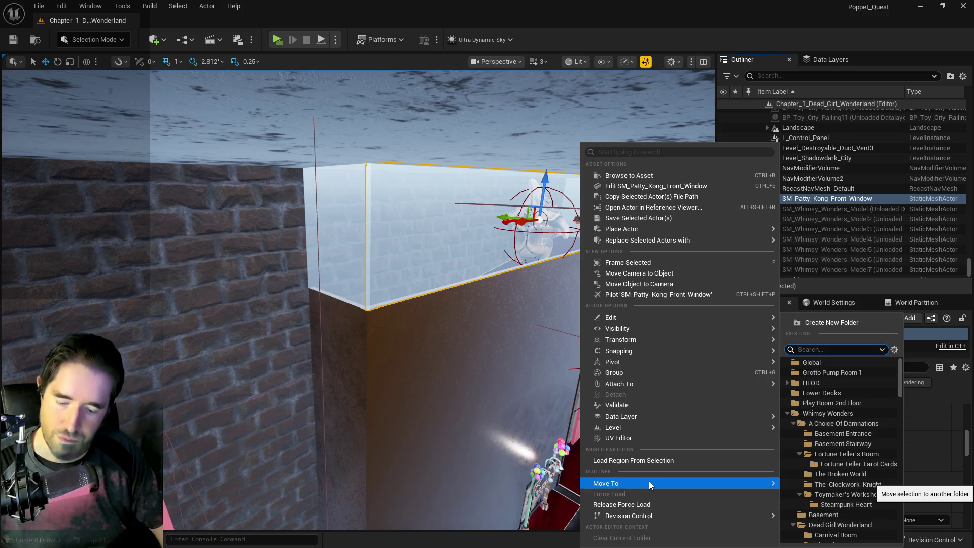
pyautogui.write('pat')
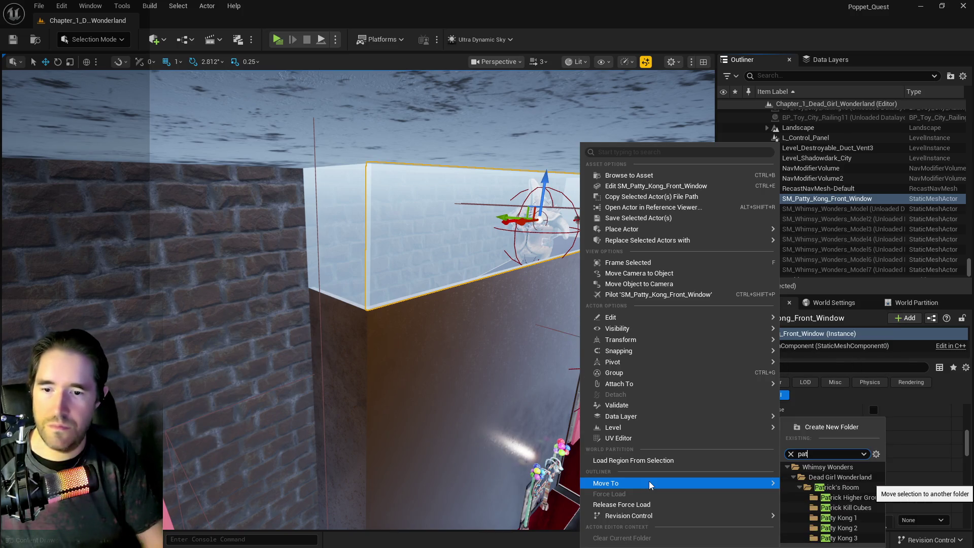
pyautogui.click(812, 491)
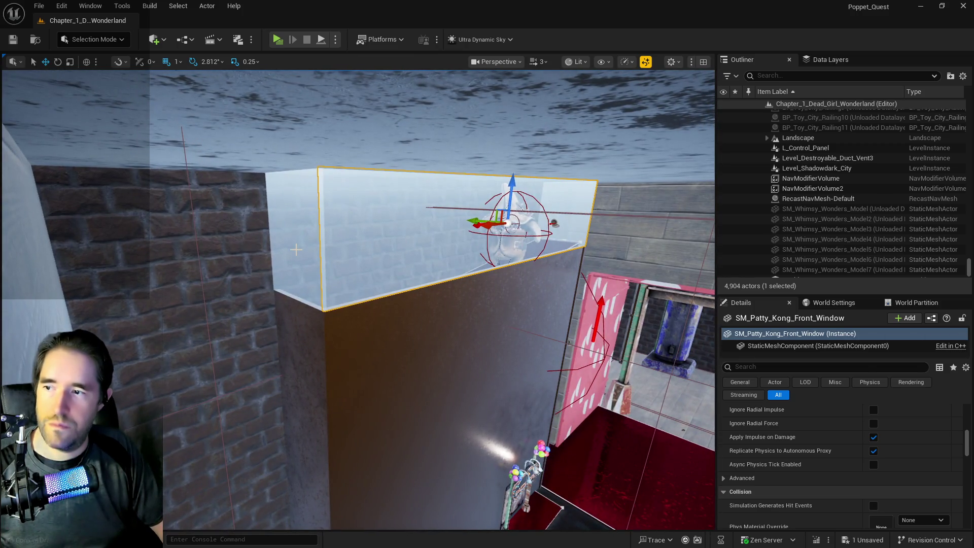
# Select all three windows and assign them the Chapter 1 HLOD layer
pyautogui.keyDown('ctrl'); pyautogui.click(296, 249); pyautogui.keyUp('ctrl')
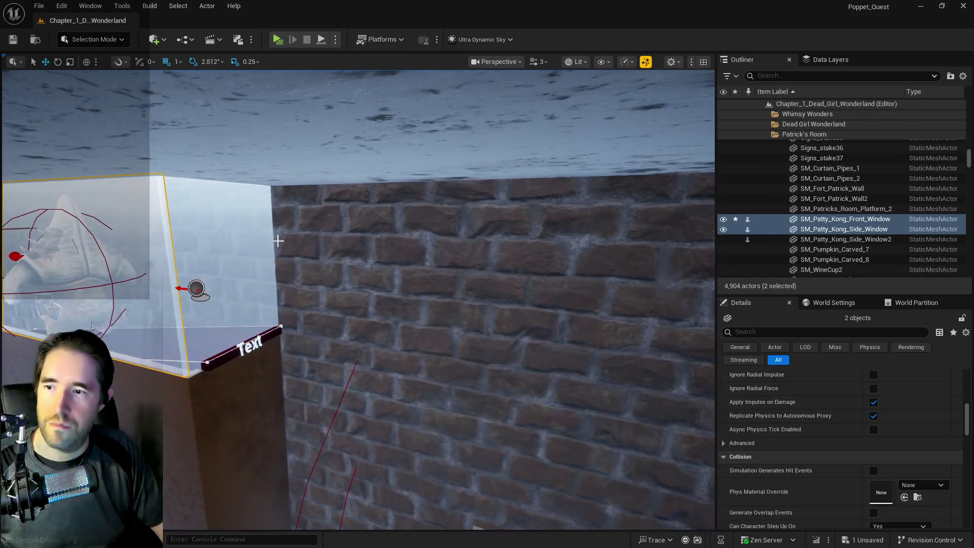
pyautogui.keyDown('ctrl'); pyautogui.click(254, 243); pyautogui.keyUp('ctrl')
pyautogui.scroll(5, 893, 465)
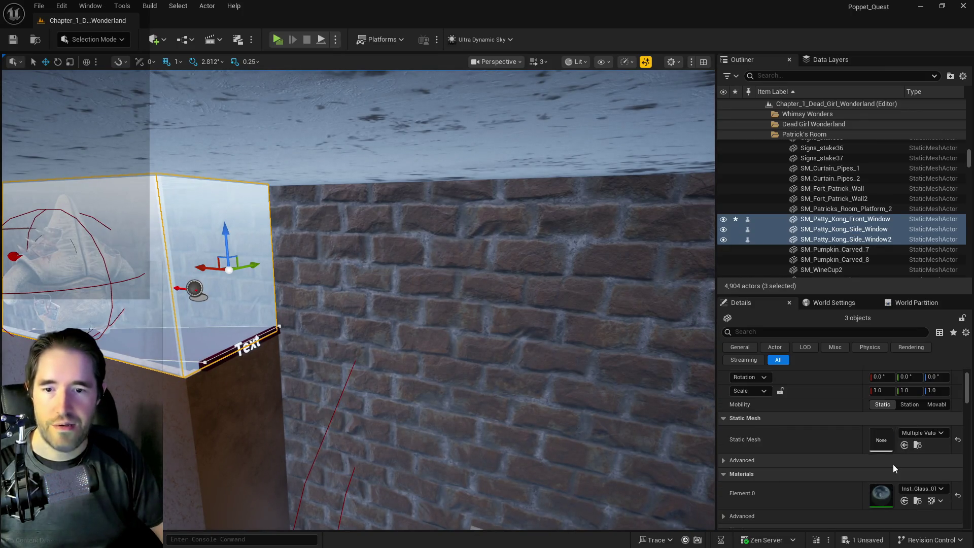
pyautogui.click(793, 333)
pyautogui.write('hlod')
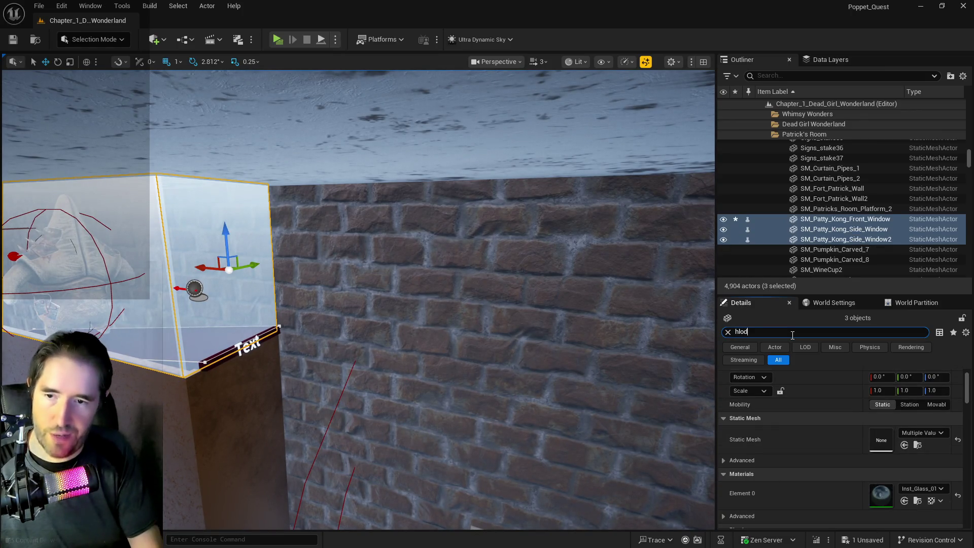
pyautogui.click(933, 417)
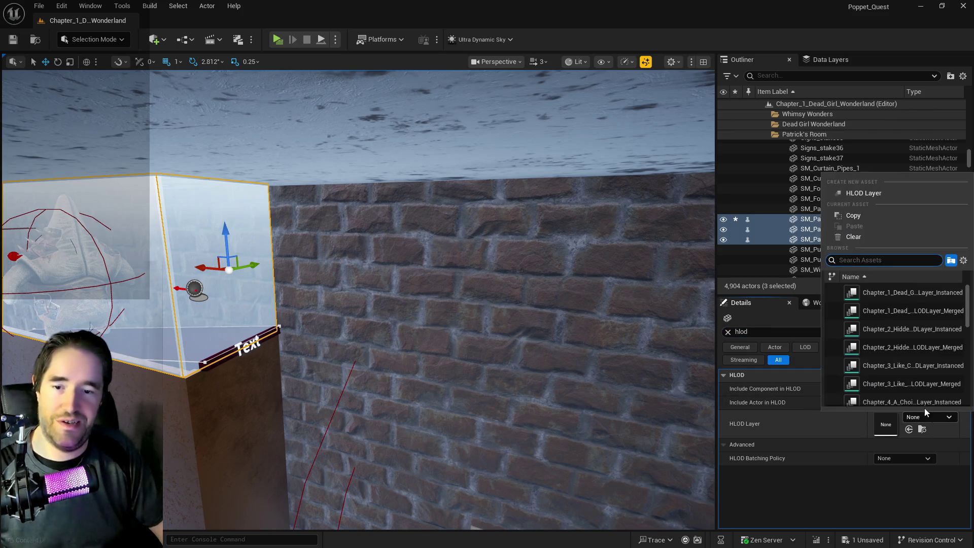
pyautogui.click(881, 293)
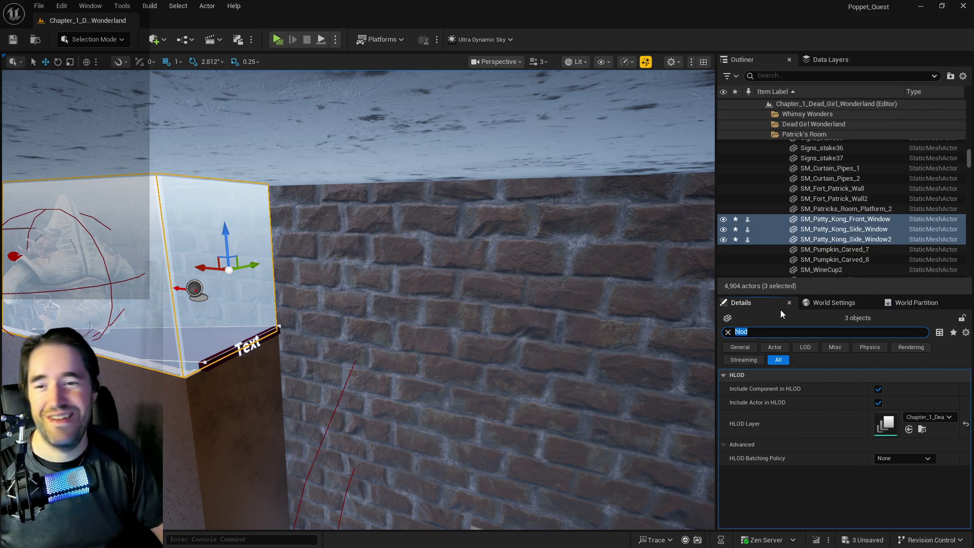
pyautogui.click(817, 305)
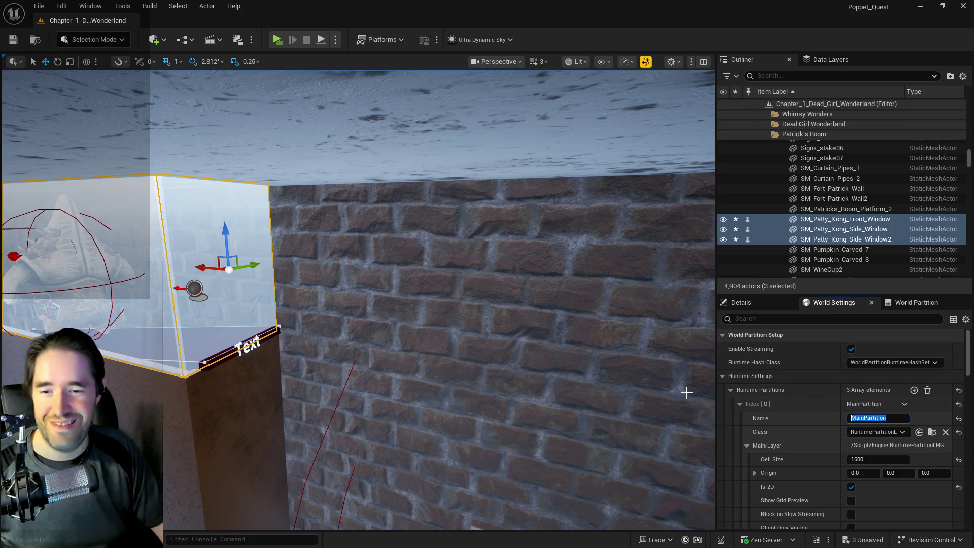
pyautogui.click(741, 303)
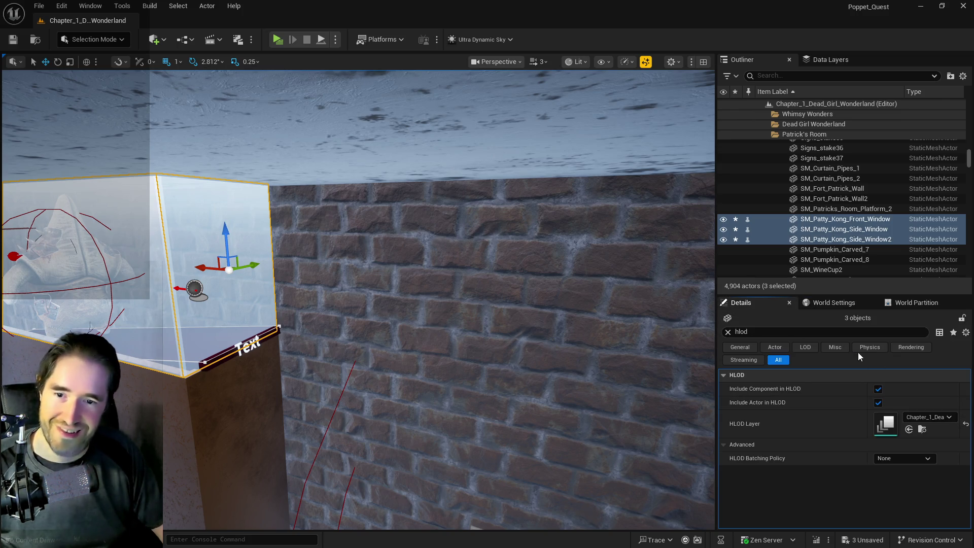
# Filter the properties by 'grid' and set the windows' Runtime Grid to MainPartition
pyautogui.doubleClick(767, 332)
pyautogui.write('grid')
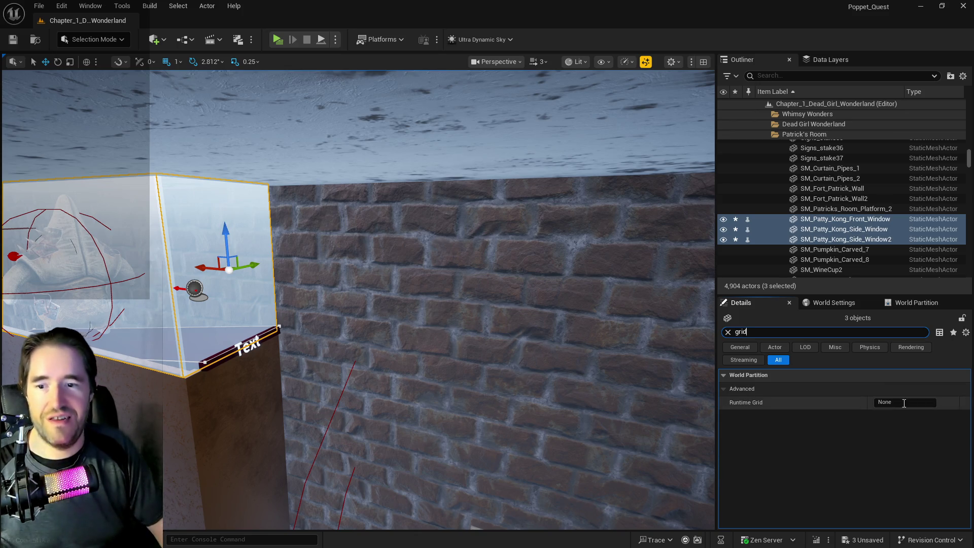
pyautogui.click(905, 404)
pyautogui.click(863, 389)
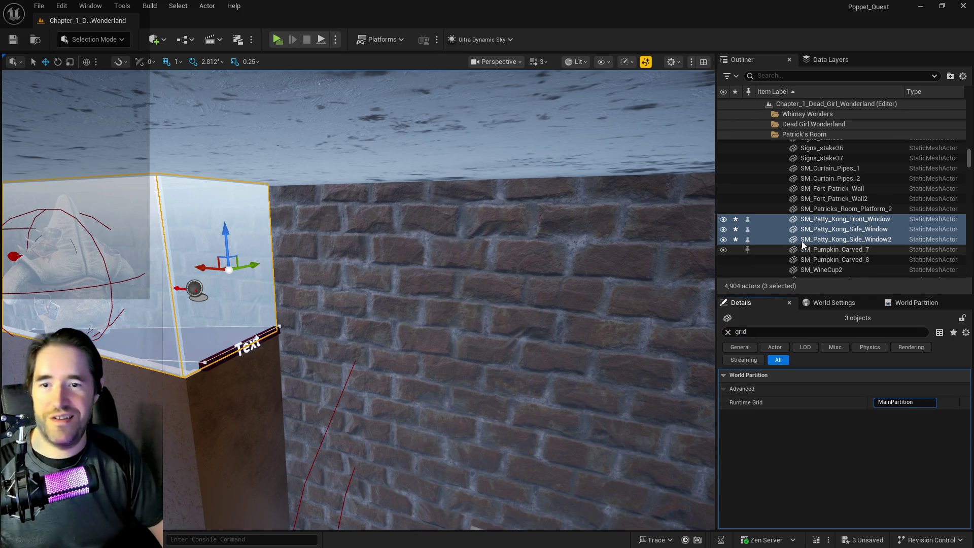
pyautogui.click(827, 60)
pyautogui.scroll(-3, 803, 129)
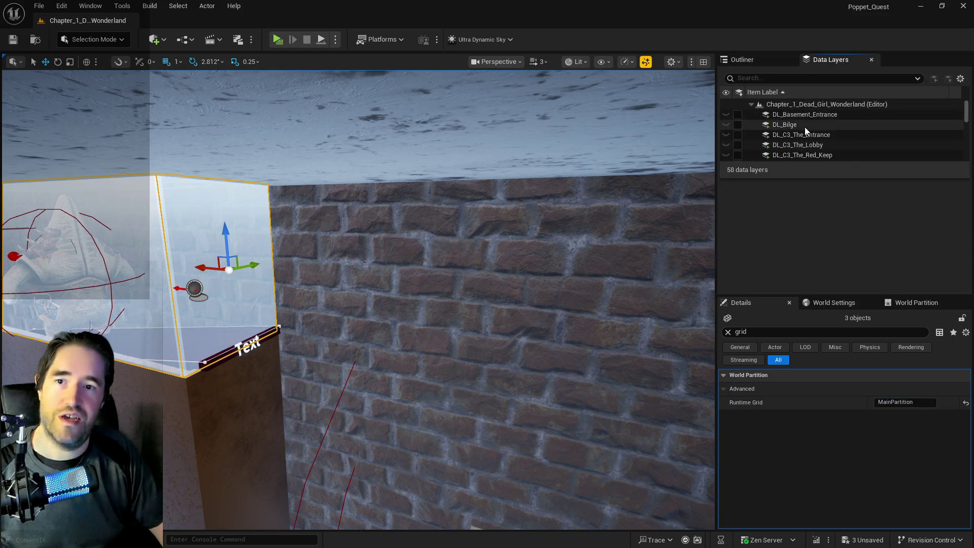
# Make DL_Patricks_Room the current data layer
pyautogui.scroll(-5, 811, 134)
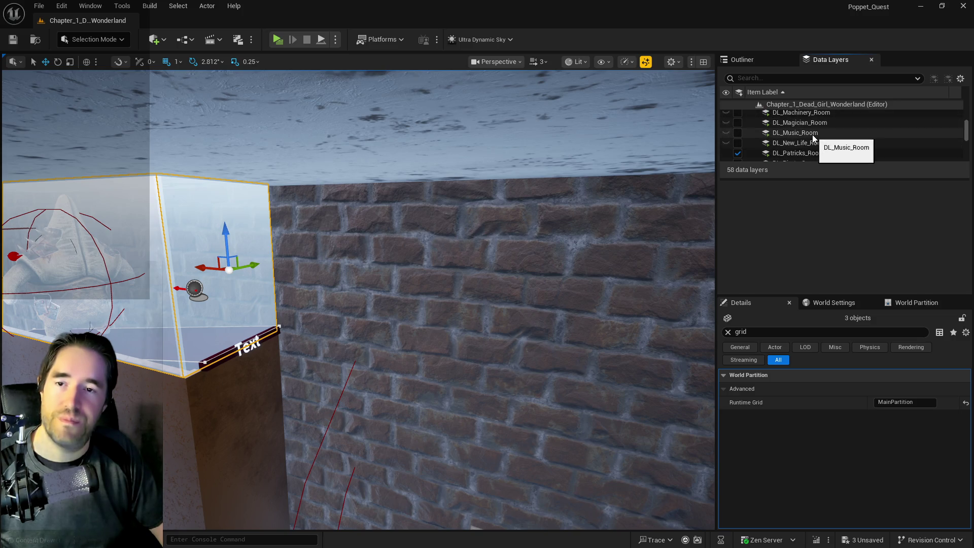
pyautogui.scroll(-1, 812, 142)
pyautogui.click(812, 152)
pyautogui.rightClick(812, 153)
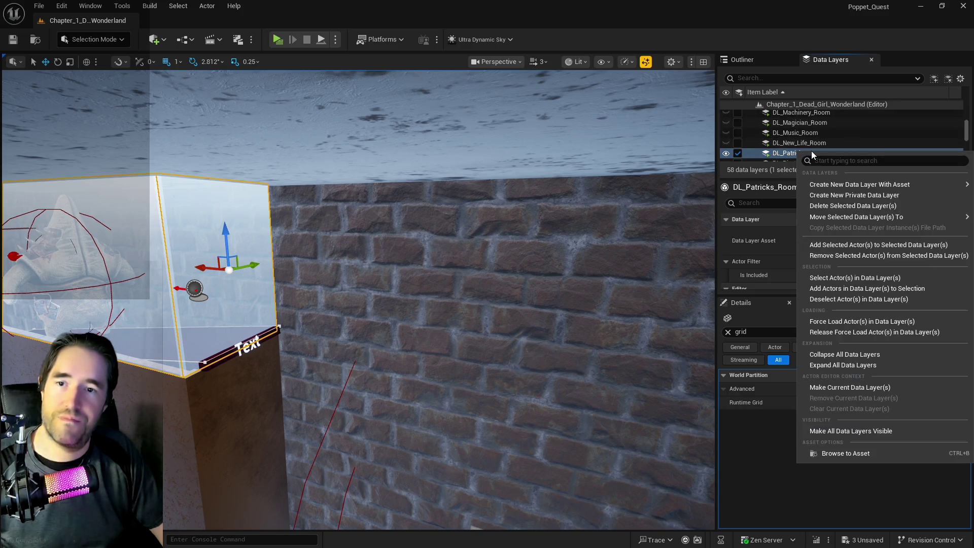
pyautogui.click(837, 321)
# Select the glass window box and rotate it -90° around the Z axis
pyautogui.moveTo(518, 234); pyautogui.dragTo(492, 234)
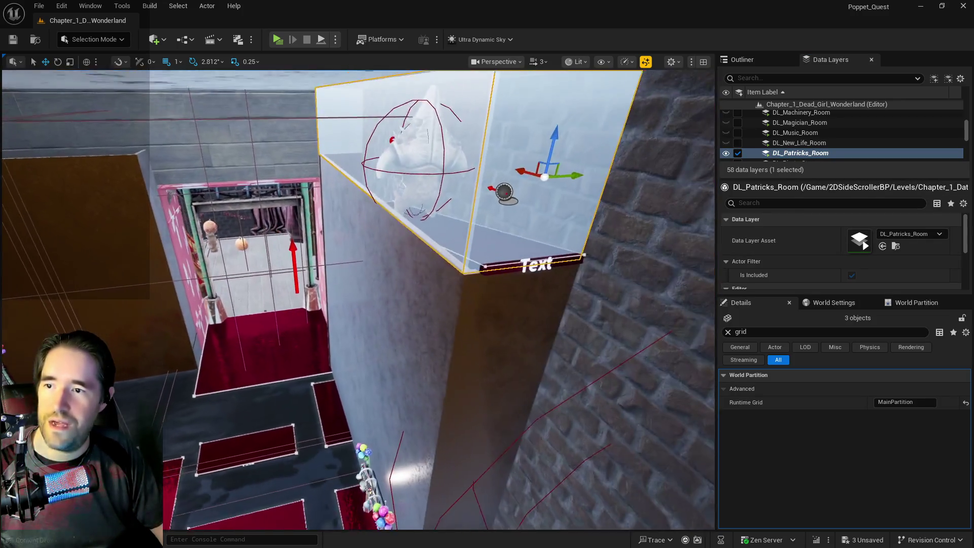
pyautogui.click(339, 215)
pyautogui.press('f')
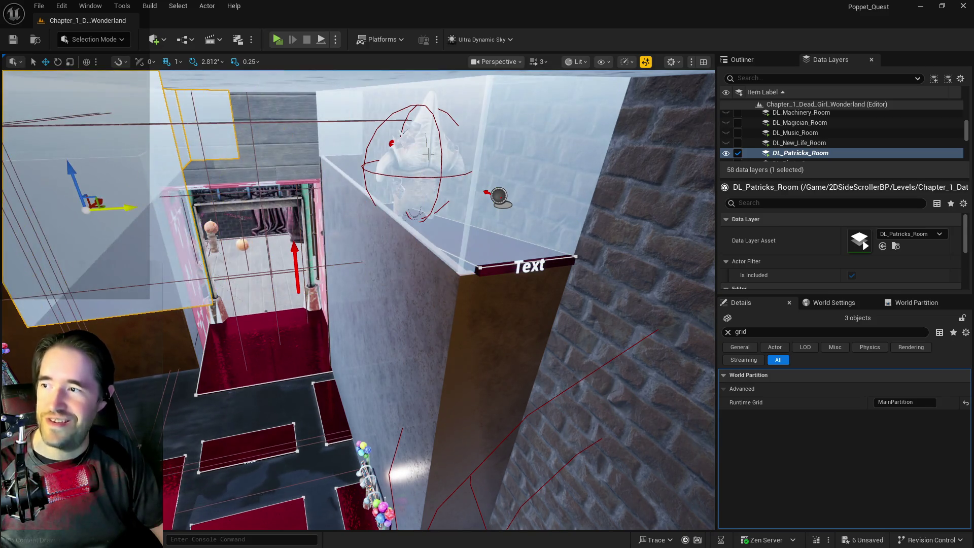
pyautogui.press('e')
pyautogui.moveTo(473, 266); pyautogui.dragTo(528, 266)
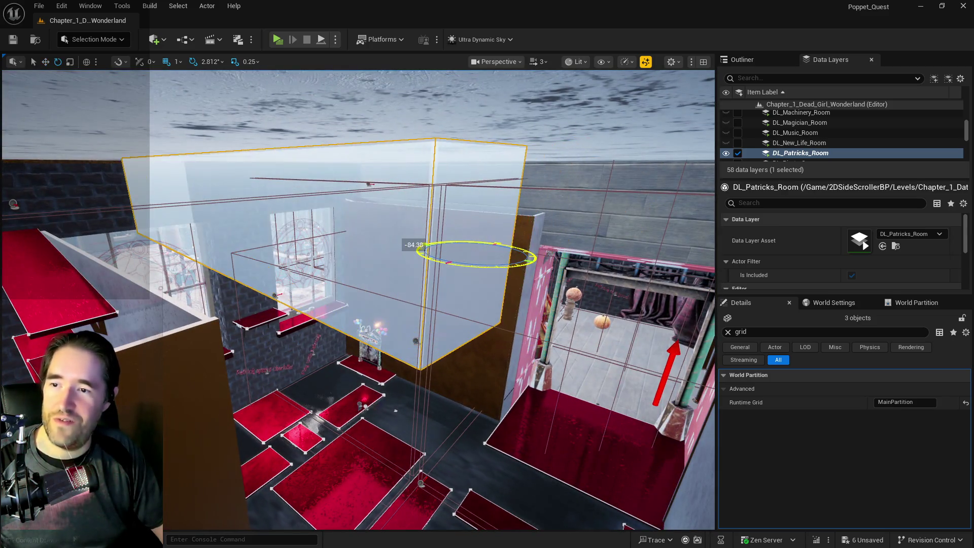
# Fly around Patrick's Room to inspect the glass window boxes from several angles
pyautogui.press('w')
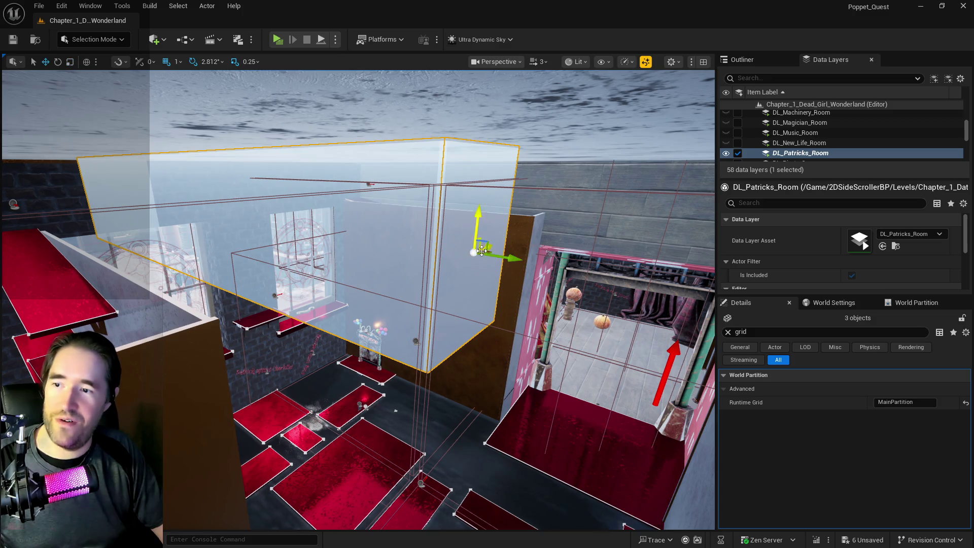
pyautogui.moveTo(521, 234)
pyautogui.mouseDown()
pyautogui.moveTo(426, 260)
pyautogui.moveTo(427, 238)
pyautogui.moveTo(426, 291)
pyautogui.mouseUp()
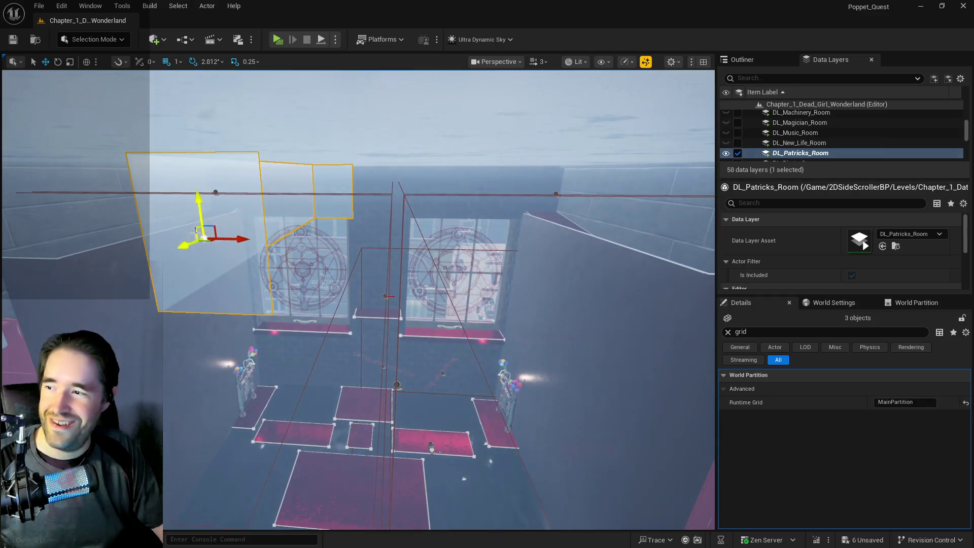
pyautogui.moveTo(237, 238)
pyautogui.mouseDown()
pyautogui.moveTo(371, 249)
pyautogui.moveTo(304, 223)
pyautogui.mouseUp()
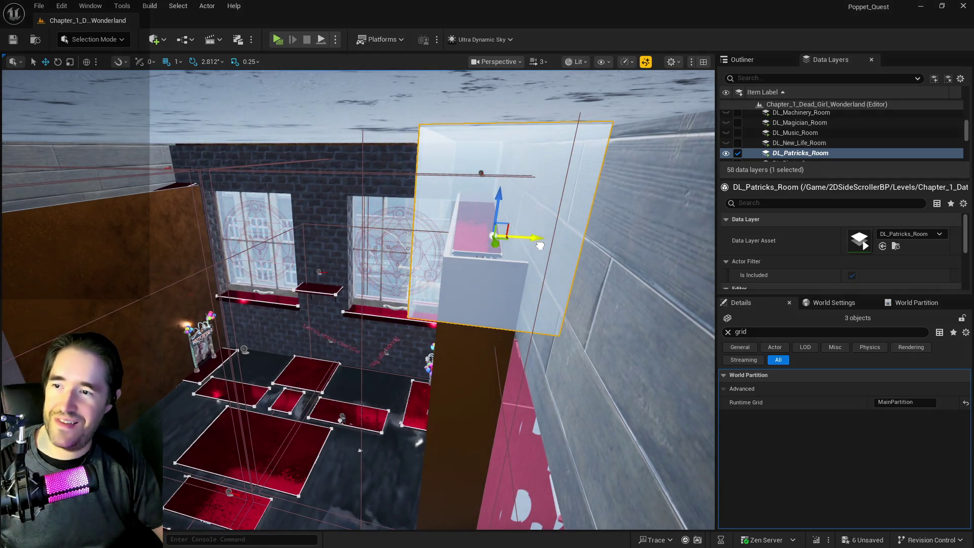
pyautogui.moveTo(566, 250)
pyautogui.mouseDown()
pyautogui.moveTo(597, 259)
pyautogui.moveTo(548, 244)
pyautogui.mouseUp()
pyautogui.press('f')
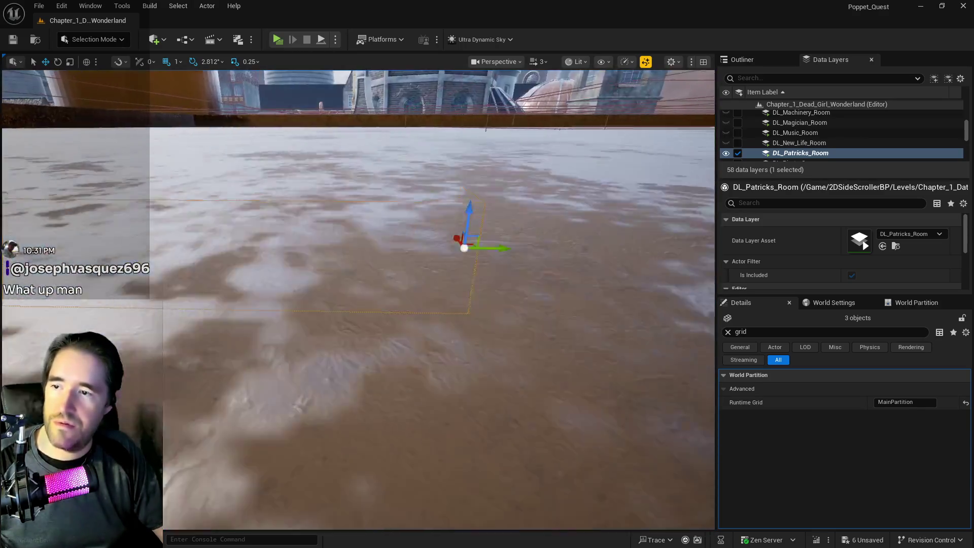
pyautogui.moveTo(566, 250); pyautogui.dragTo(566, 250)
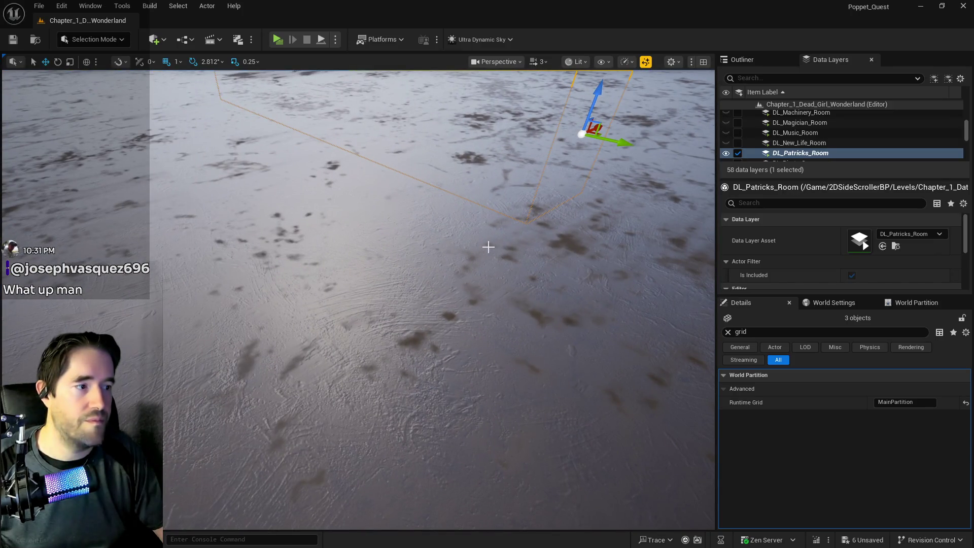
pyautogui.moveTo(354, 222); pyautogui.dragTo(496, 185)
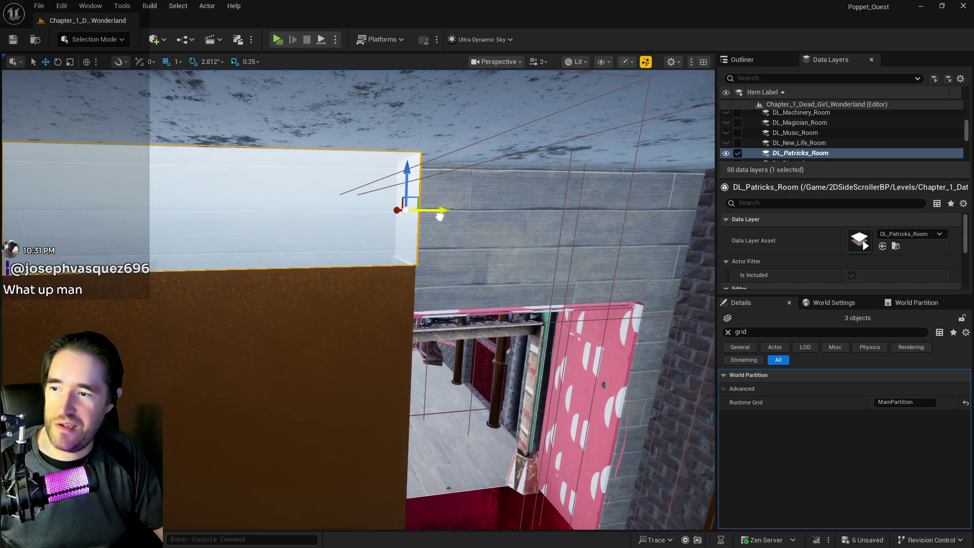
pyautogui.moveTo(455, 262)
pyautogui.mouseDown()
pyautogui.moveTo(294, 262)
pyautogui.moveTo(487, 252)
pyautogui.moveTo(426, 256)
pyautogui.moveTo(300, 190)
pyautogui.moveTo(302, 203)
pyautogui.moveTo(335, 203)
pyautogui.moveTo(281, 245)
pyautogui.moveTo(275, 239)
pyautogui.moveTo(290, 236)
pyautogui.moveTo(291, 253)
pyautogui.moveTo(304, 236)
pyautogui.mouseUp()
# Delete the extra SM_Patty_Kong_Side_Window3 and select the remaining translucent window box
pyautogui.click(299, 190)
pyautogui.press('Delete')
pyautogui.click(265, 242)
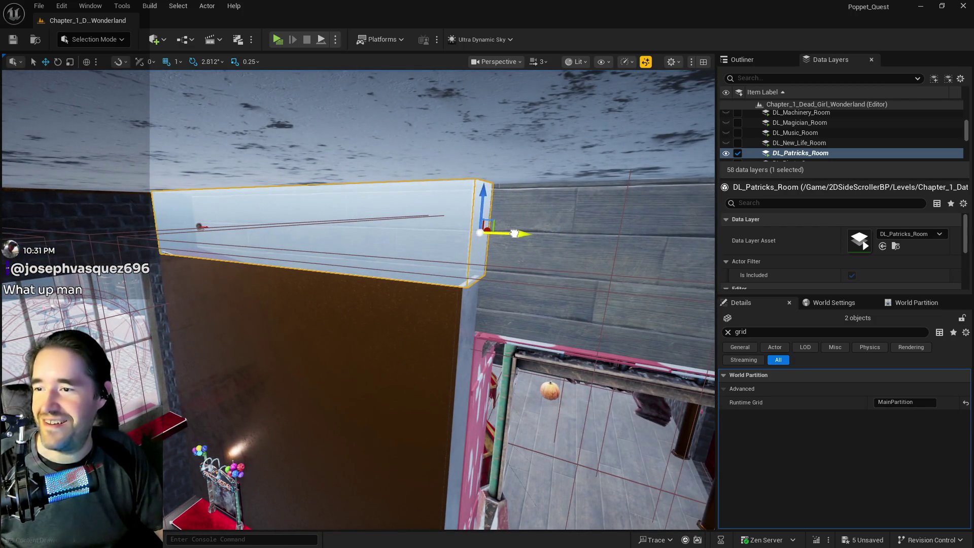
pyautogui.moveTo(508, 233); pyautogui.dragTo(519, 236)
# Select both glass panes and rotate them about 81.5 degrees
pyautogui.click(254, 258)
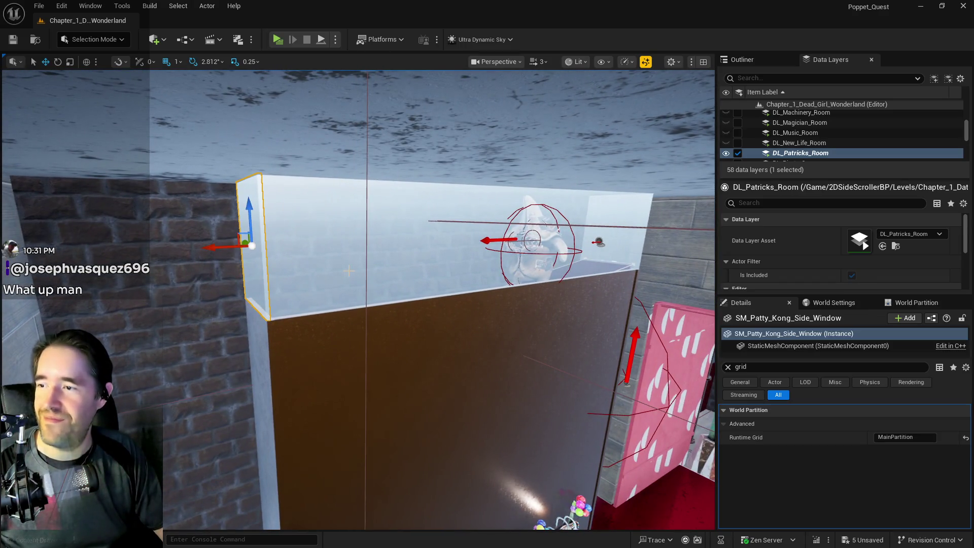
pyautogui.keyDown('ctrl'); pyautogui.click(365, 270); pyautogui.keyUp('ctrl')
pyautogui.moveTo(365, 270); pyautogui.dragTo(422, 247)
pyautogui.moveTo(354, 236)
pyautogui.mouseDown()
pyautogui.moveTo(421, 232)
pyautogui.moveTo(167, 243)
pyautogui.moveTo(435, 239)
pyautogui.moveTo(422, 289)
pyautogui.moveTo(355, 236)
pyautogui.mouseUp()
pyautogui.press('e')
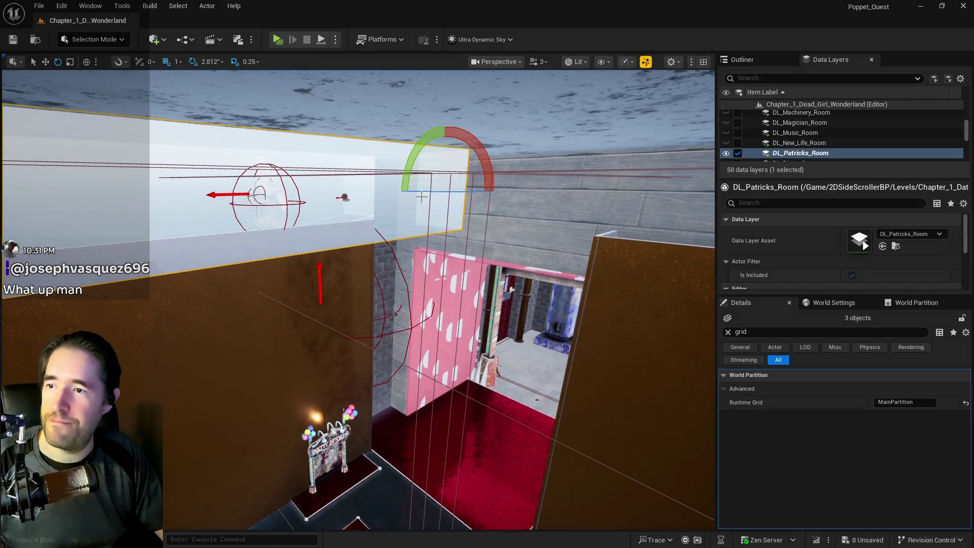
pyautogui.moveTo(439, 193)
pyautogui.mouseDown()
pyautogui.moveTo(385, 193)
pyautogui.moveTo(334, 225)
pyautogui.moveTo(452, 226)
pyautogui.moveTo(598, 249)
pyautogui.moveTo(404, 296)
pyautogui.moveTo(304, 344)
pyautogui.moveTo(316, 384)
pyautogui.mouseUp()
# Slide the glass pane sideways along the Y axis onto the top of the wall
pyautogui.press('w')
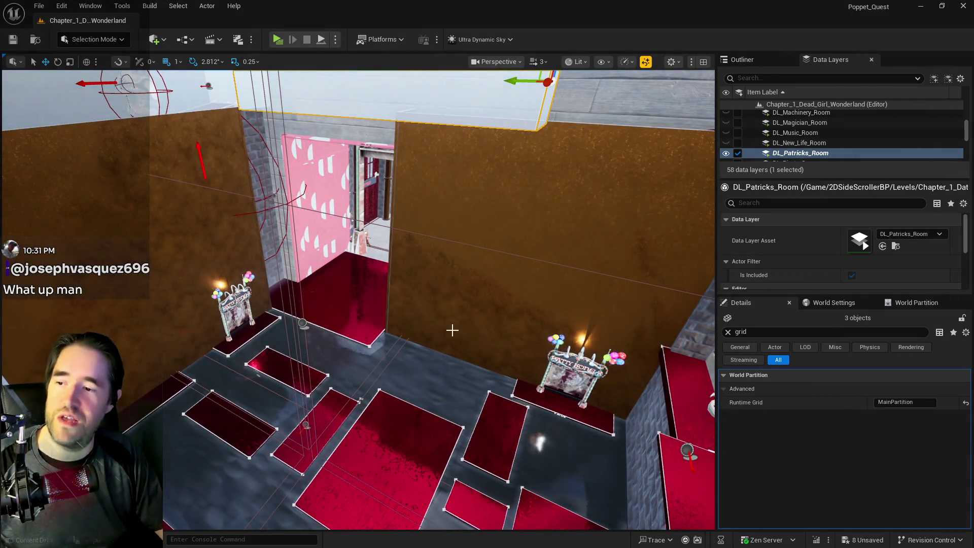
pyautogui.moveTo(276, 326); pyautogui.dragTo(313, 268)
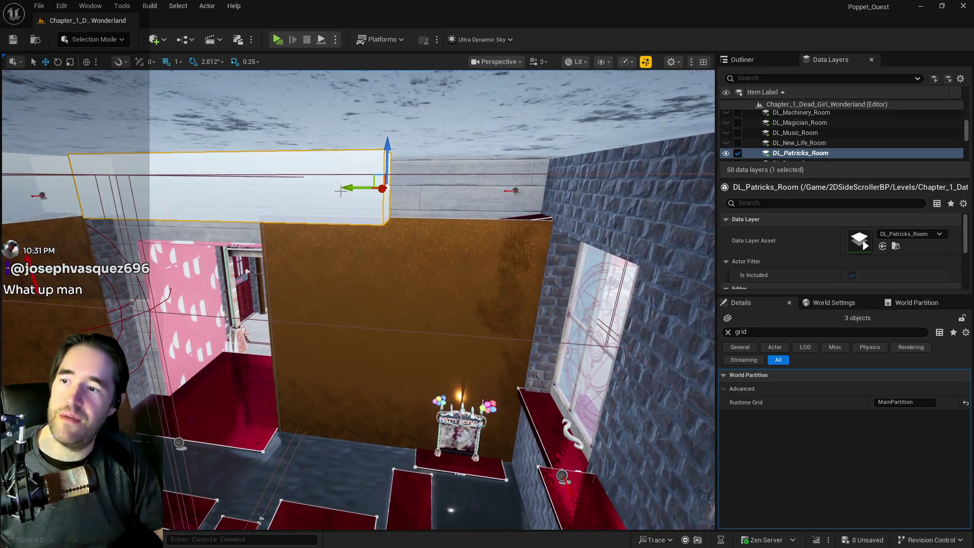
pyautogui.moveTo(347, 188)
pyautogui.mouseDown()
pyautogui.moveTo(528, 201)
pyautogui.moveTo(452, 231)
pyautogui.mouseUp()
# Check the window area, selecting panes and then SM_Patty_Kong_Wall_3, which gets nudged slightly
pyautogui.click(453, 277)
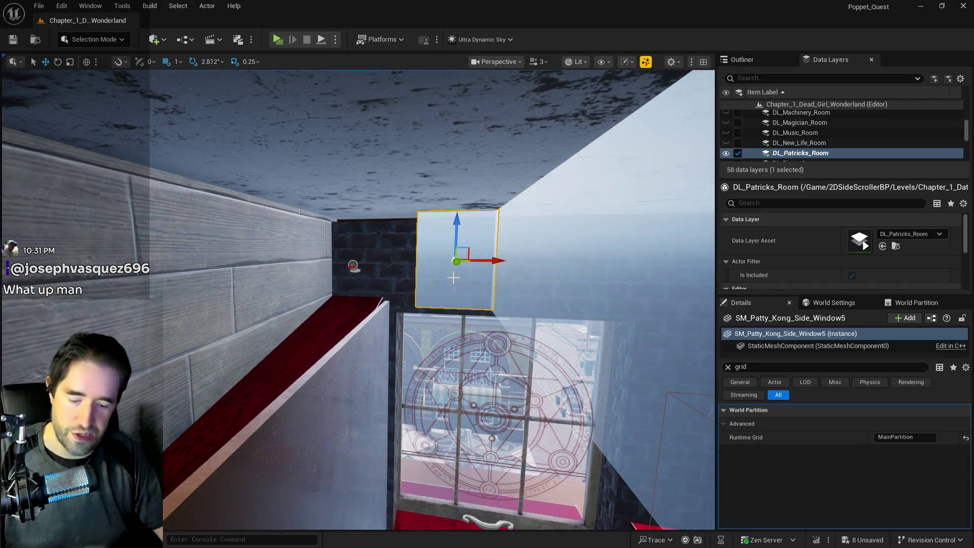
pyautogui.press('Escape')
pyautogui.moveTo(453, 277); pyautogui.dragTo(432, 261)
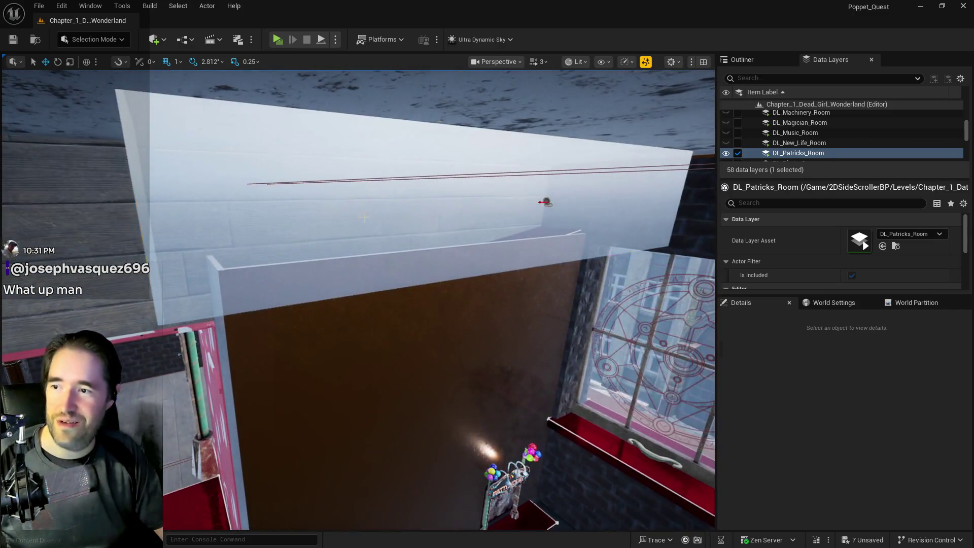
pyautogui.click(487, 229)
pyautogui.moveTo(487, 229)
pyautogui.mouseDown()
pyautogui.moveTo(477, 239)
pyautogui.moveTo(239, 216)
pyautogui.moveTo(284, 197)
pyautogui.moveTo(360, 197)
pyautogui.moveTo(352, 283)
pyautogui.mouseUp()
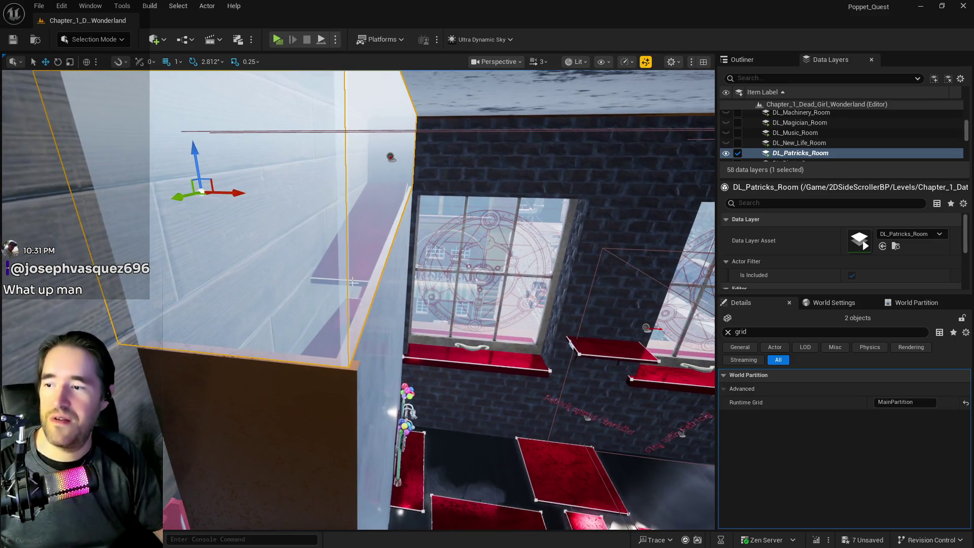
pyautogui.click(386, 330)
pyautogui.moveTo(383, 354)
pyautogui.mouseDown()
pyautogui.moveTo(386, 330)
pyautogui.moveTo(414, 334)
pyautogui.mouseUp()
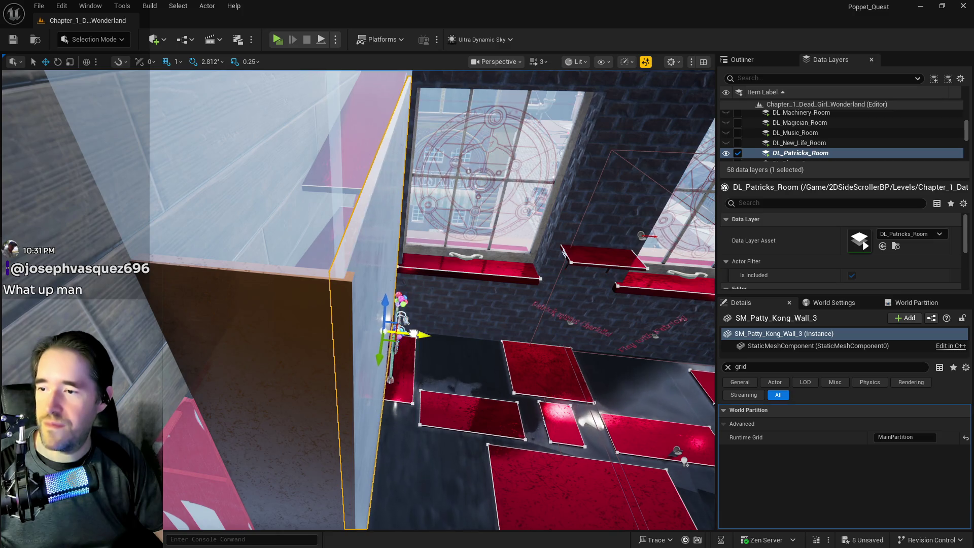
# Undo the accidental move of SM_Patty_Kong_Wall_3 and check the nearby door and pillar
pyautogui.scroll(6, 414, 334)
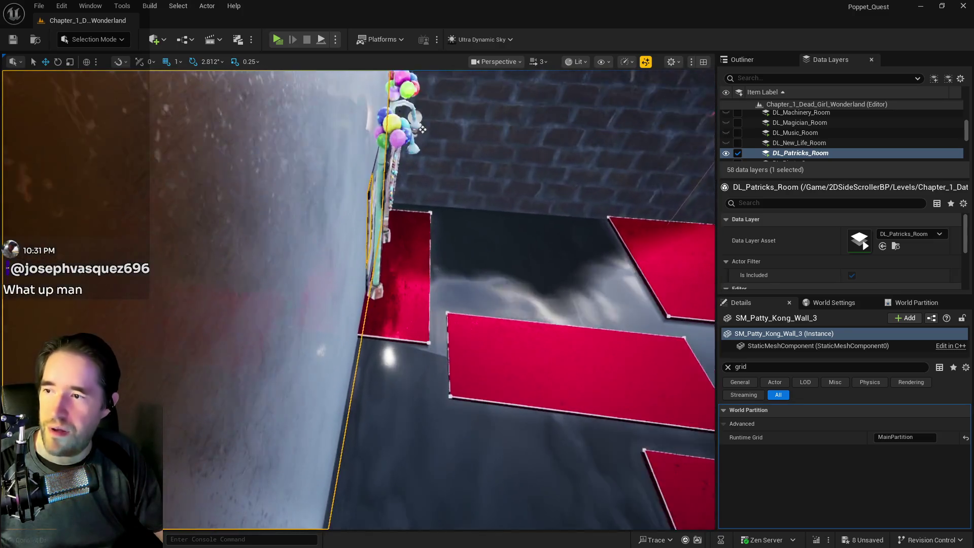
pyautogui.hotkey('ctrl', 'z')
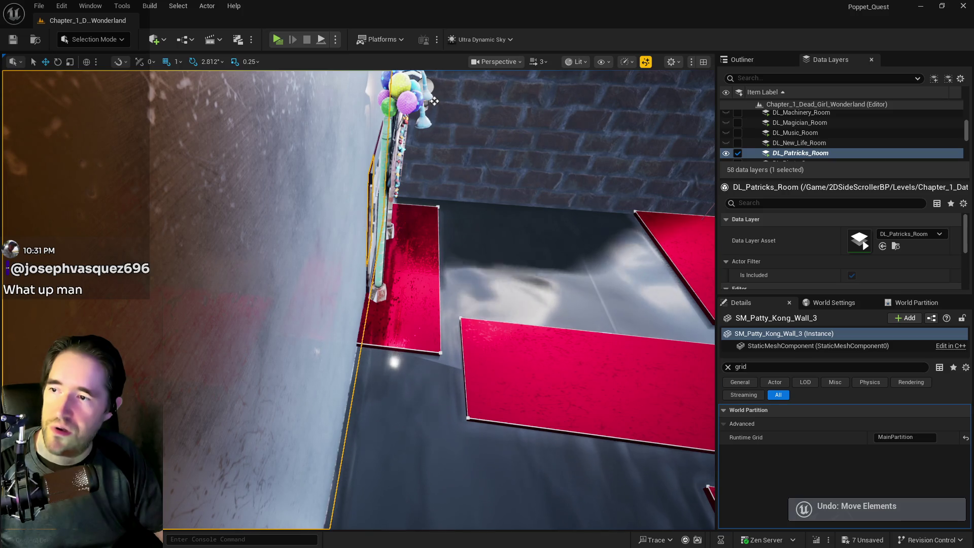
pyautogui.click(434, 102)
pyautogui.scroll(-8, 434, 101)
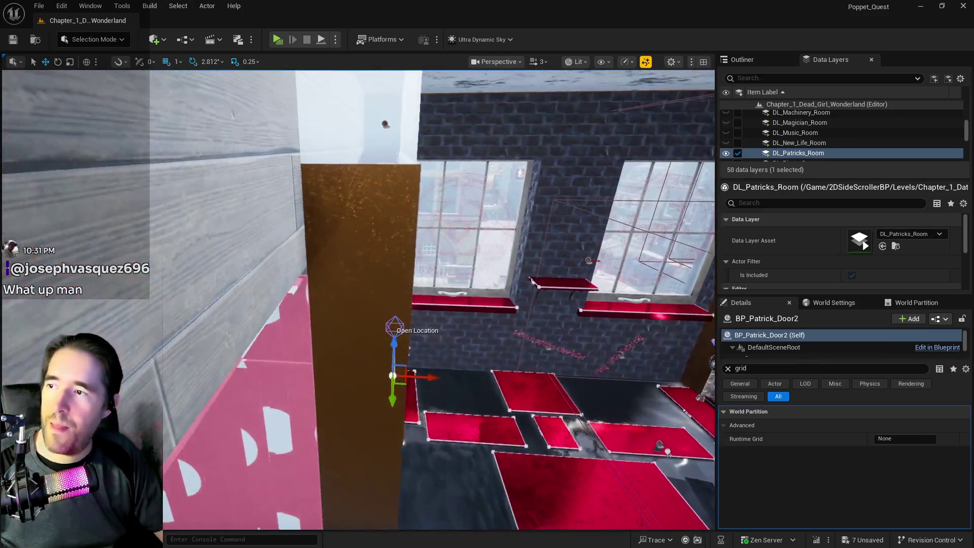
pyautogui.click(364, 330)
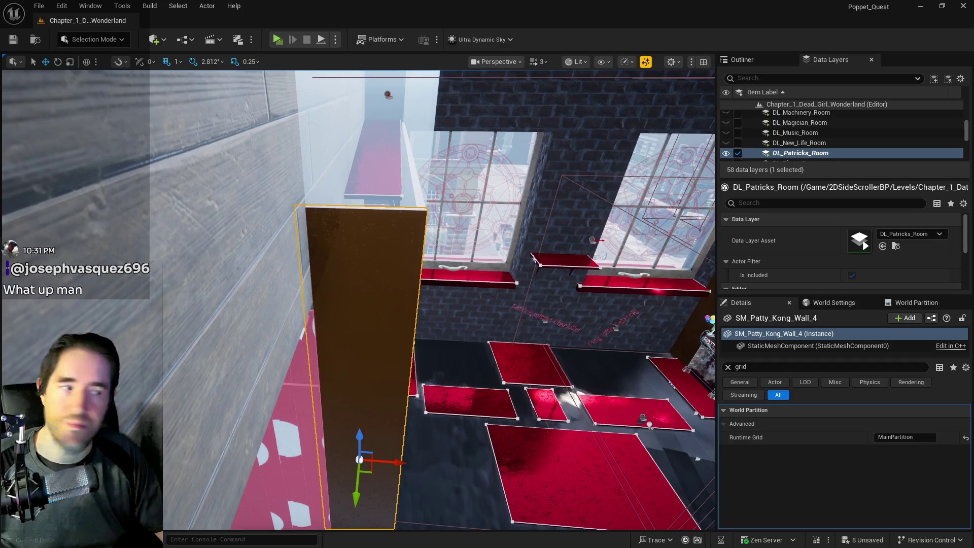
# Delete BP_Stitch_Patrick from the room and save the Chapter_1 level
pyautogui.scroll(-5, 441, 387)
pyautogui.moveTo(472, 372)
pyautogui.mouseDown()
pyautogui.moveTo(457, 355)
pyautogui.moveTo(447, 385)
pyautogui.moveTo(437, 356)
pyautogui.moveTo(406, 350)
pyautogui.moveTo(376, 379)
pyautogui.moveTo(284, 289)
pyautogui.mouseUp()
pyautogui.click(283, 286)
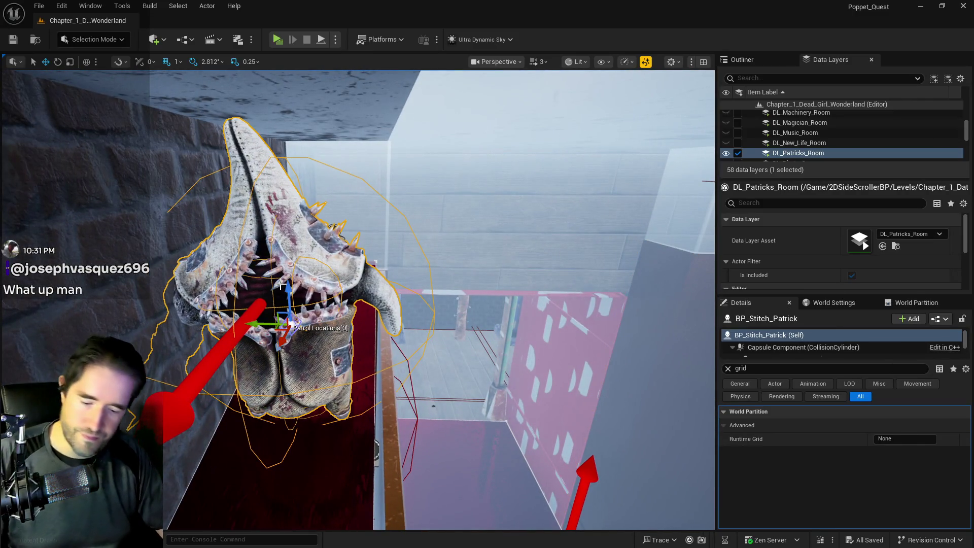
pyautogui.press('Delete')
pyautogui.hotkey('ctrl', 's')
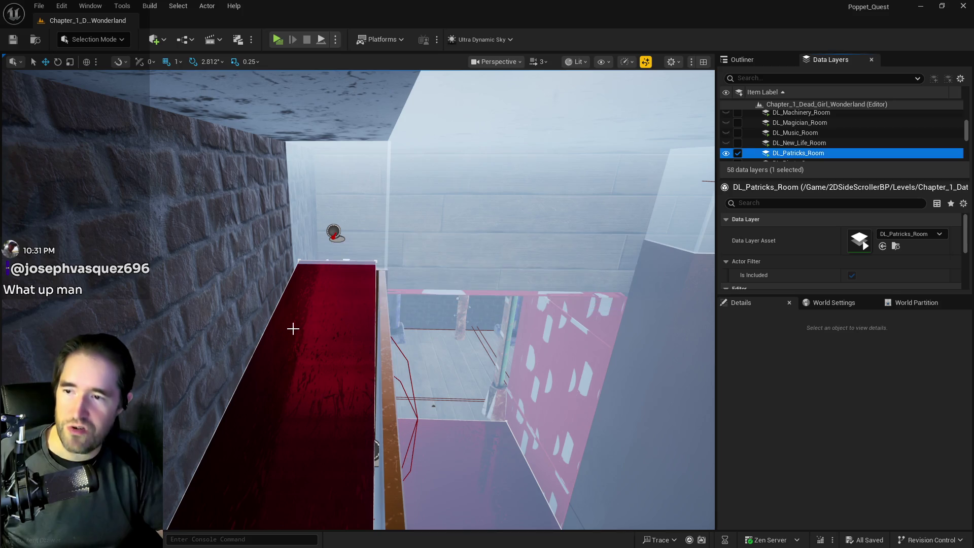
# Inspect shelves BP_Shelf34 and BP_Shelf30 in Patrick's Room up close
pyautogui.moveTo(292, 326)
pyautogui.mouseDown()
pyautogui.moveTo(292, 421)
pyautogui.moveTo(292, 327)
pyautogui.moveTo(330, 332)
pyautogui.moveTo(350, 350)
pyautogui.moveTo(304, 254)
pyautogui.moveTo(274, 111)
pyautogui.mouseUp()
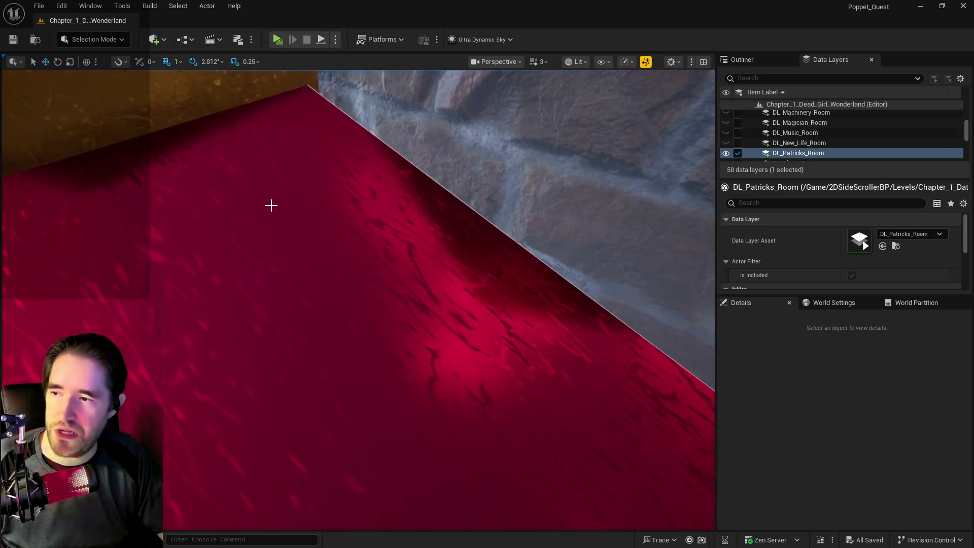
pyautogui.click(272, 205)
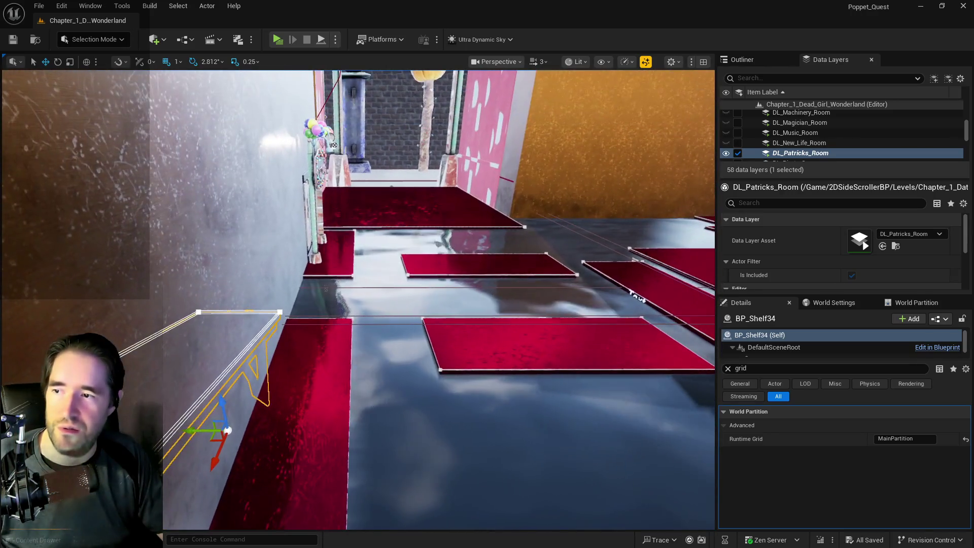
pyautogui.click(315, 426)
pyautogui.press('f')
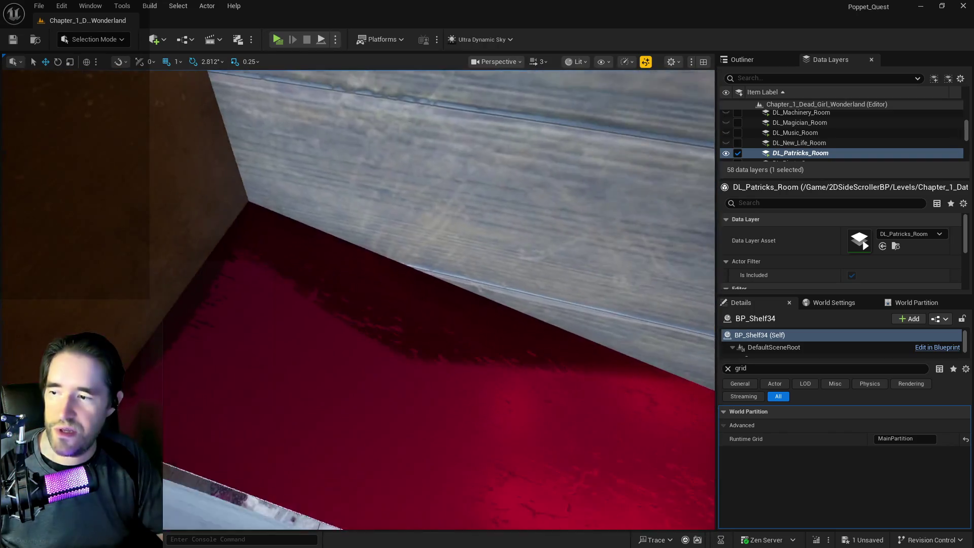
pyautogui.click(269, 334)
pyautogui.press('f')
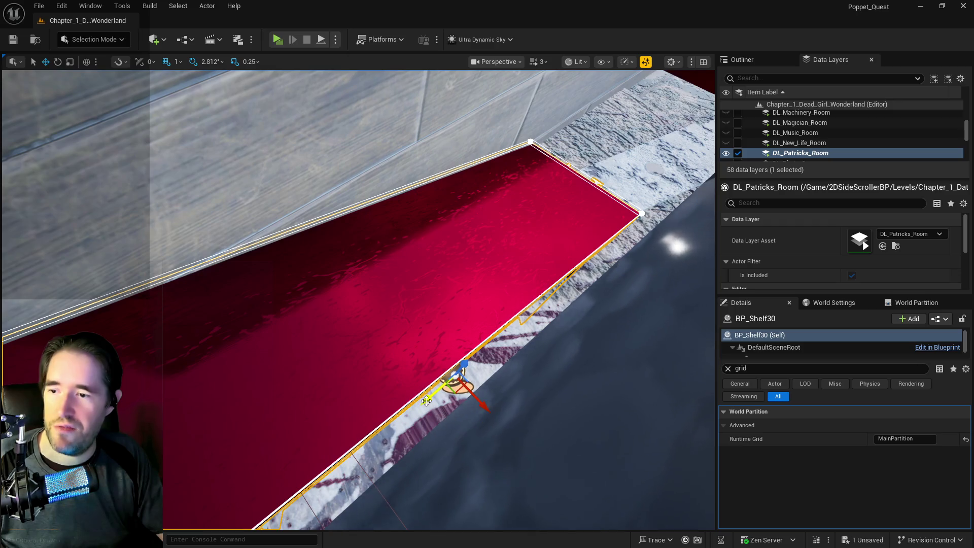
# Focus on BP_Shelf24 and nudge it beside the pillar
pyautogui.scroll(-10, 433, 401)
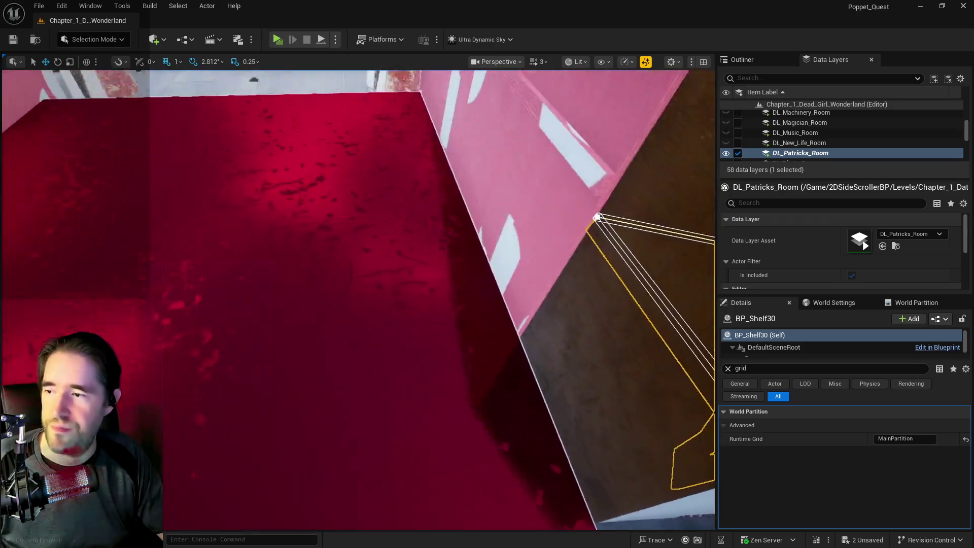
pyautogui.scroll(10, 404, 405)
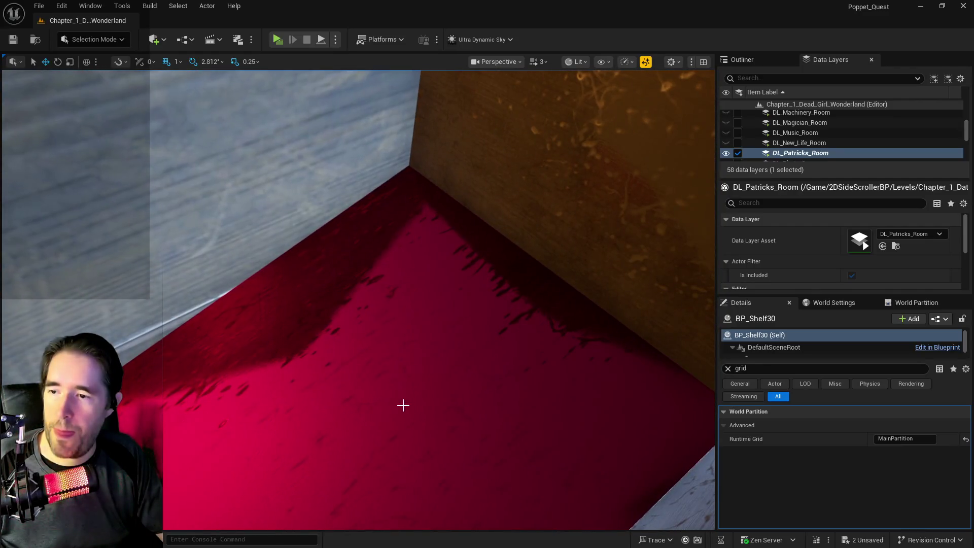
pyautogui.click(404, 406)
pyautogui.press('f')
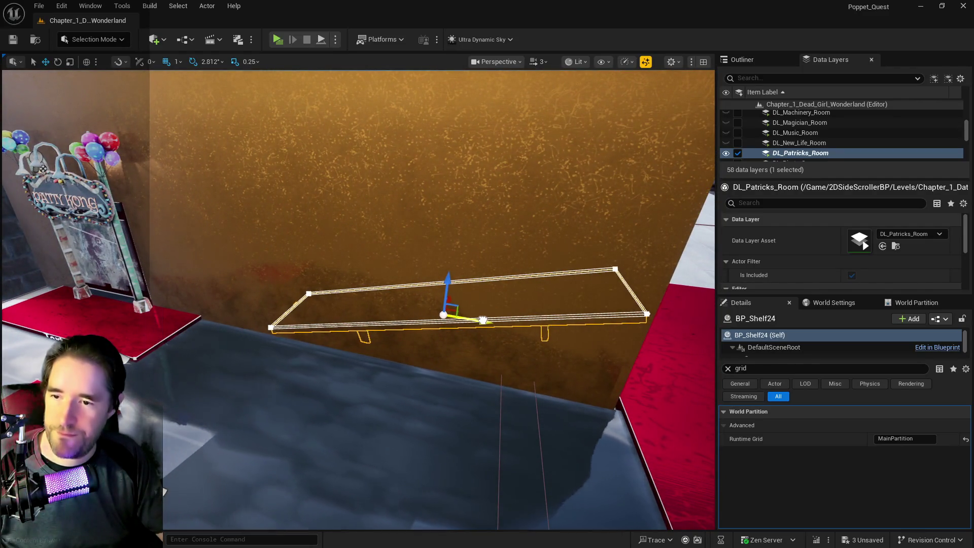
pyautogui.moveTo(483, 320)
pyautogui.mouseDown()
pyautogui.moveTo(337, 283)
pyautogui.moveTo(257, 294)
pyautogui.moveTo(256, 228)
pyautogui.mouseUp()
pyautogui.moveTo(329, 240); pyautogui.dragTo(481, 337)
# Save the level and show its 4,907 actors in the Outliner
pyautogui.hotkey('ctrl', 's')
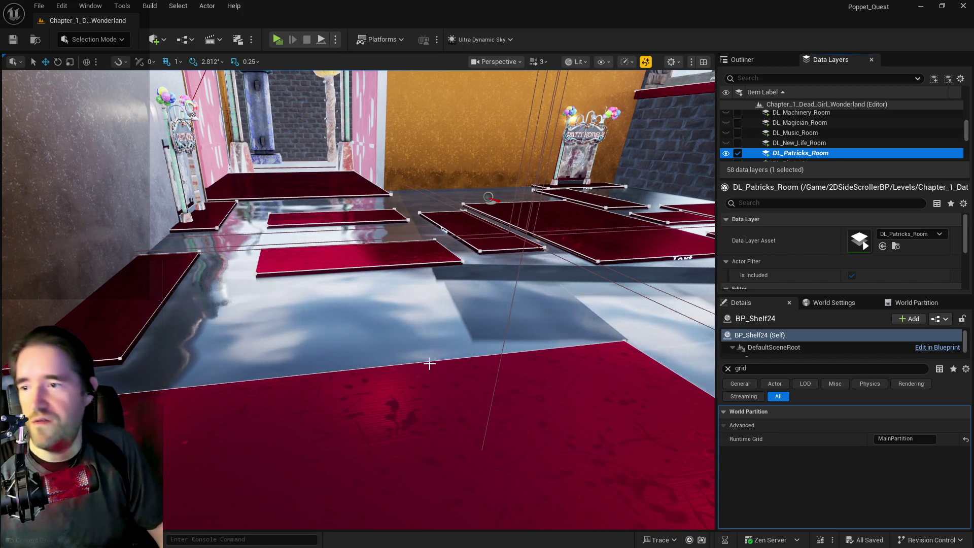
pyautogui.moveTo(429, 361)
pyautogui.mouseDown()
pyautogui.moveTo(409, 320)
pyautogui.moveTo(434, 361)
pyautogui.mouseUp()
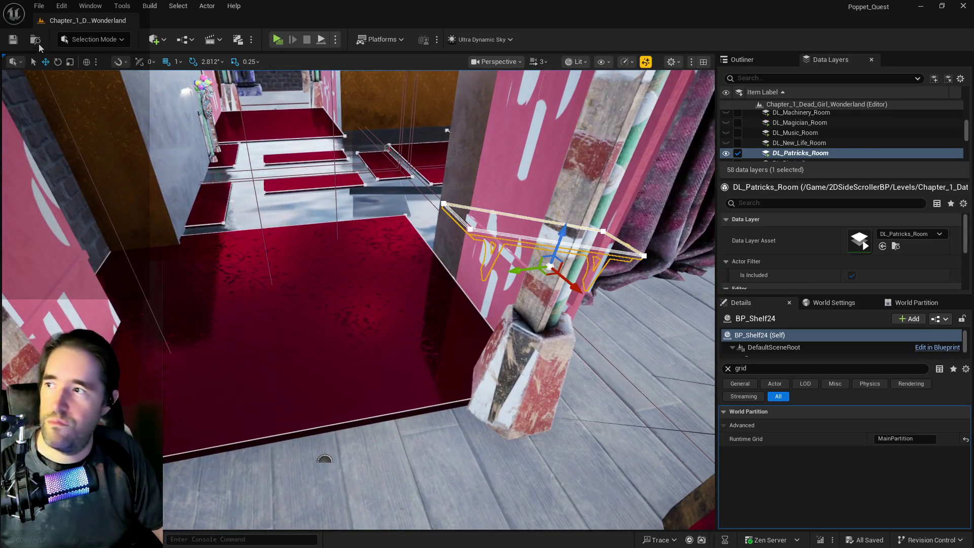
pyautogui.click(743, 60)
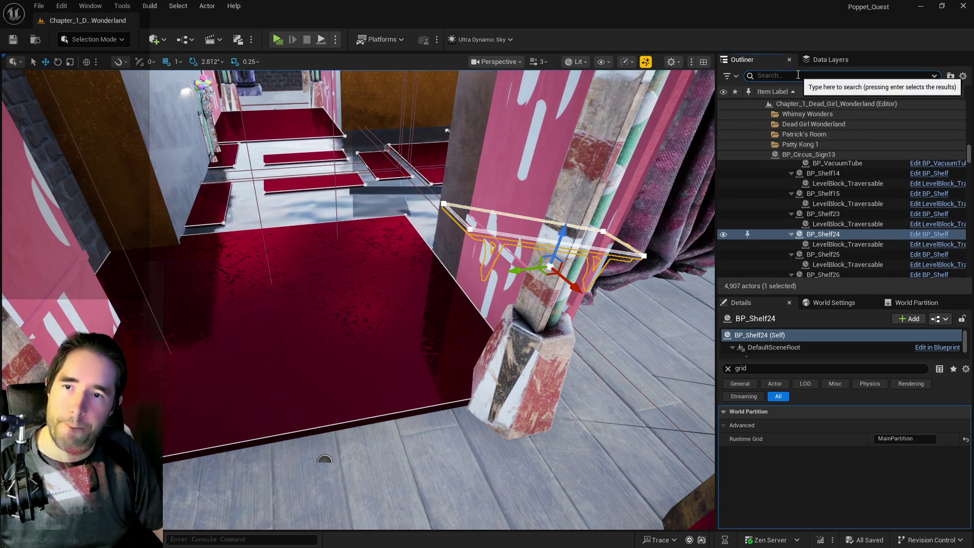
# Find Ultra_Dynamic_Sky with 'ultra' and set its Time Of Day to 2400
pyautogui.write('ultra')
pyautogui.click(811, 124)
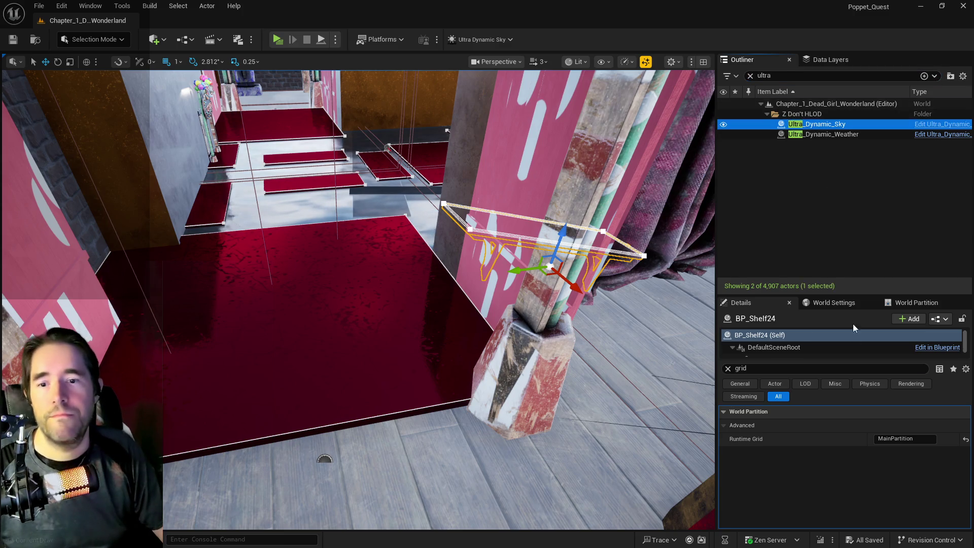
pyautogui.click(728, 369)
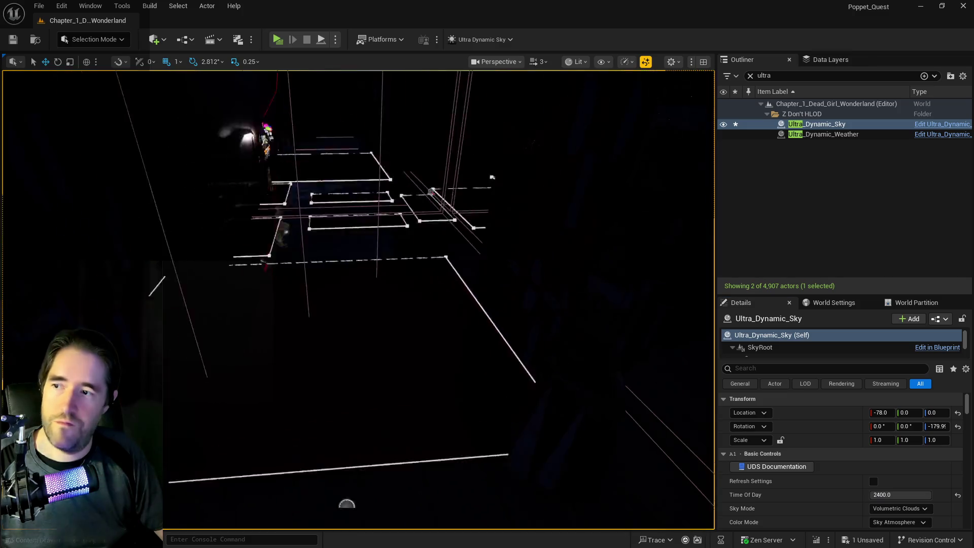
pyautogui.moveTo(502, 443); pyautogui.dragTo(308, 387)
# Look over the darkened corridor, then bring the asset editor window forward
pyautogui.scroll(5, 484, 438)
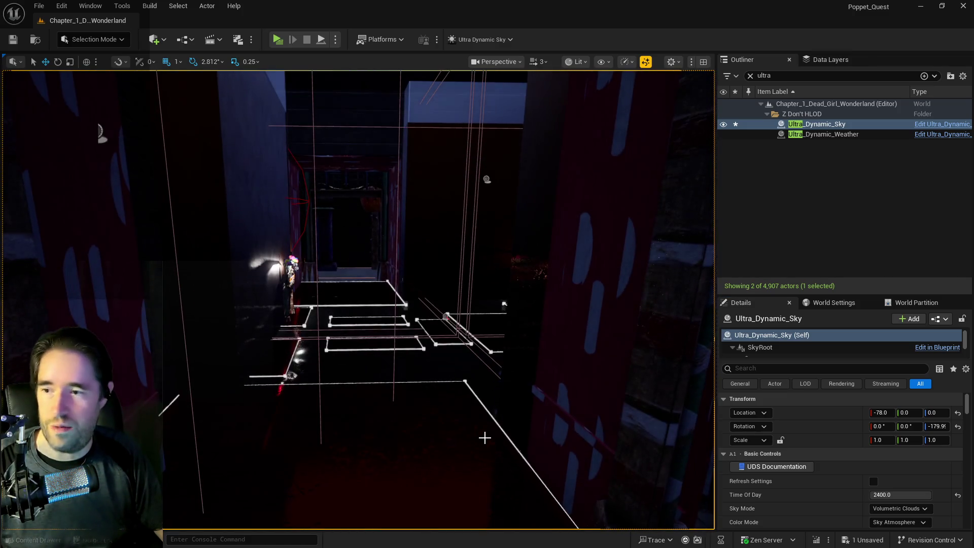
pyautogui.moveTo(484, 438); pyautogui.dragTo(481, 460)
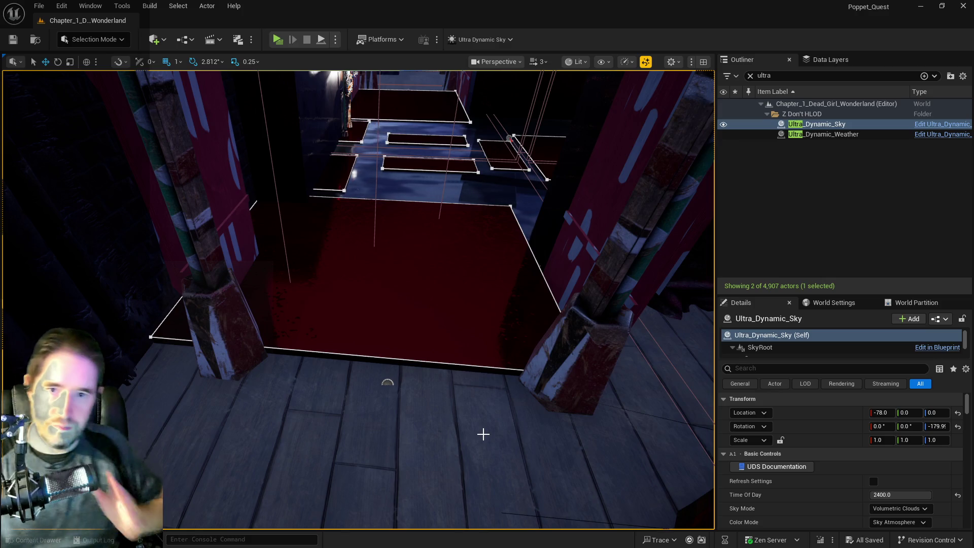
pyautogui.moveTo(353, 266)
pyautogui.mouseDown()
pyautogui.moveTo(353, 299)
pyautogui.moveTo(354, 254)
pyautogui.mouseUp()
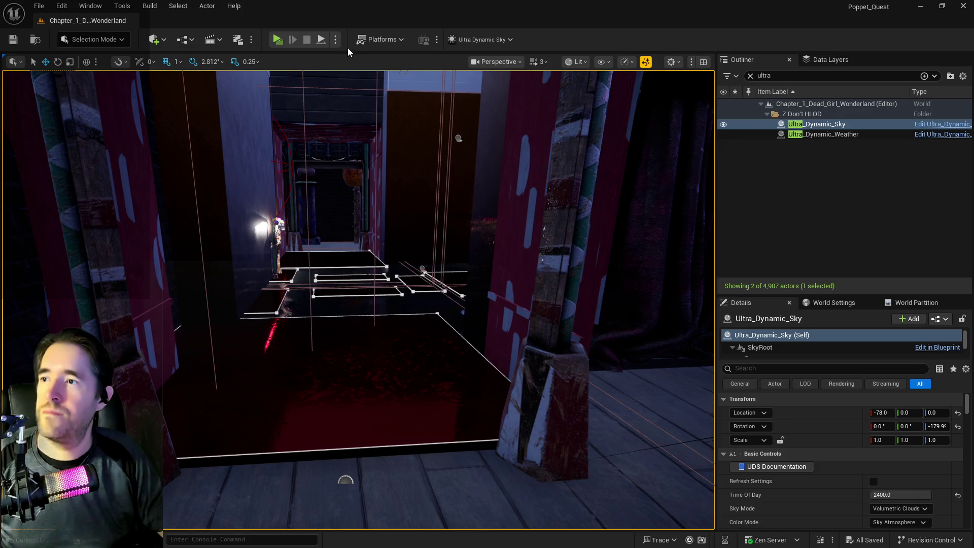
pyautogui.hotkey('alt', 'Tab')
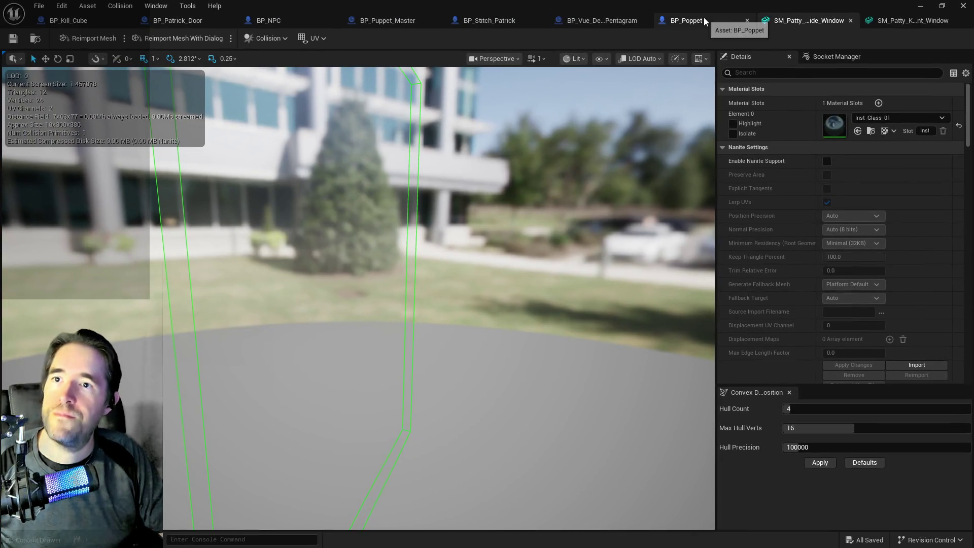
# In BP_Poppet's Room Data, give Toy Maze the Funny_Horror_Cue default music
pyautogui.click(705, 19)
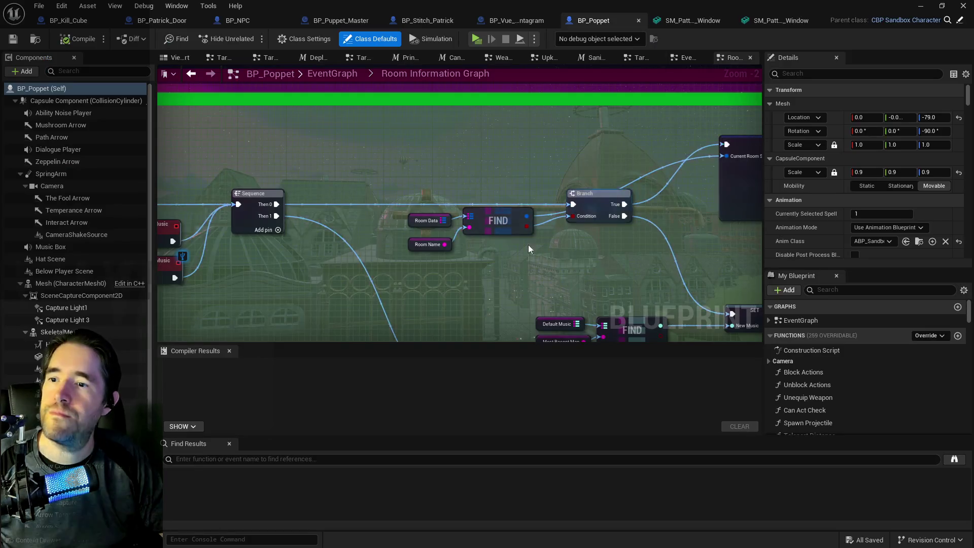
pyautogui.scroll(-10, 869, 202)
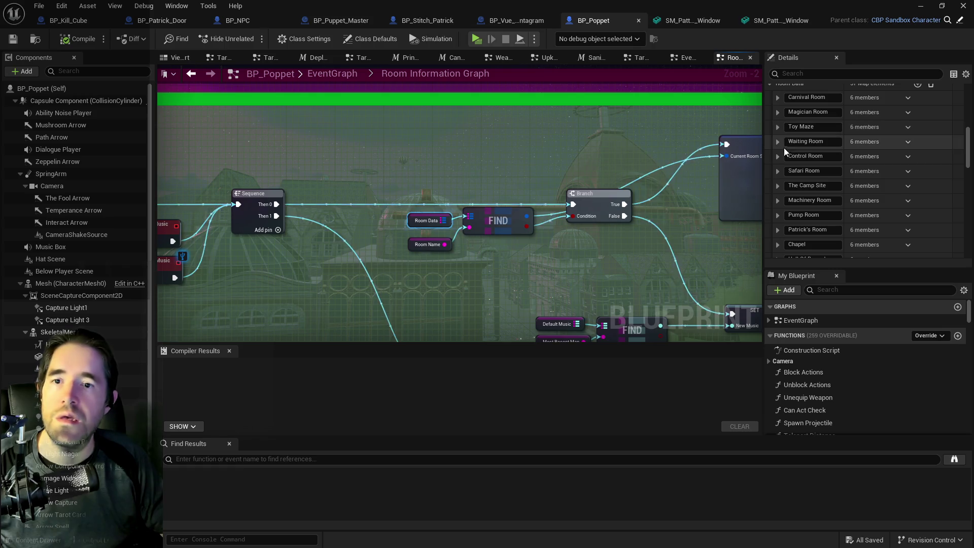
pyautogui.click(778, 127)
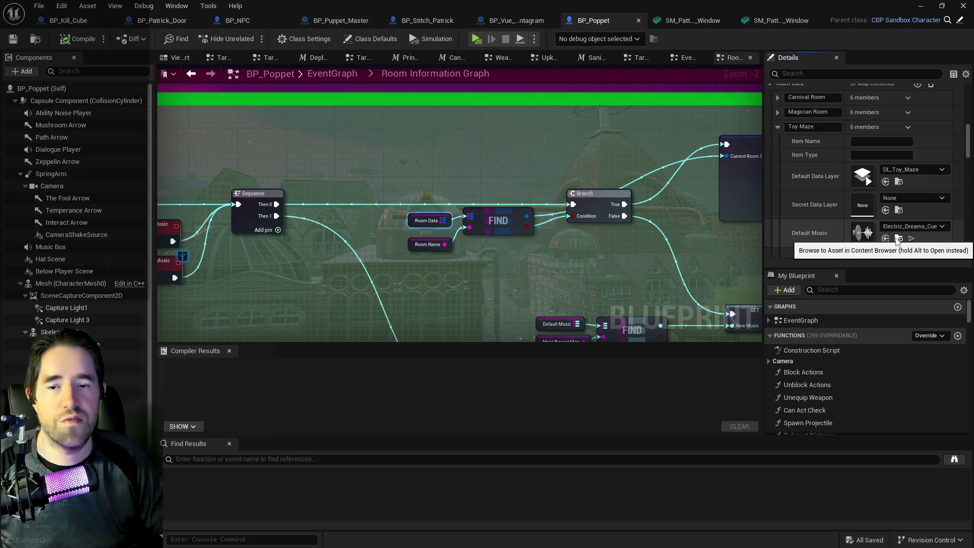
pyautogui.click(778, 113)
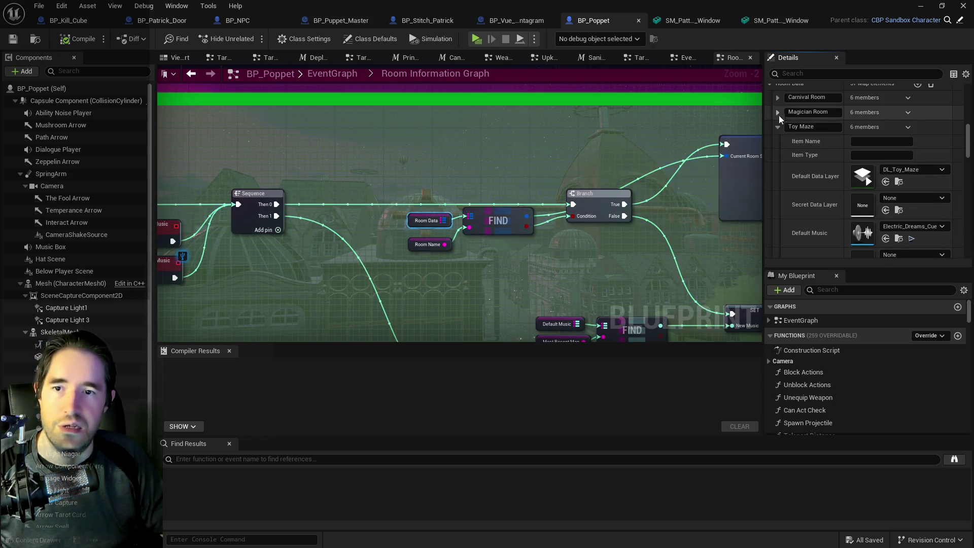
pyautogui.click(779, 112)
pyautogui.click(778, 127)
pyautogui.click(886, 239)
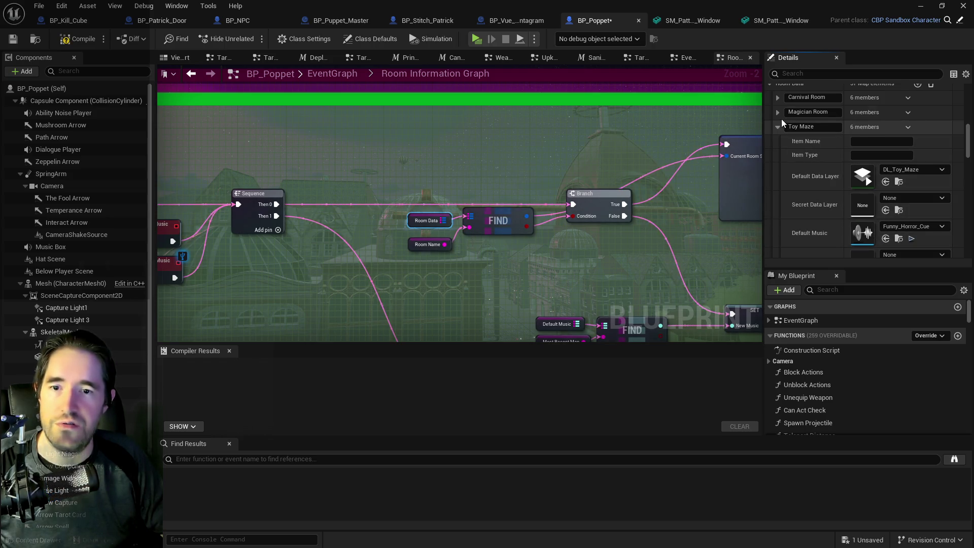
pyautogui.click(778, 127)
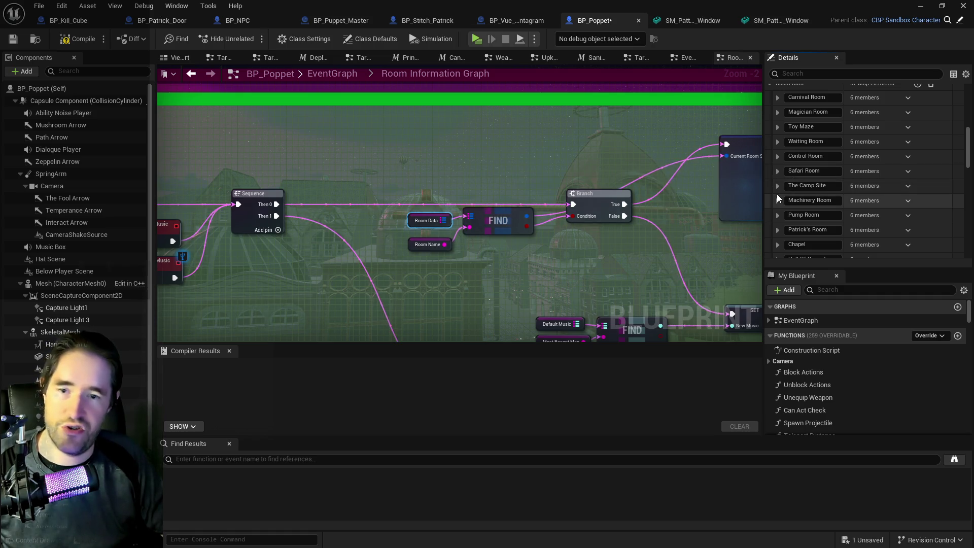
# Switch Safari Room's Default Music to Hidden_Fear_Cue
pyautogui.scroll(-1, 780, 233)
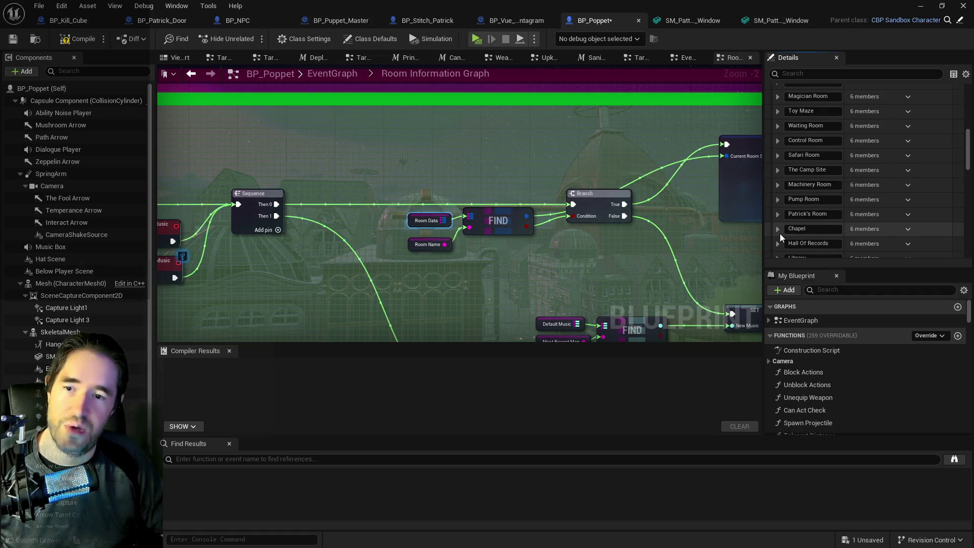
pyautogui.click(778, 126)
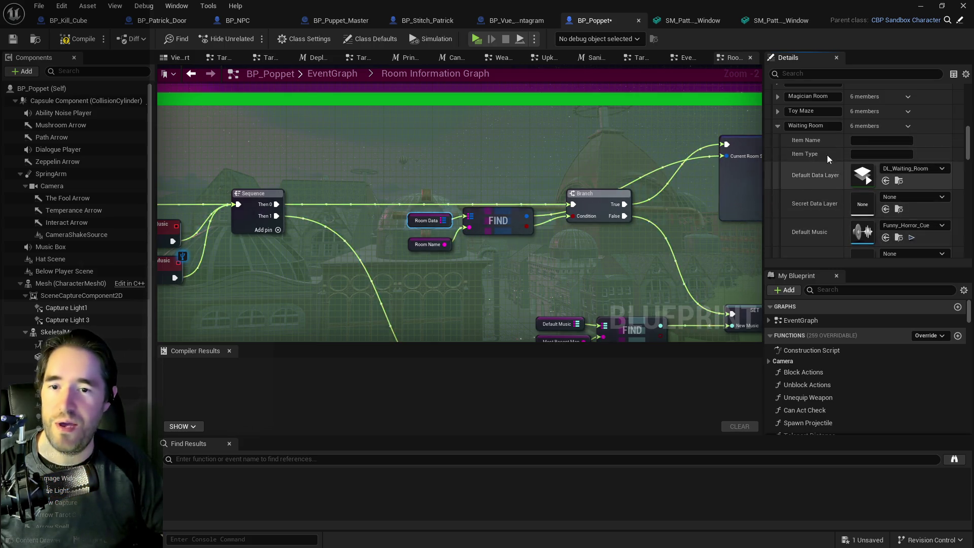
pyautogui.click(778, 126)
pyautogui.click(778, 155)
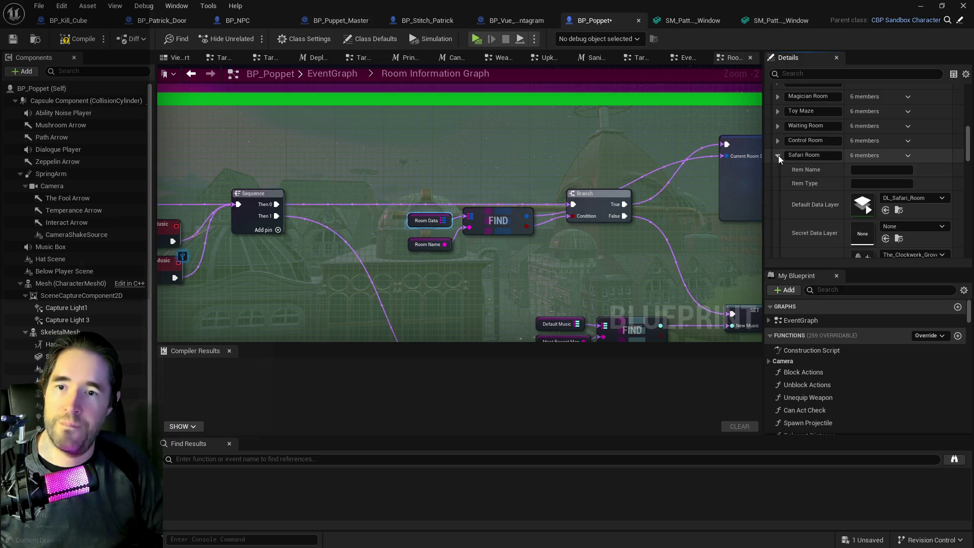
pyautogui.scroll(-3, 832, 213)
pyautogui.scroll(2, 825, 213)
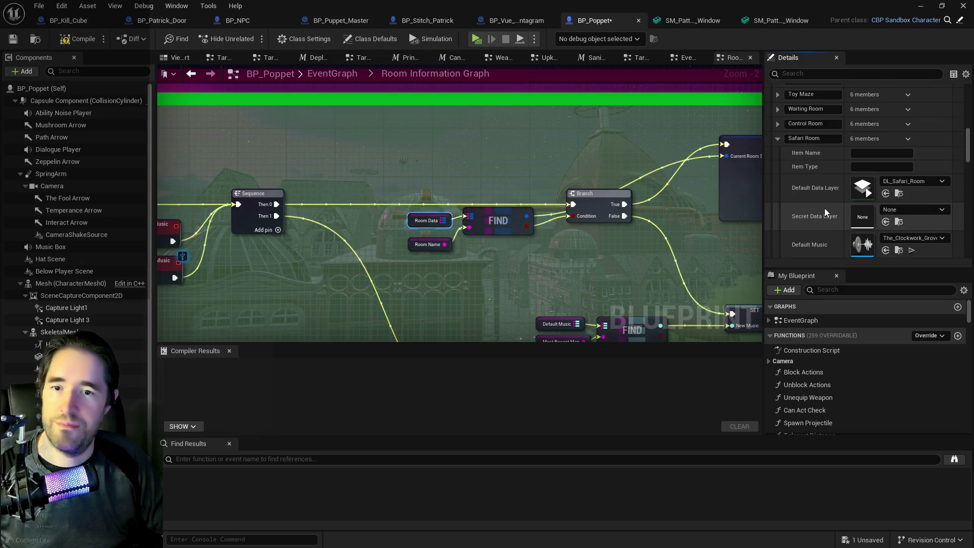
pyautogui.scroll(-2, 815, 199)
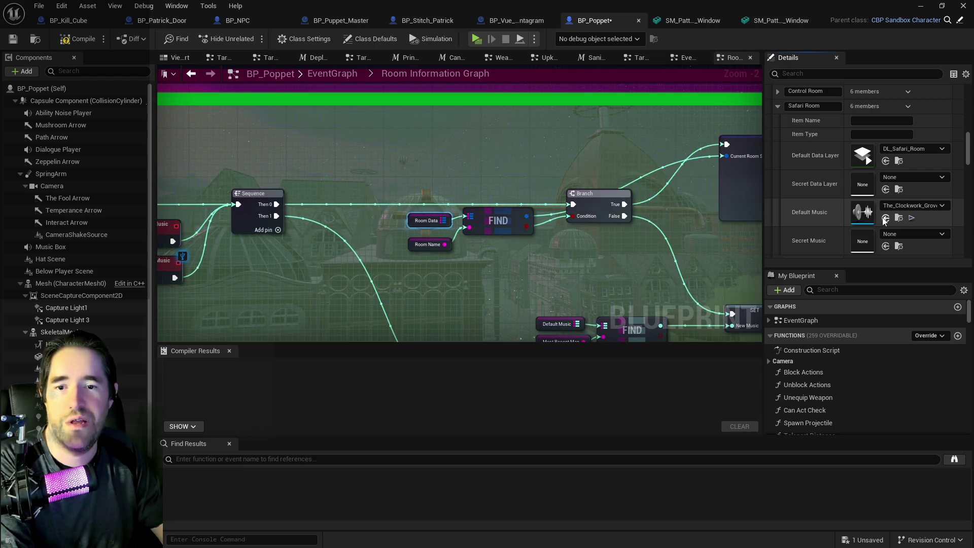
pyautogui.click(885, 217)
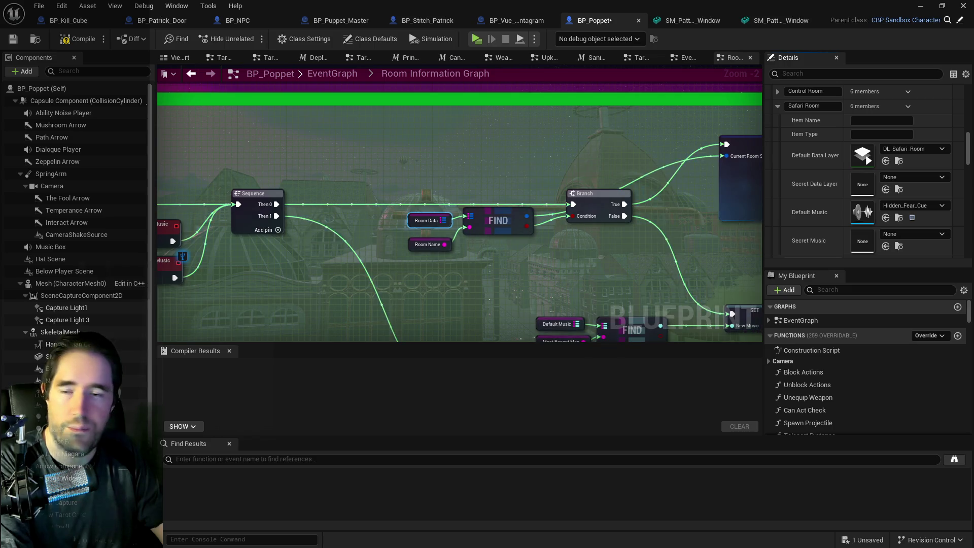
# Switch Control Room's Default Music to Hidden_Fear_Cue
pyautogui.scroll(-3, 823, 241)
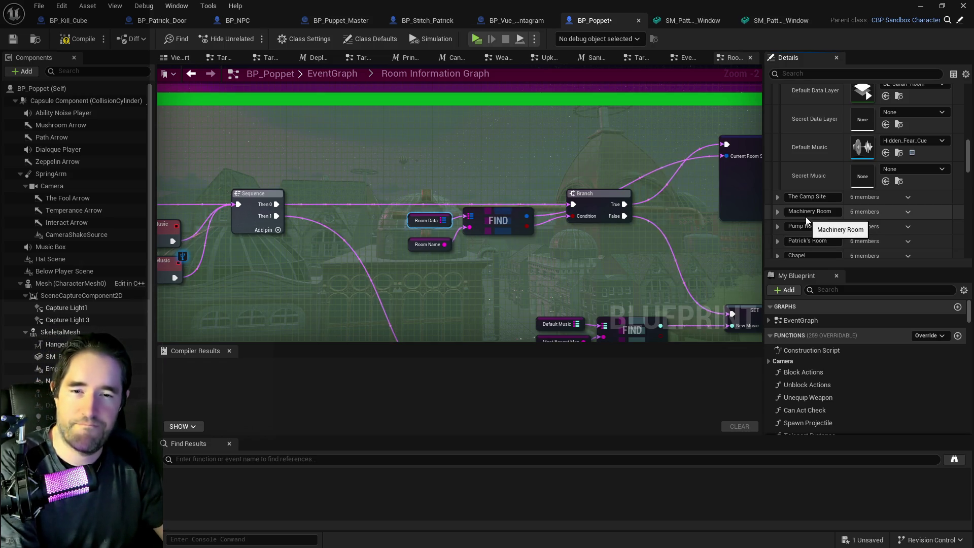
pyautogui.scroll(5, 806, 218)
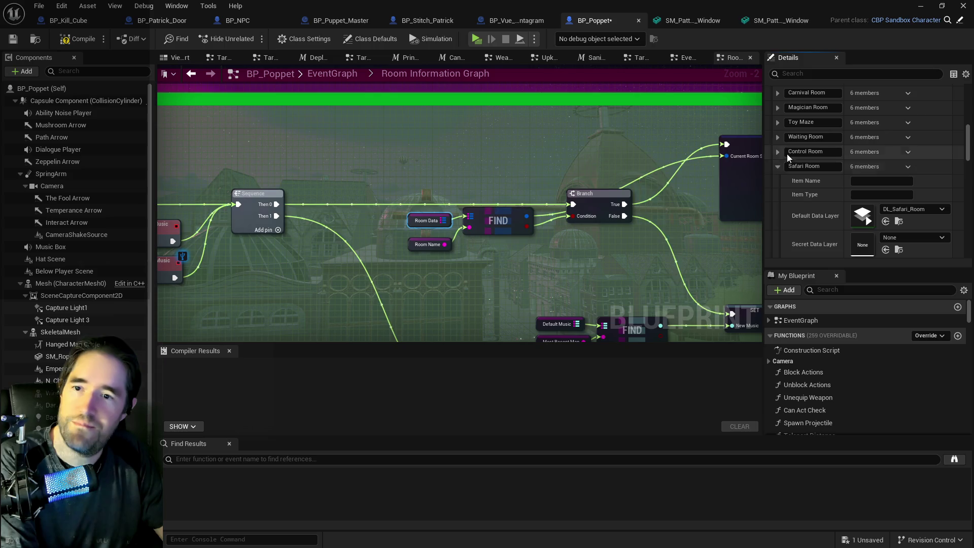
pyautogui.click(777, 152)
pyautogui.scroll(-3, 852, 207)
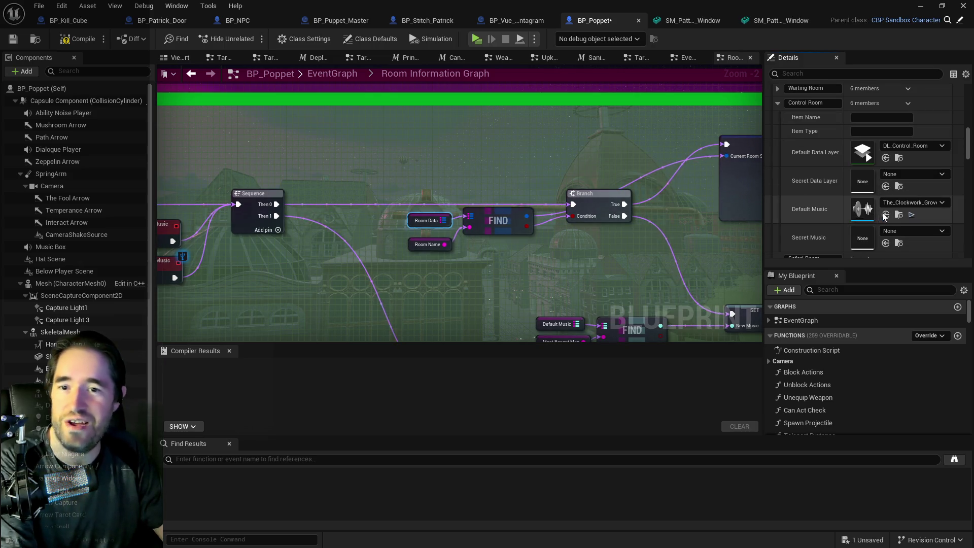
pyautogui.click(886, 214)
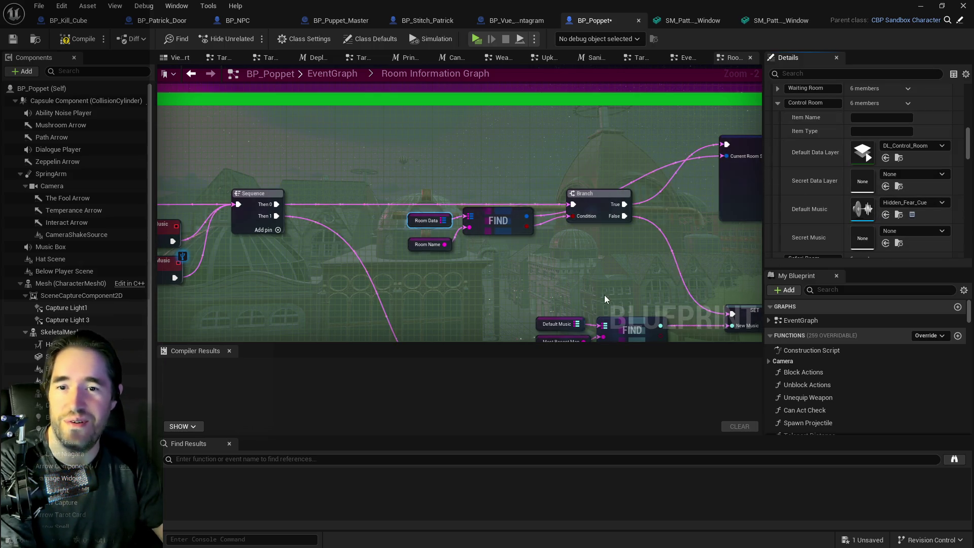
# Compile and save BP_Poppet with the new room music, then return to the Chapter 1 viewport
pyautogui.click(84, 39)
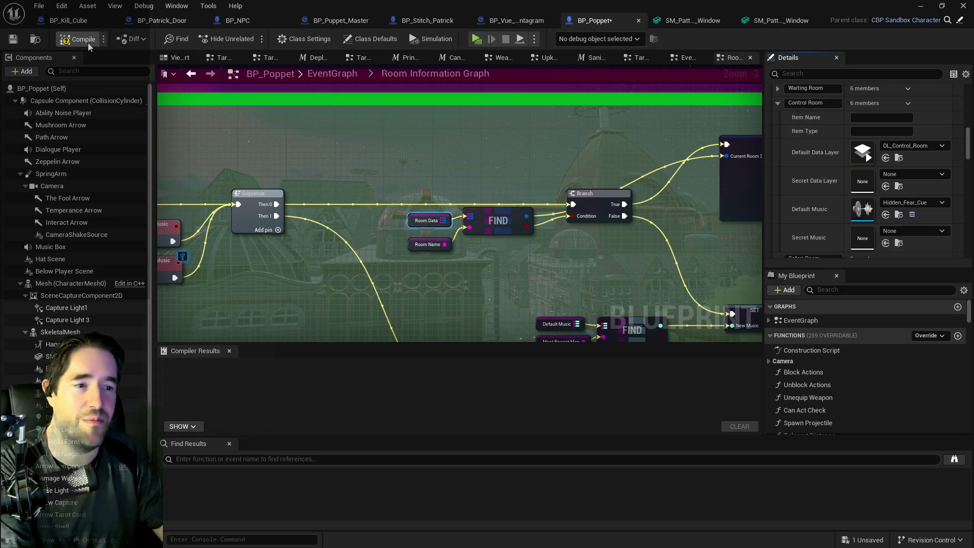
pyautogui.click(13, 40)
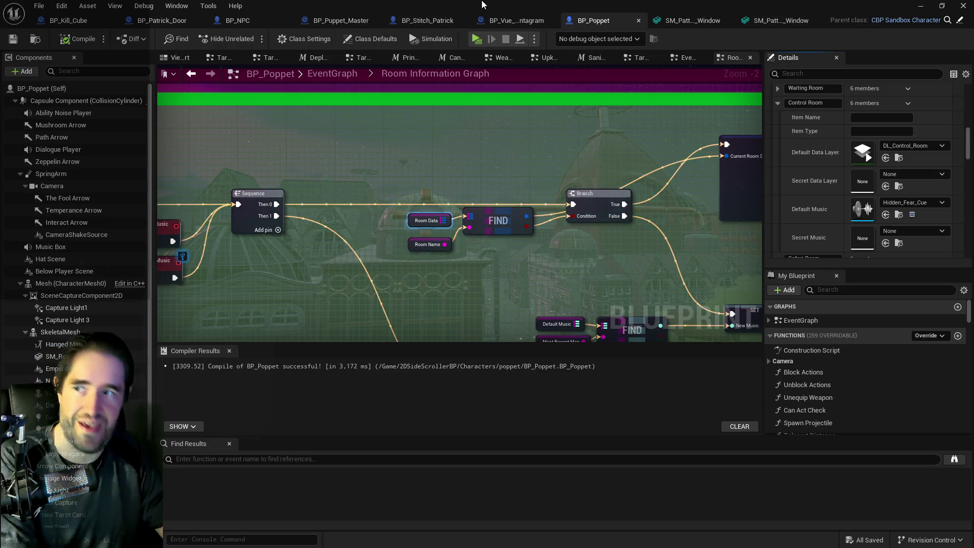
pyautogui.hotkey('alt', 'Tab')
pyautogui.moveTo(574, 278); pyautogui.dragTo(551, 312)
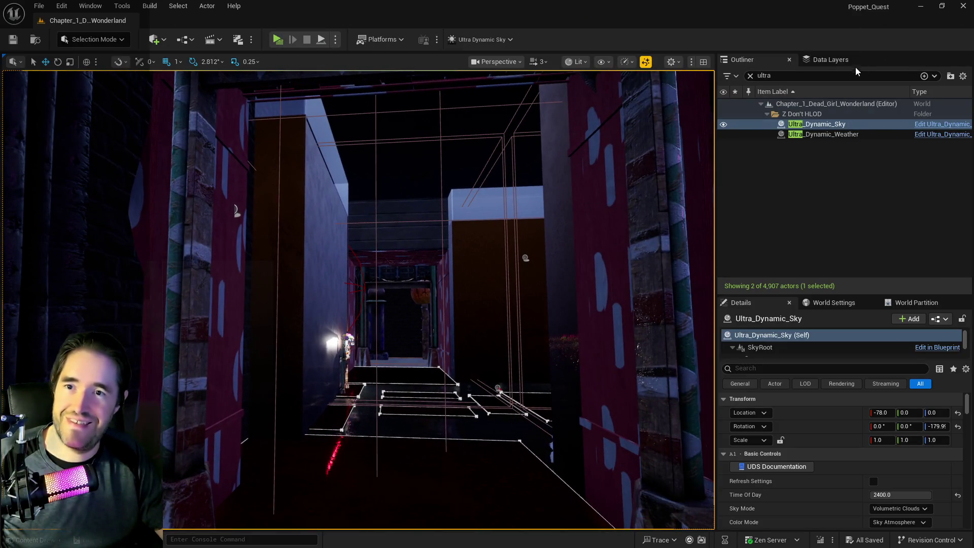
# Search data layers for 'toy m' and unload DL_Toy_Maze and DL_Forbidden_Toys_Room in the editor
pyautogui.click(843, 60)
pyautogui.click(782, 78)
pyautogui.write('t')
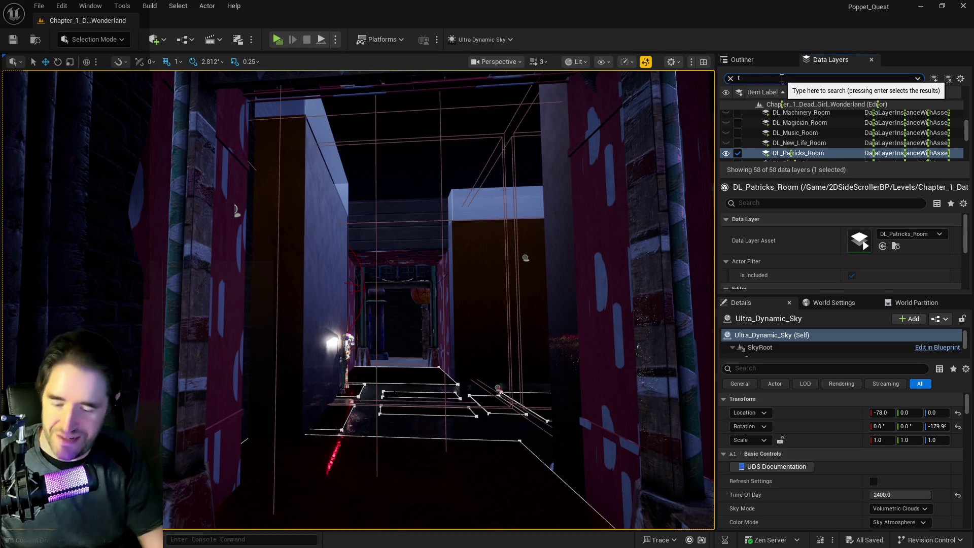
pyautogui.write('oy m')
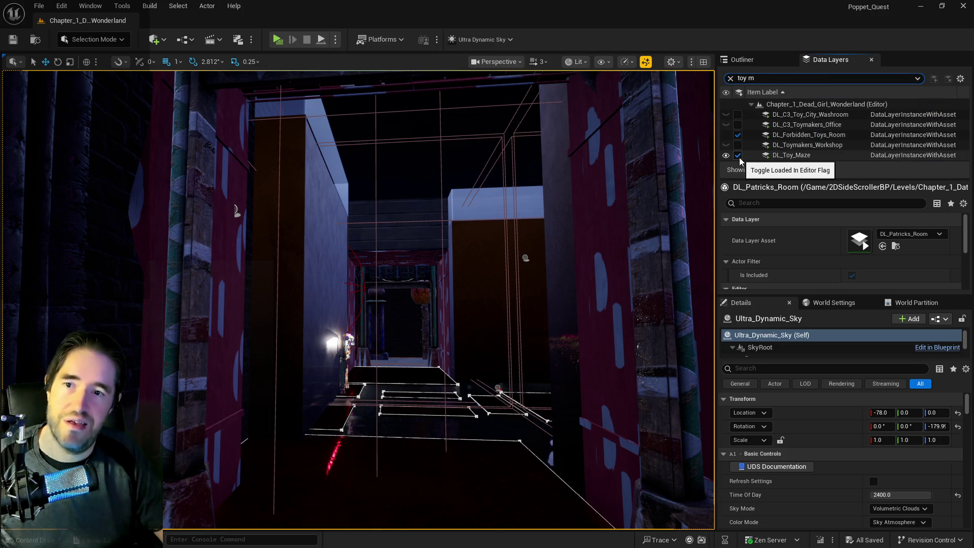
pyautogui.click(738, 155)
pyautogui.click(739, 135)
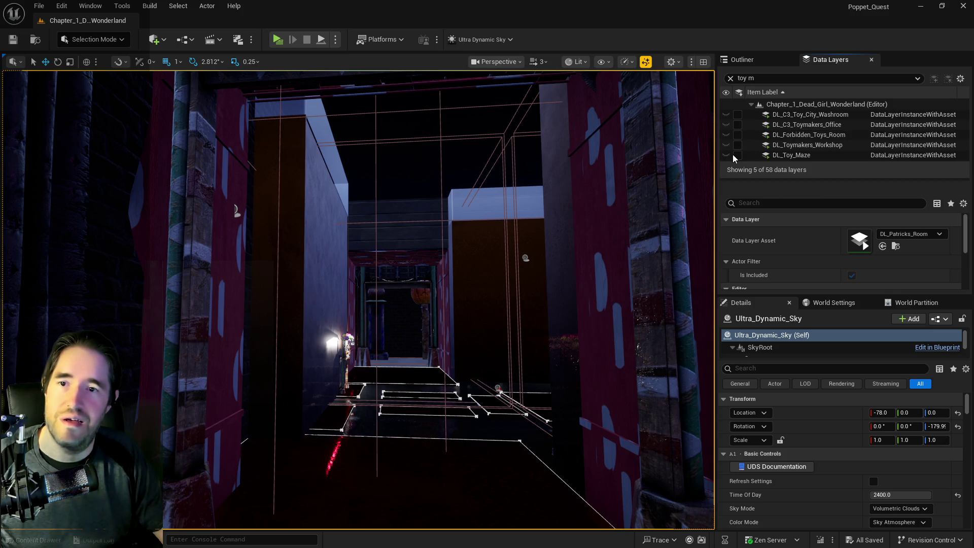
pyautogui.scroll(3, 489, 237)
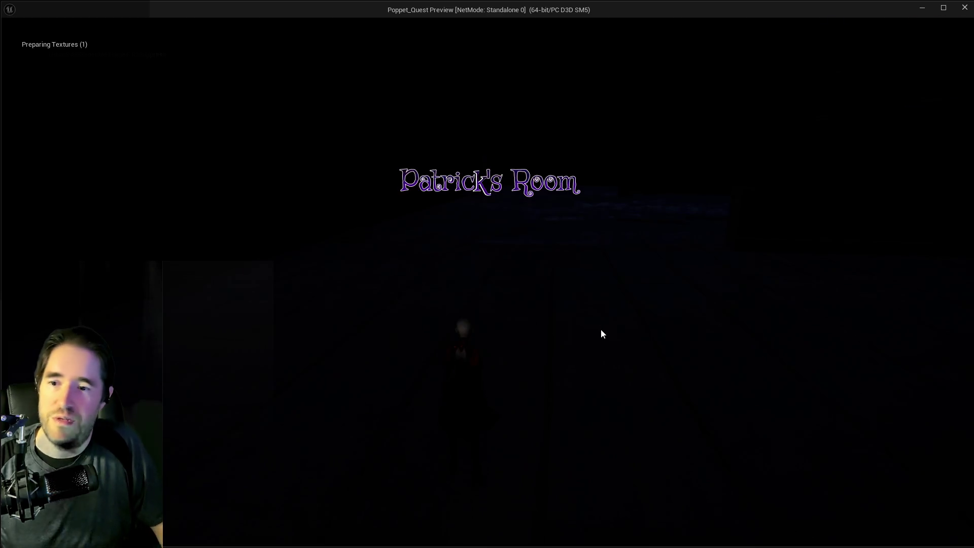
# Walk the character past the portals into Patrick's Room with its pentagram windows
pyautogui.press('w')
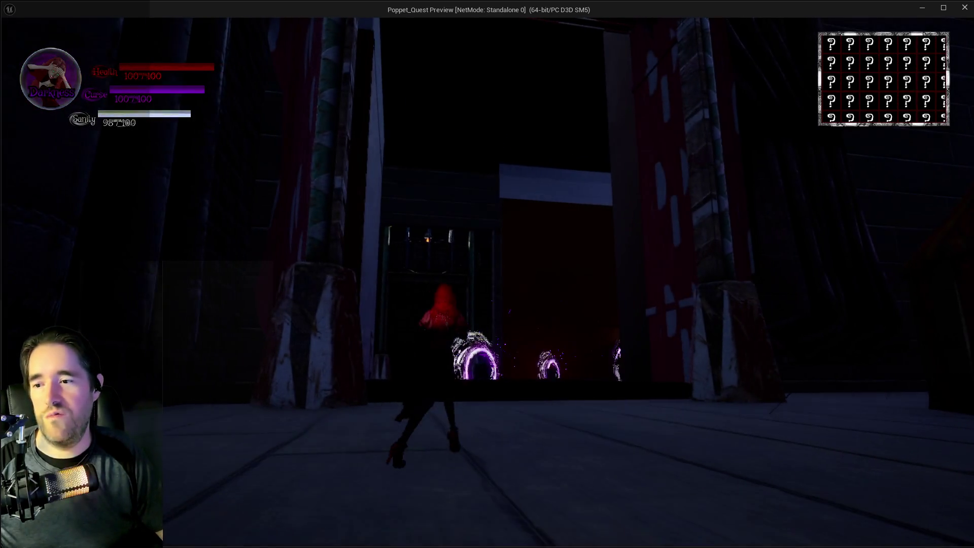
pyautogui.press('w')
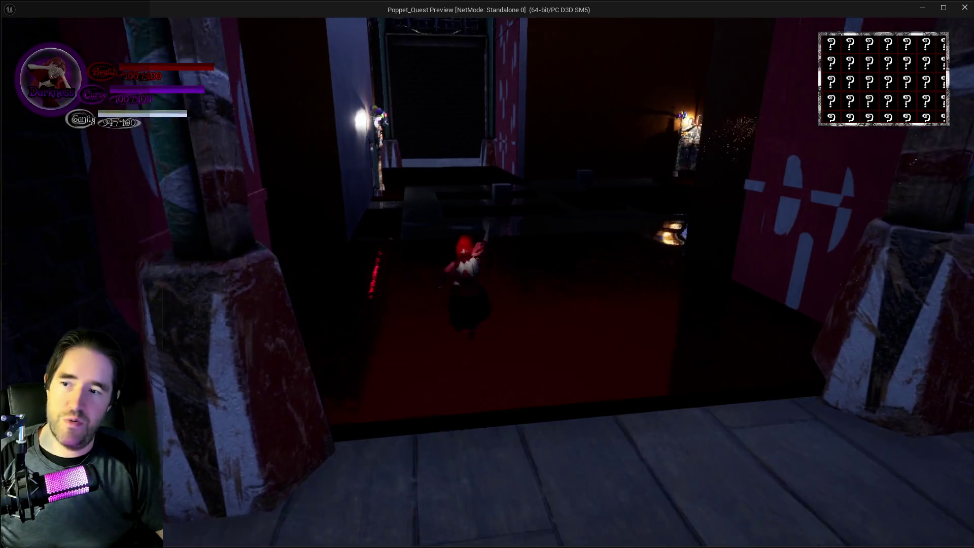
pyautogui.press('w')
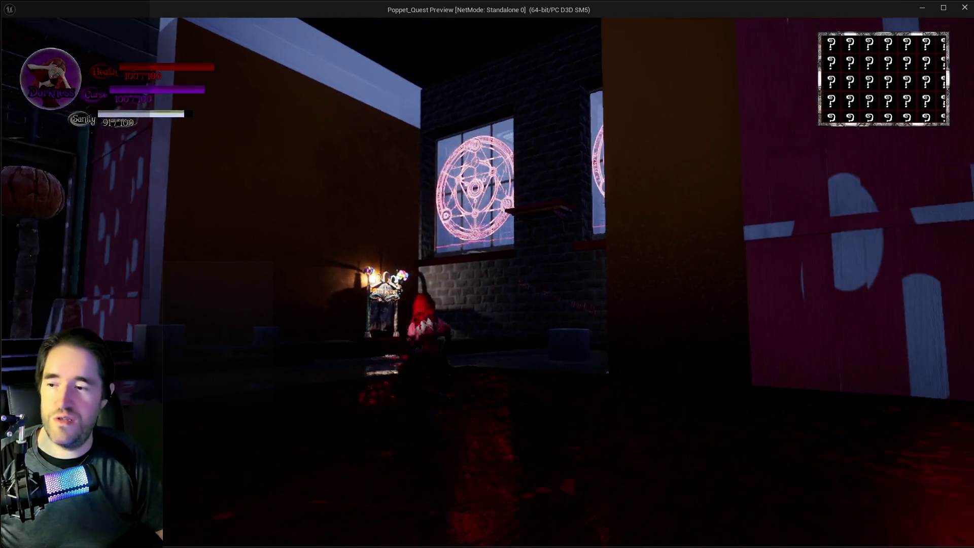
pyautogui.press('w')
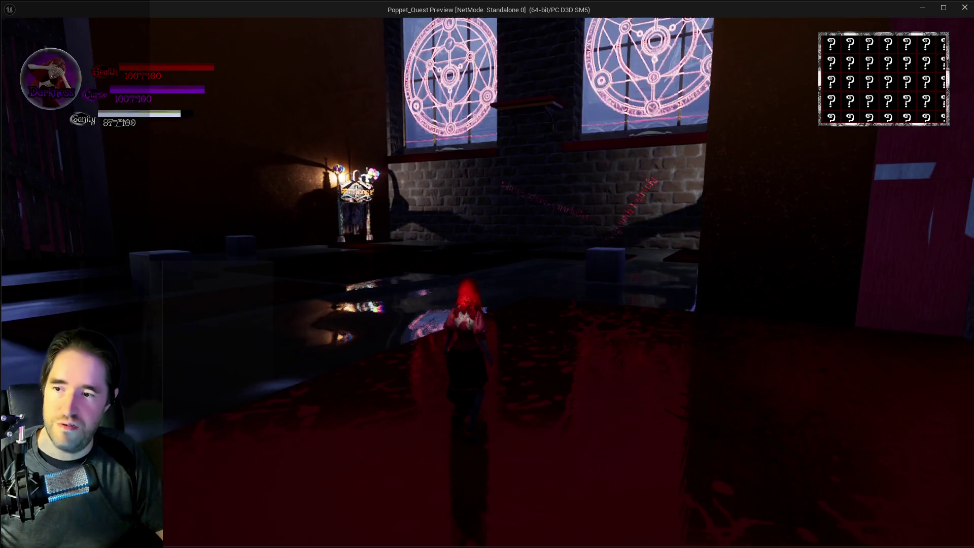
pyautogui.press('w')
pyautogui.hotkey('alt', 'Tab')
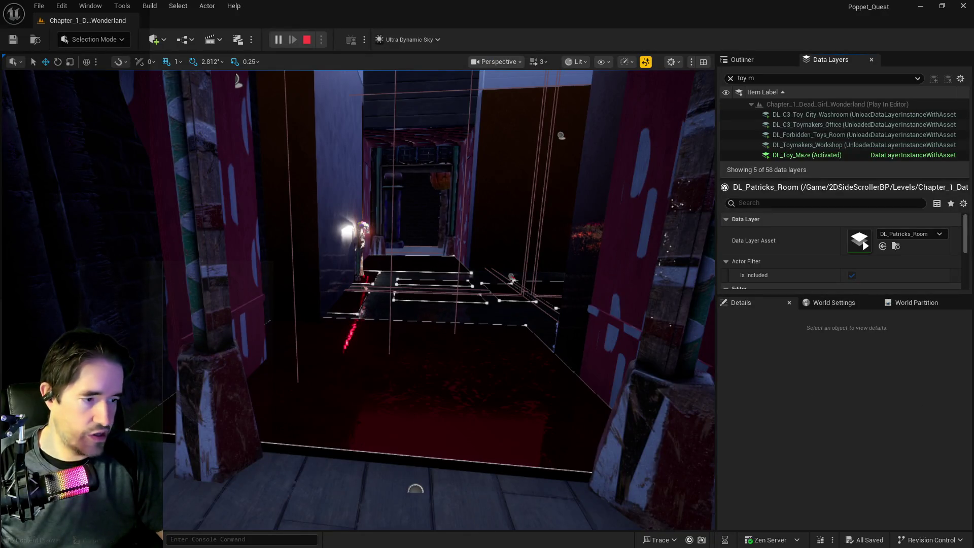
pyautogui.hotkey('alt', 'Tab')
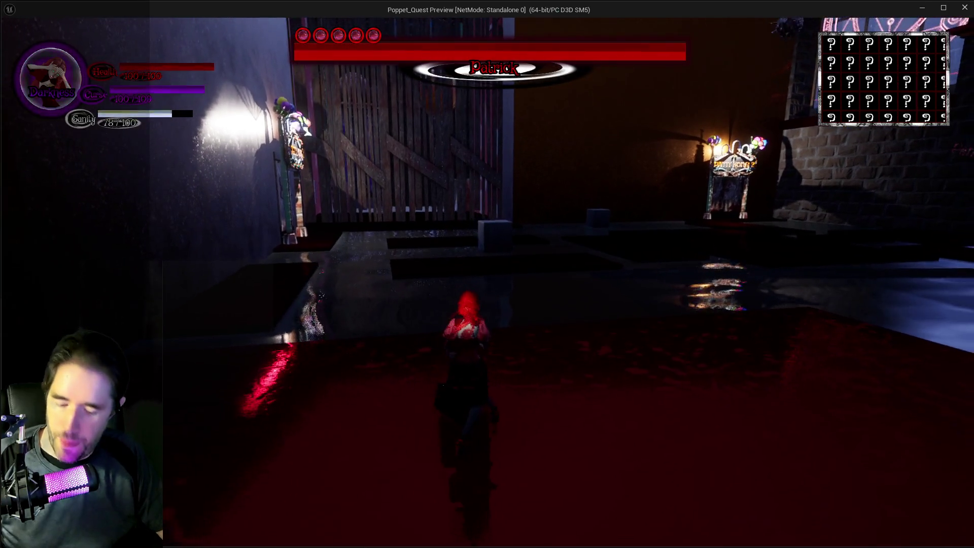
# Open and close the tarot card menu, then switch from Darkness to Light
pyautogui.press('Tab')
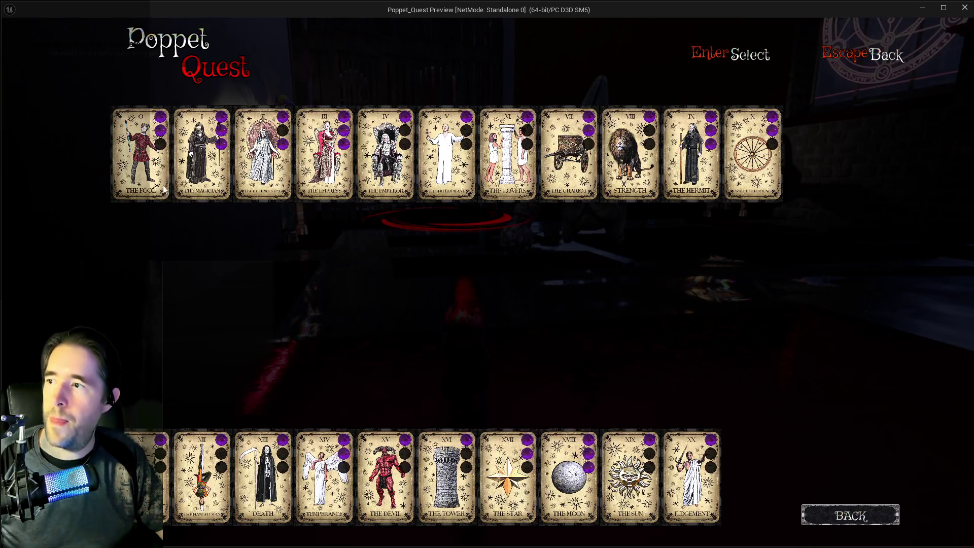
pyautogui.click(163, 188)
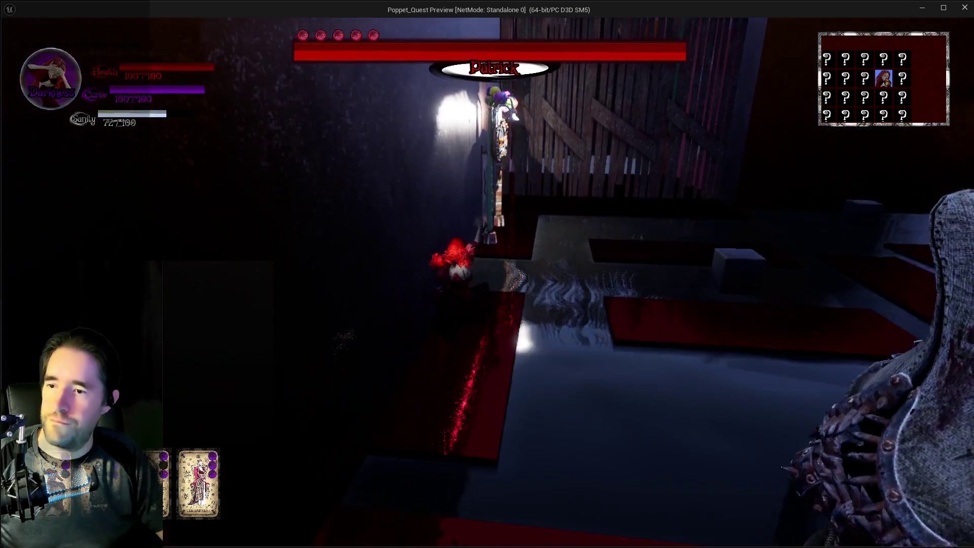
pyautogui.press('q')
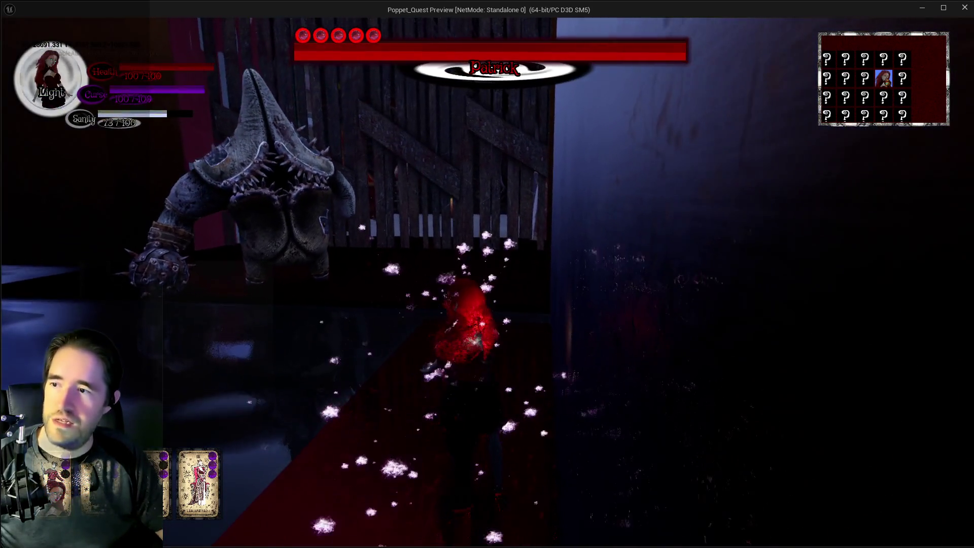
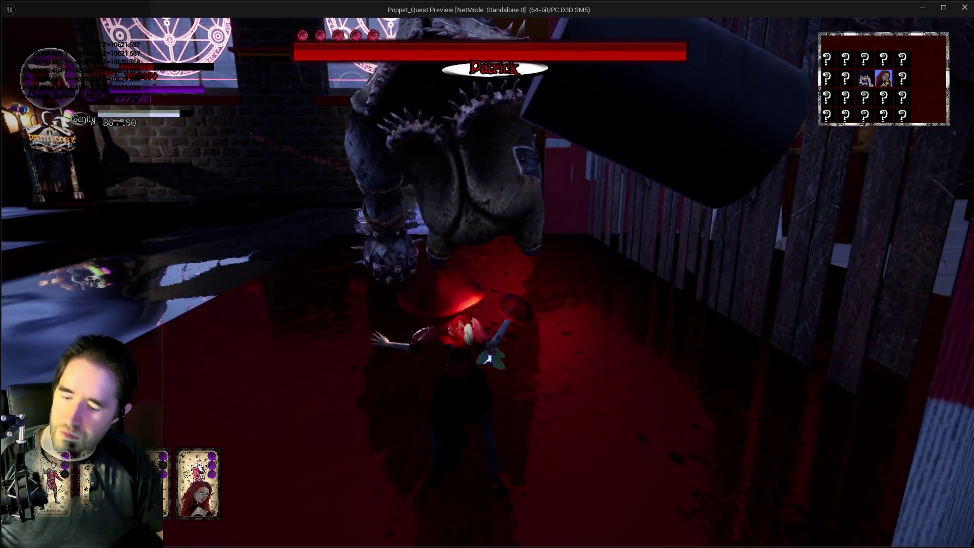
# Pause the game, browse the Tarot card collection twice, then resume play
pyautogui.press('Escape')
pyautogui.click(562, 228)
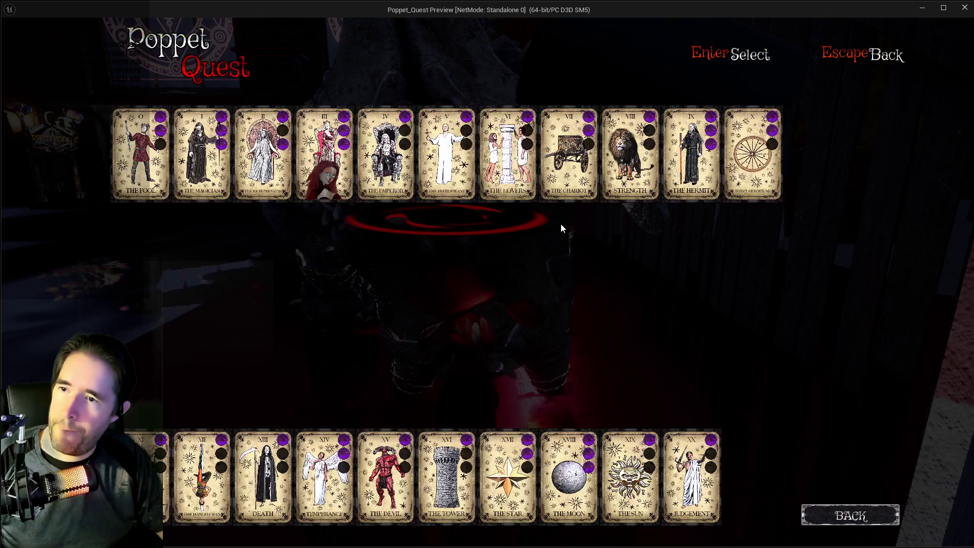
pyautogui.press('Escape')
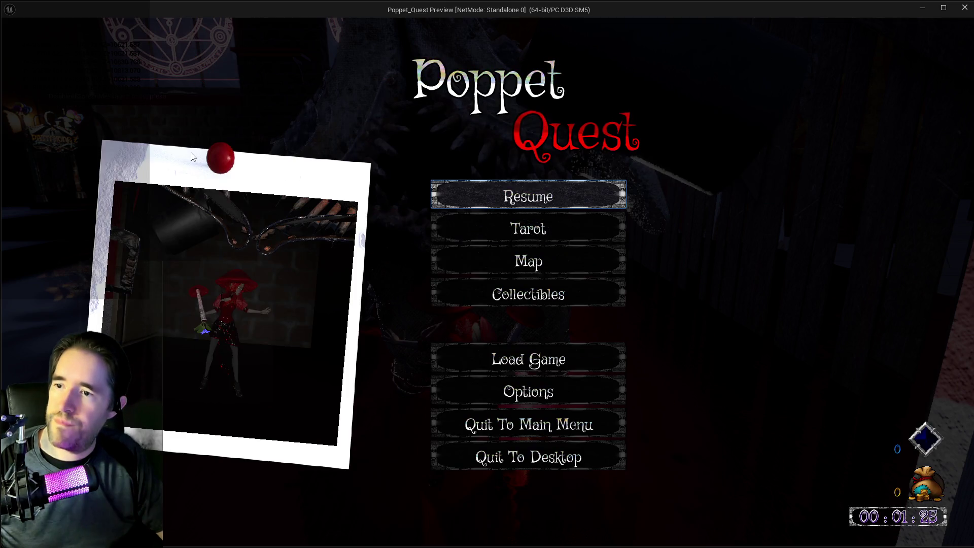
pyautogui.click(482, 228)
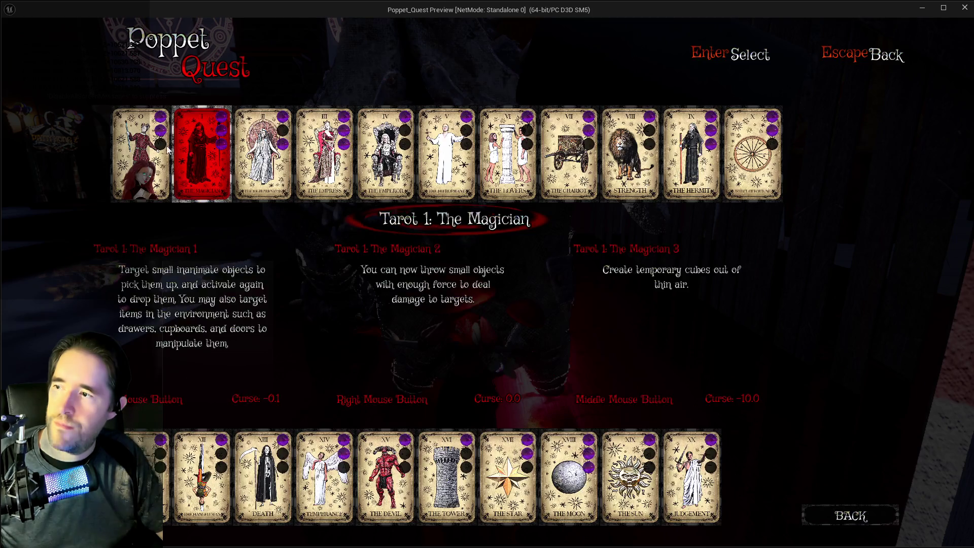
pyautogui.click(824, 516)
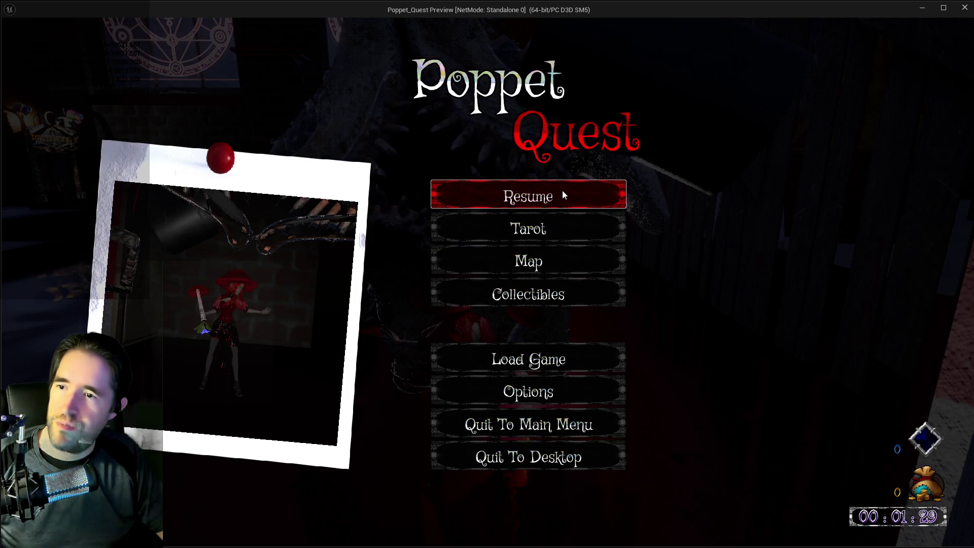
pyautogui.click(564, 193)
# Run the character around the room along the fence, then stop the Play In Editor session
pyautogui.press('w')
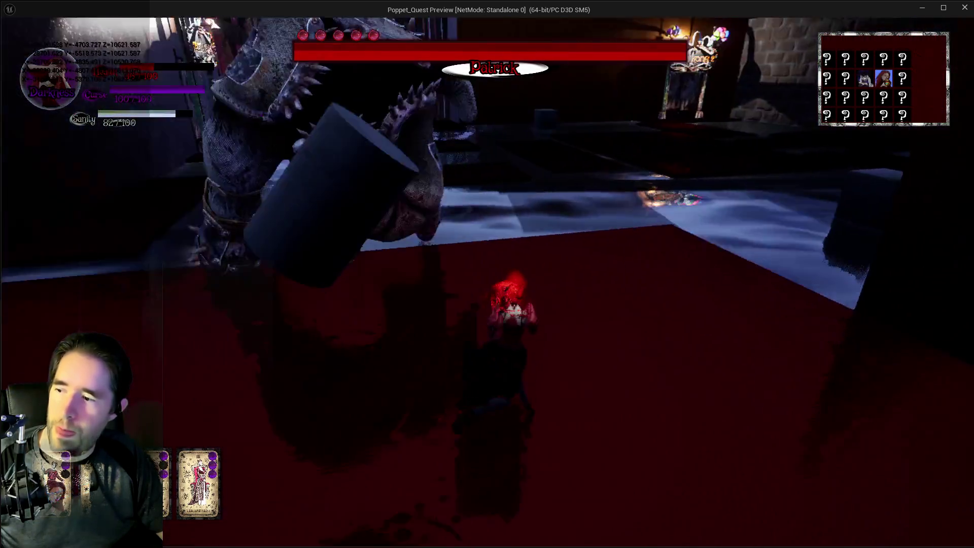
pyautogui.press('w')
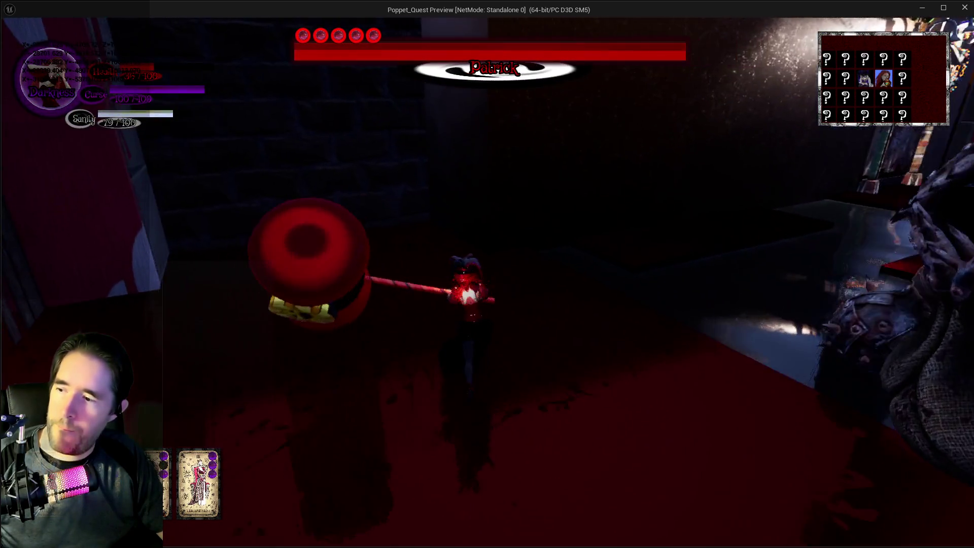
pyautogui.press('w')
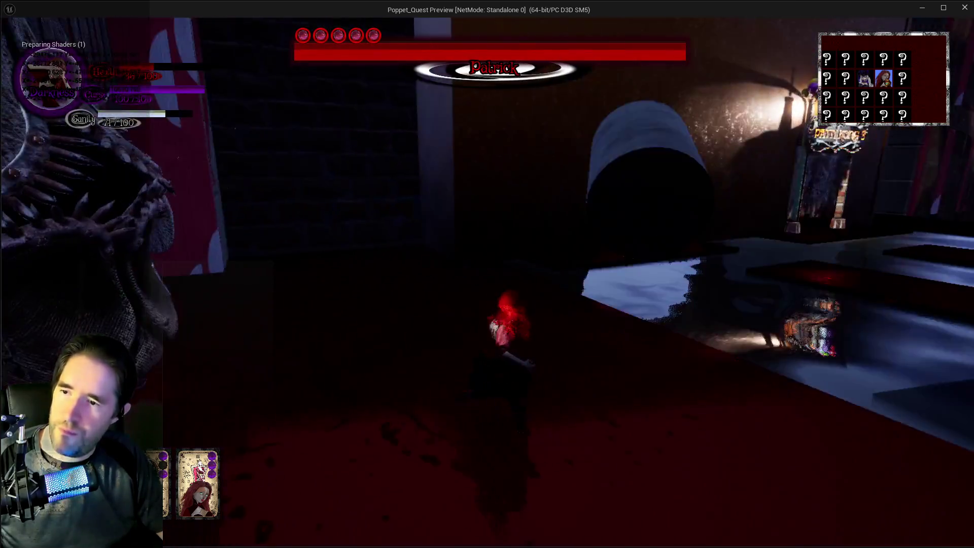
pyautogui.hotkey('alt', 'Tab')
pyautogui.press('Escape')
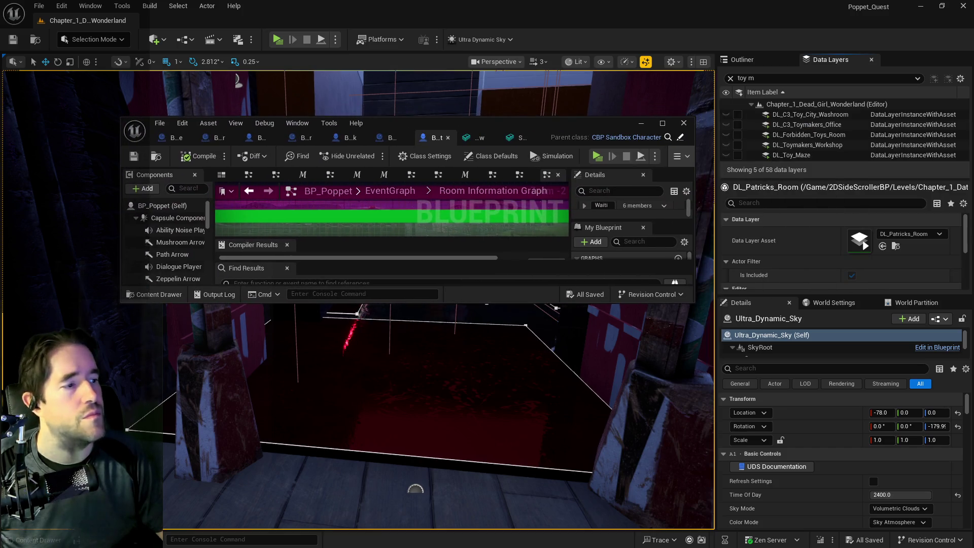
# Maximize the BP_Poppet Blueprint editor and pan across the Room Information Graph nodes
pyautogui.click(660, 125)
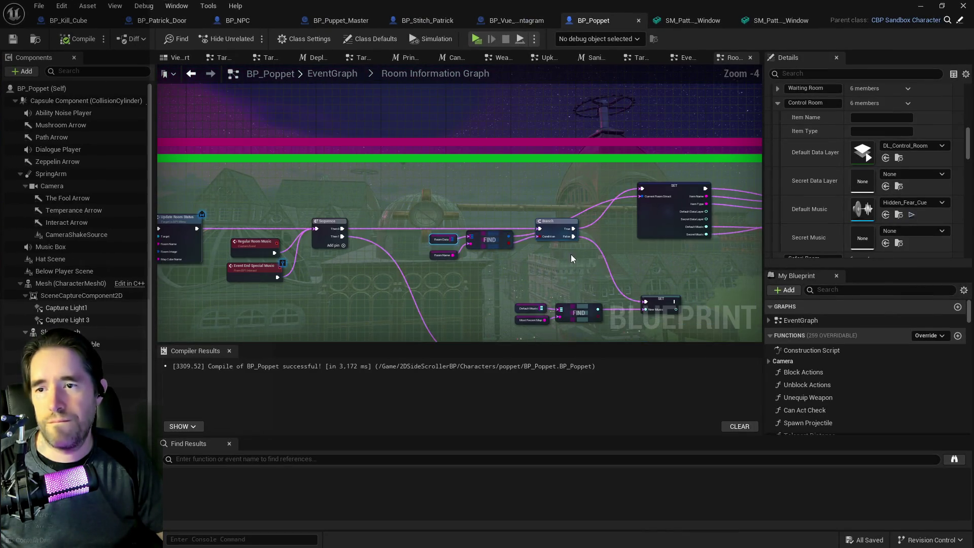
pyautogui.moveTo(570, 254); pyautogui.dragTo(451, 196)
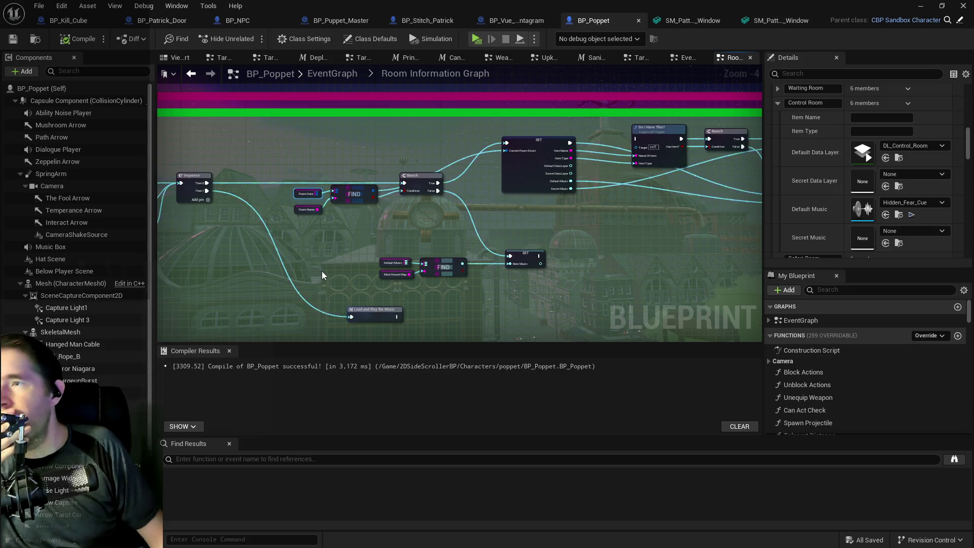
pyautogui.moveTo(322, 271)
pyautogui.mouseDown()
pyautogui.moveTo(257, 242)
pyautogui.moveTo(295, 262)
pyautogui.moveTo(365, 253)
pyautogui.mouseUp()
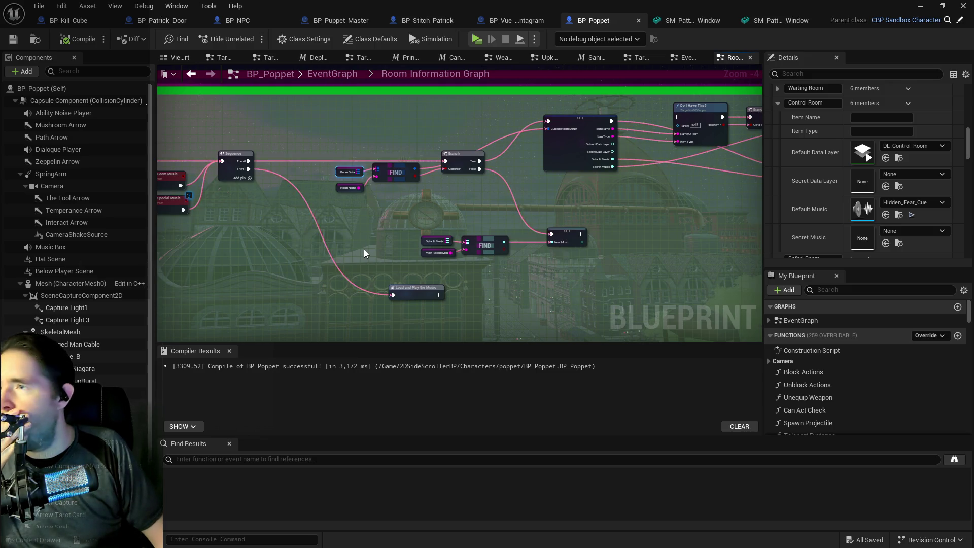
pyautogui.moveTo(357, 243); pyautogui.dragTo(297, 229)
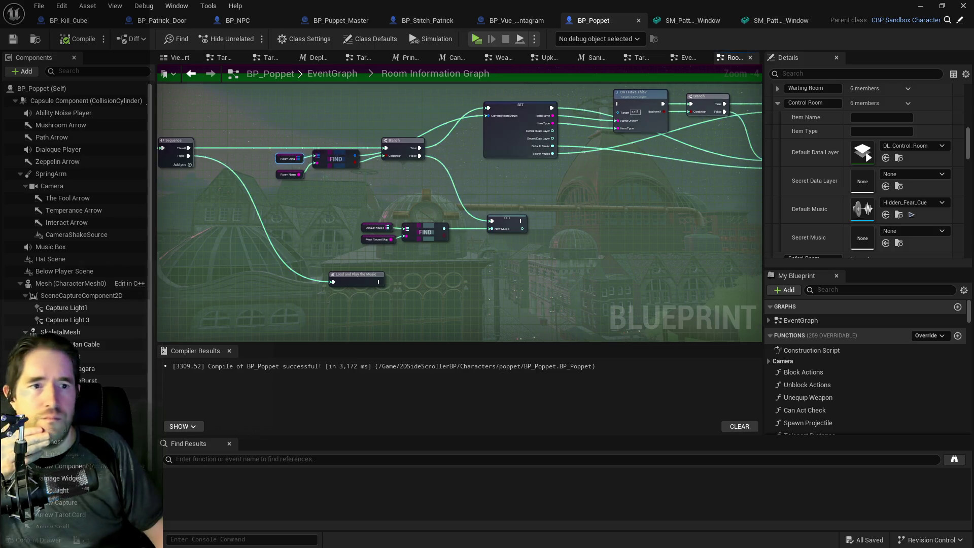
# Scroll through the Content Drawer, dismiss it, and pan over the graph's wider node network
pyautogui.hotkey('ctrl', 'space')
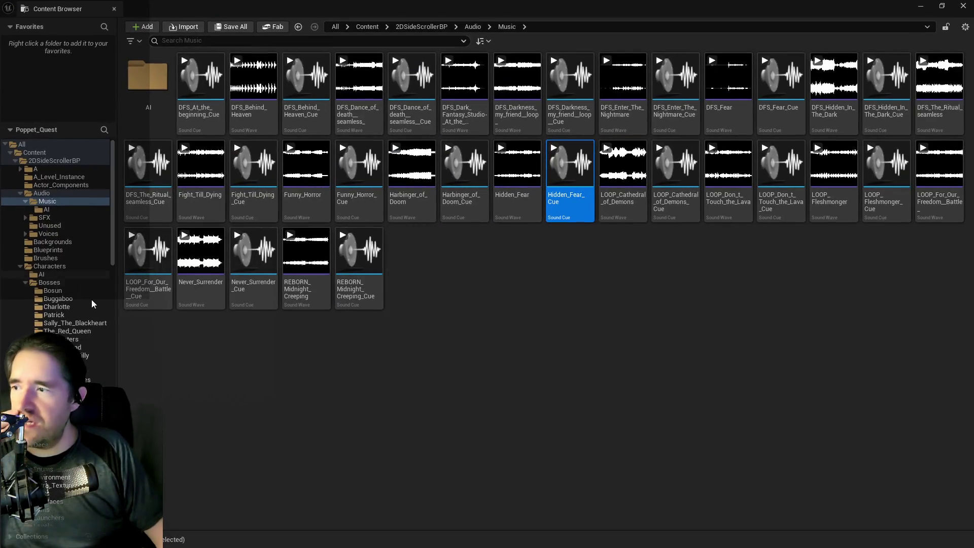
pyautogui.scroll(-2, 71, 284)
pyautogui.scroll(-2, 75, 316)
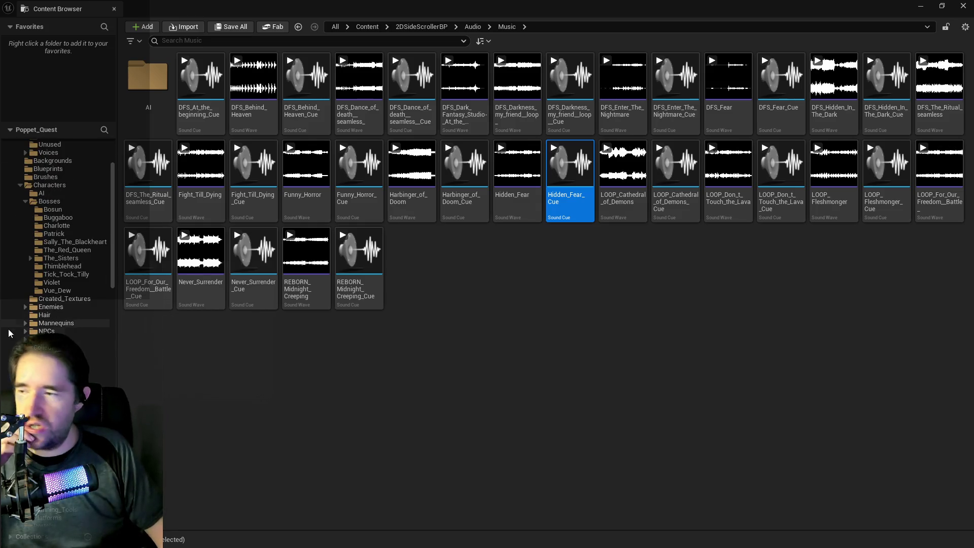
pyautogui.click(562, 10)
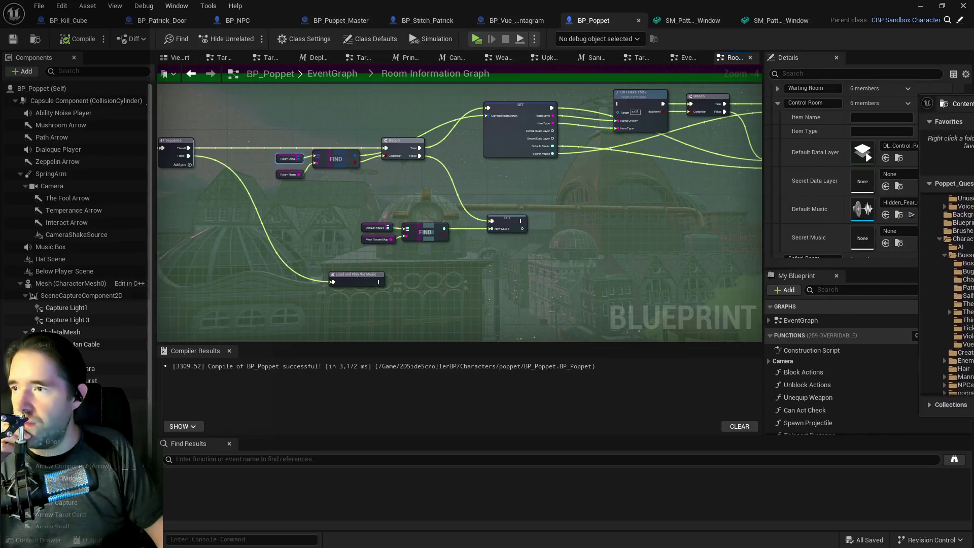
pyautogui.moveTo(568, 238)
pyautogui.mouseDown()
pyautogui.moveTo(454, 196)
pyautogui.moveTo(427, 172)
pyautogui.mouseUp()
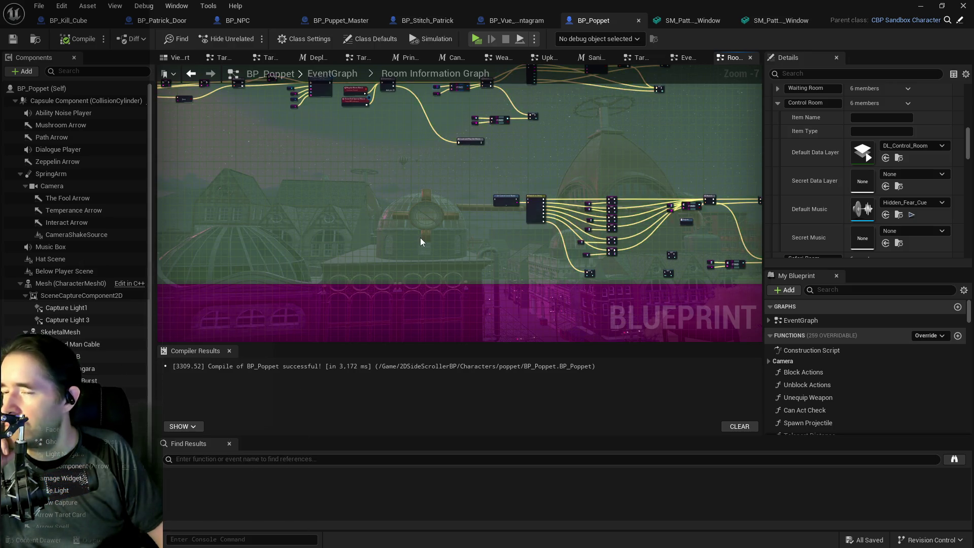
pyautogui.moveTo(421, 238)
pyautogui.mouseDown()
pyautogui.moveTo(220, 243)
pyautogui.moveTo(253, 258)
pyautogui.mouseUp()
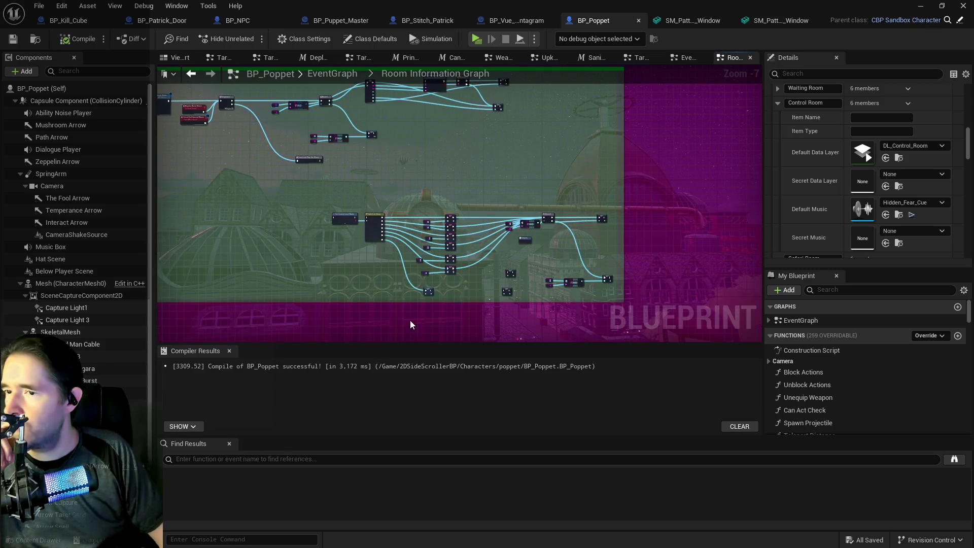
pyautogui.moveTo(373, 261); pyautogui.dragTo(385, 305)
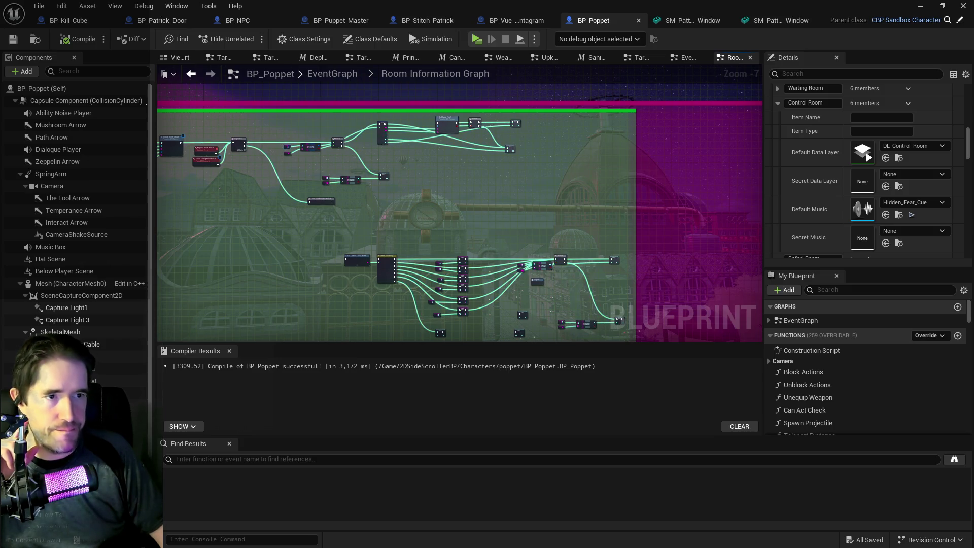
# Look over BP_Puppet_Master's Spawn NPC Graph and Control Puppets Graph
pyautogui.click(317, 19)
pyautogui.scroll(-5, 497, 203)
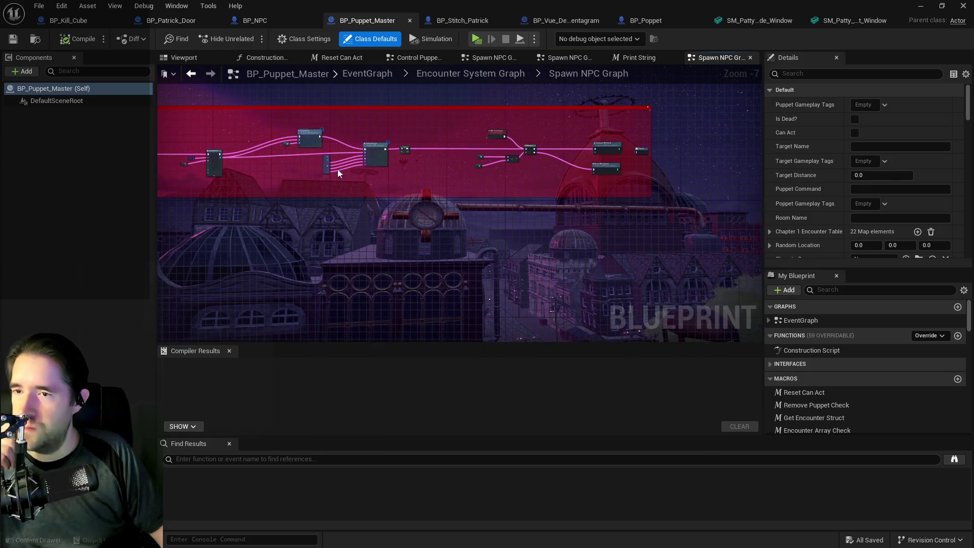
pyautogui.moveTo(656, 181); pyautogui.dragTo(519, 232)
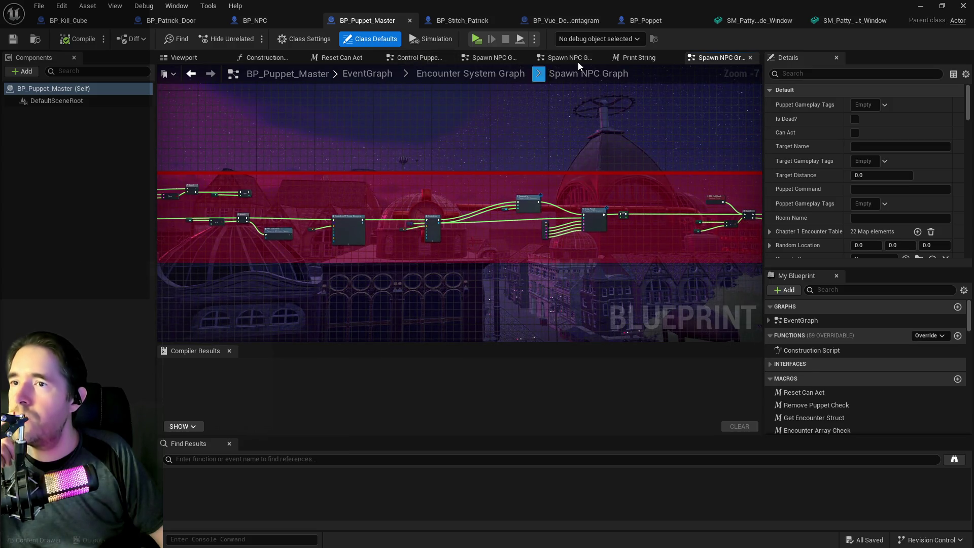
pyautogui.click(414, 57)
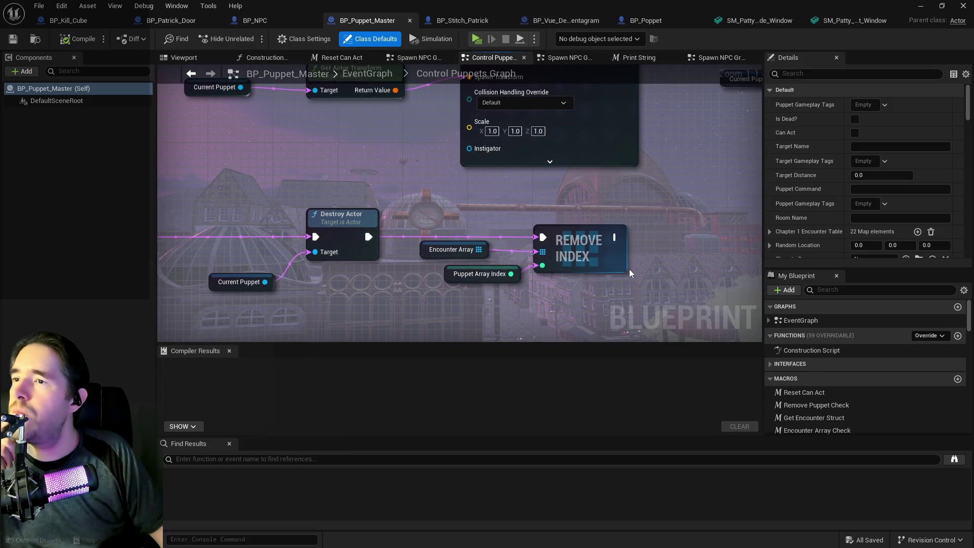
pyautogui.scroll(-6, 556, 191)
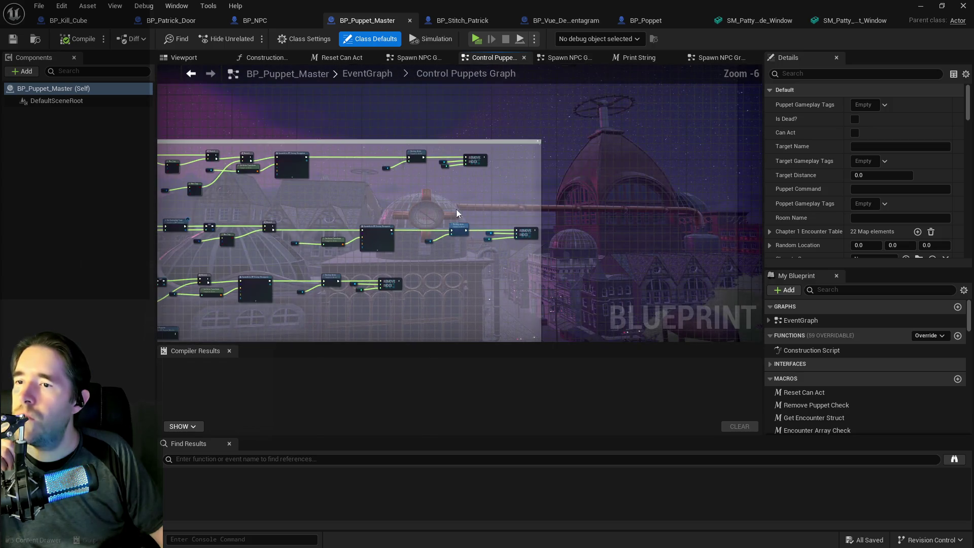
pyautogui.scroll(4, 517, 189)
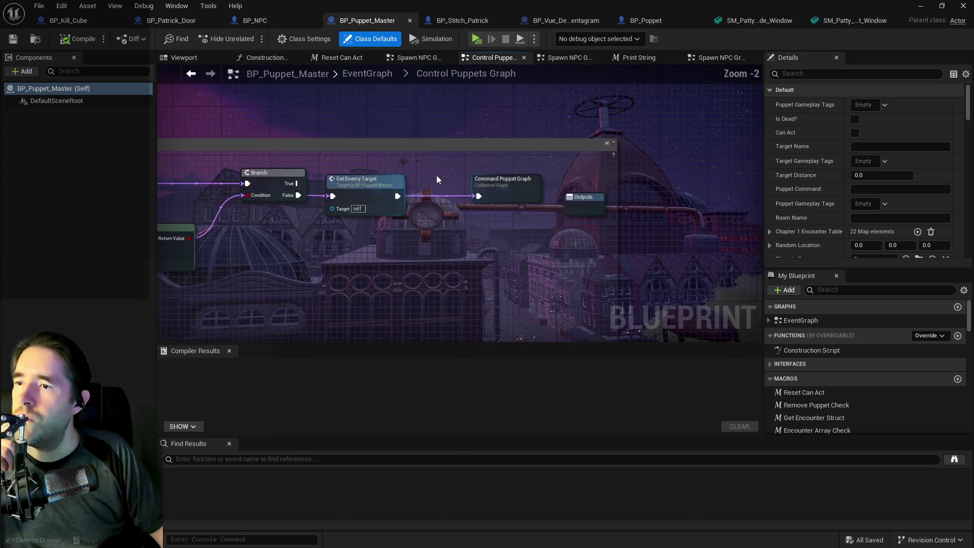
# Drill through Command Puppet, Boss, Patrick and Patrick Battle Phase 1 graphs, then switch to BP_Stitch_Patrick
pyautogui.doubleClick(516, 189)
pyautogui.doubleClick(403, 142)
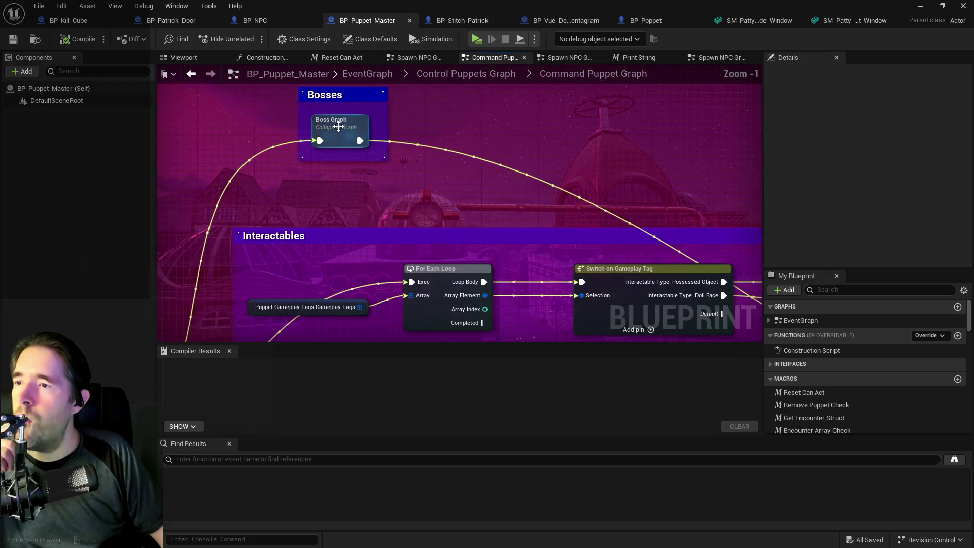
pyautogui.scroll(5, 587, 148)
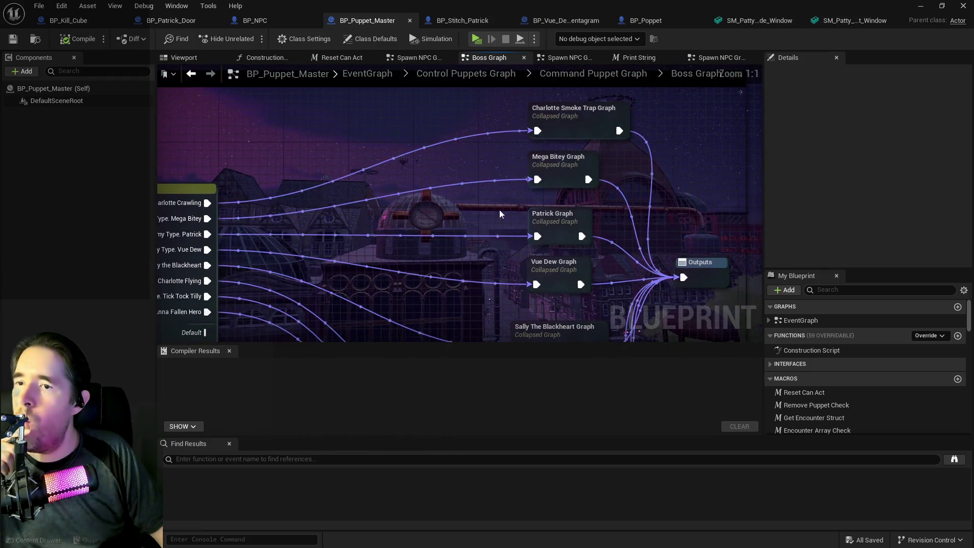
pyautogui.doubleClick(561, 226)
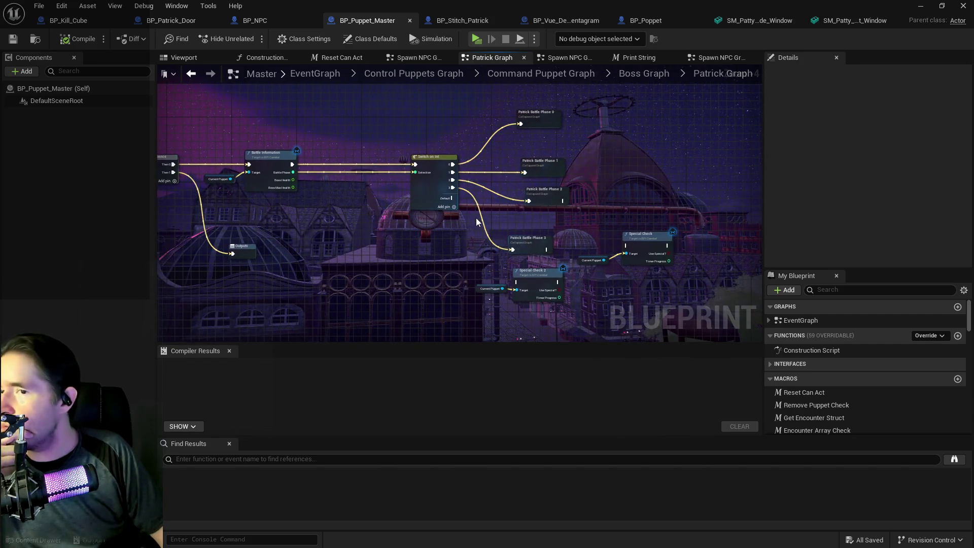
pyautogui.scroll(4, 476, 218)
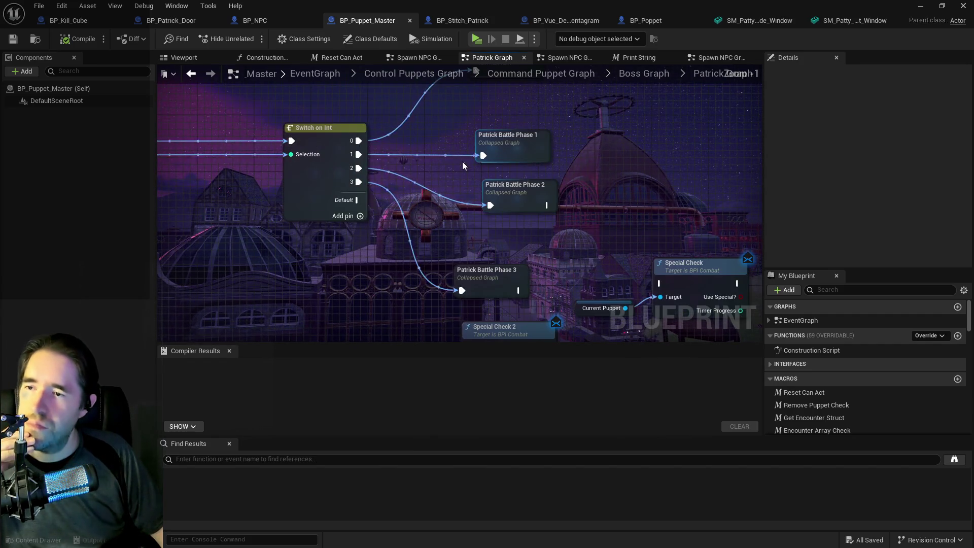
pyautogui.doubleClick(462, 198)
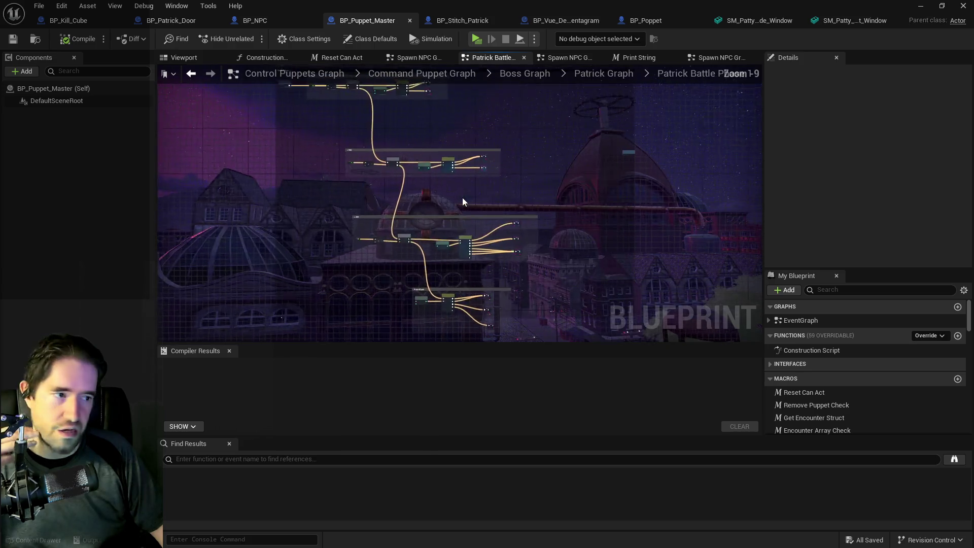
pyautogui.scroll(6, 452, 184)
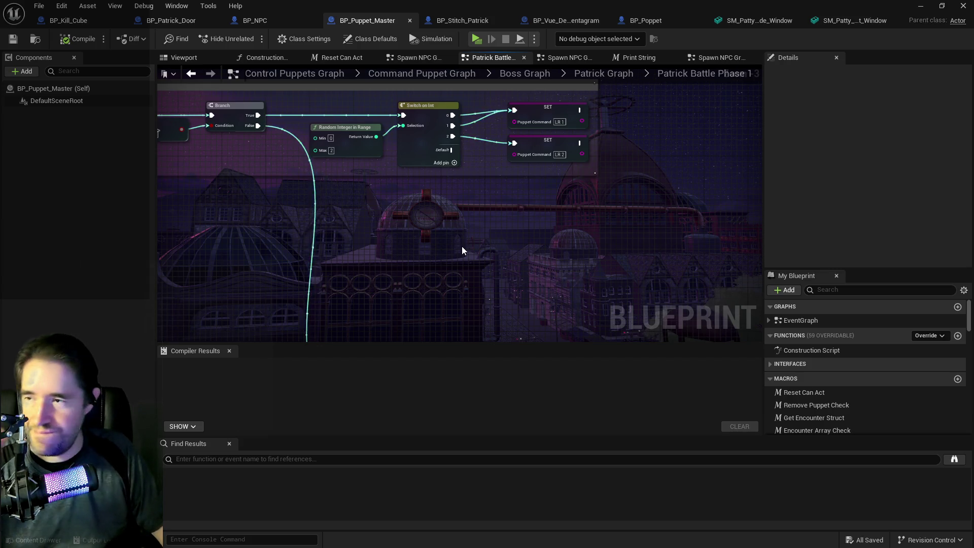
pyautogui.moveTo(462, 245)
pyautogui.mouseDown()
pyautogui.moveTo(511, 259)
pyautogui.moveTo(481, 256)
pyautogui.mouseUp()
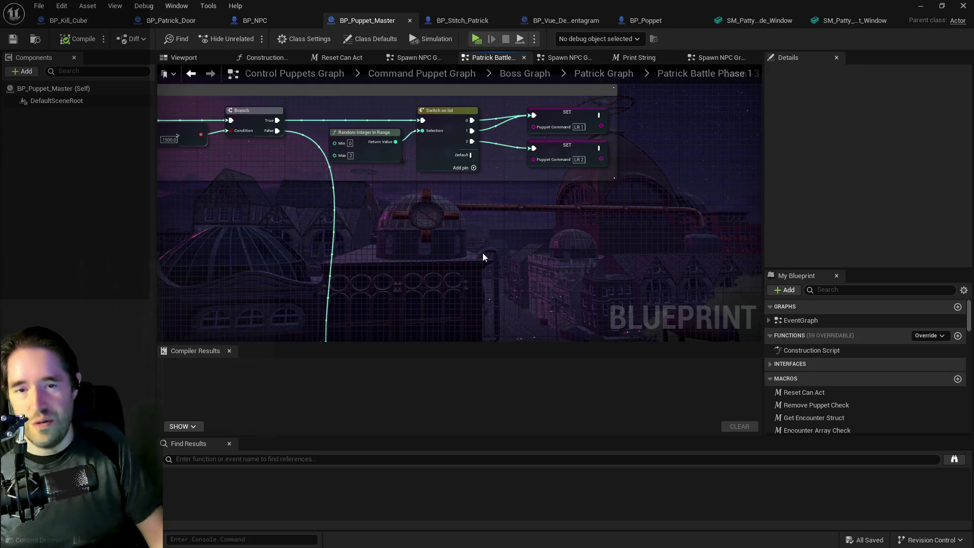
pyautogui.moveTo(440, 247)
pyautogui.mouseDown()
pyautogui.moveTo(476, 183)
pyautogui.moveTo(461, 196)
pyautogui.moveTo(500, 207)
pyautogui.moveTo(472, 152)
pyautogui.mouseUp()
pyautogui.scroll(-1, 481, 184)
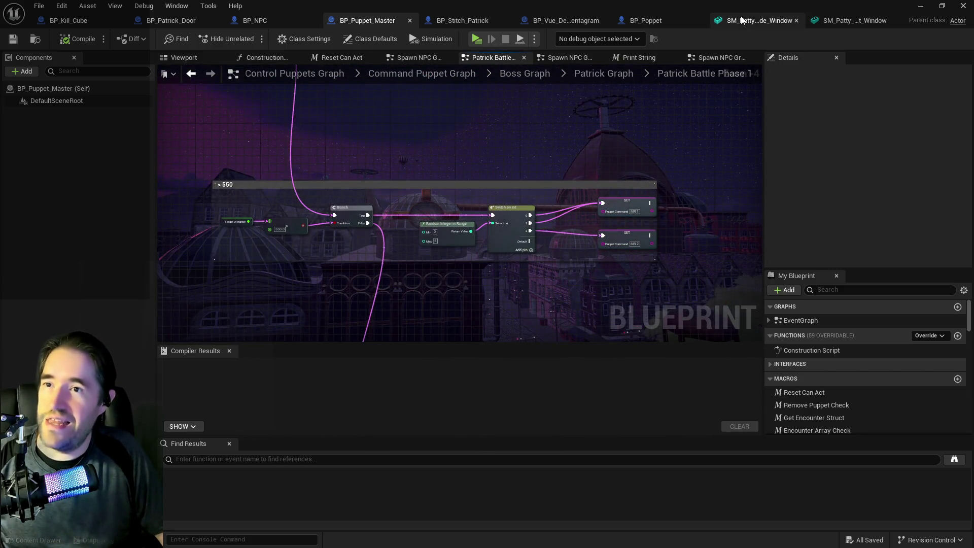
pyautogui.click(455, 22)
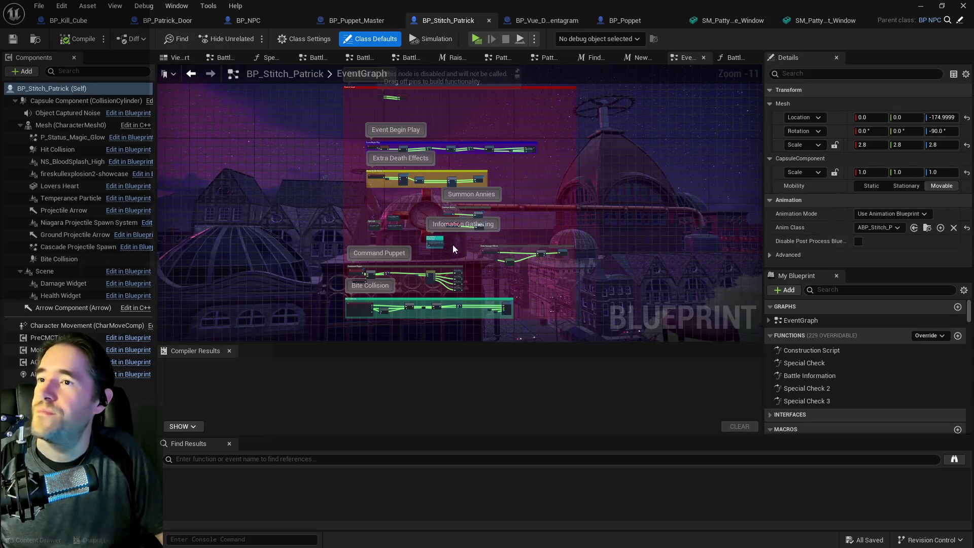
# Open Battle Phase 1's Phase 1 MR Graph and center the Jump Direction (Launch Force 1200) and Patrick Landed nodes
pyautogui.scroll(2, 441, 132)
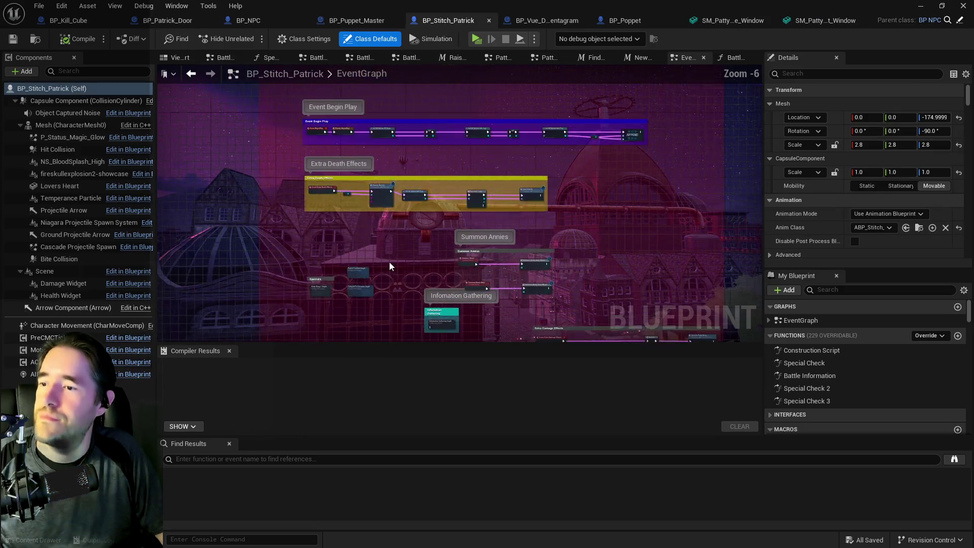
pyautogui.scroll(6, 389, 262)
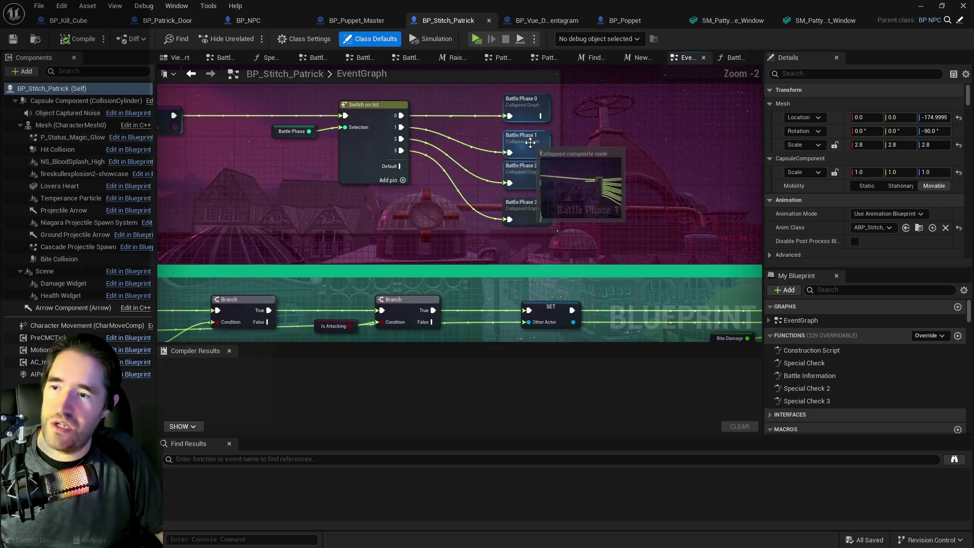
pyautogui.doubleClick(531, 142)
pyautogui.scroll(5, 570, 208)
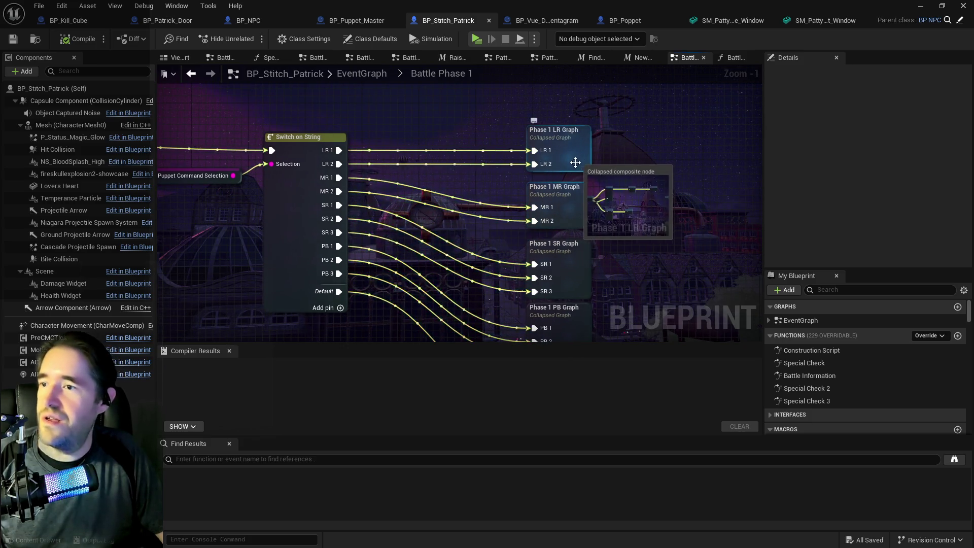
pyautogui.doubleClick(576, 202)
pyautogui.scroll(2, 576, 202)
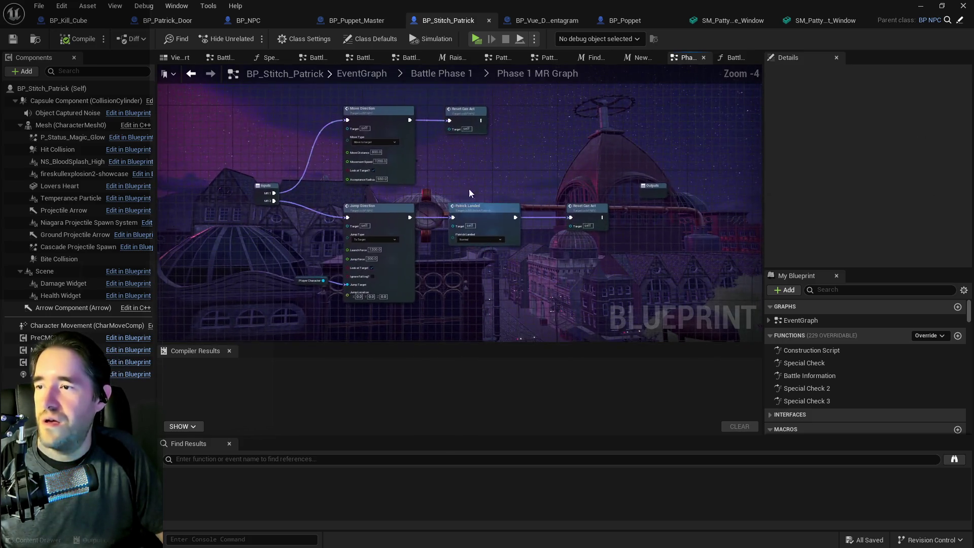
pyautogui.moveTo(386, 153)
pyautogui.mouseDown()
pyautogui.moveTo(437, 221)
pyautogui.moveTo(467, 190)
pyautogui.mouseUp()
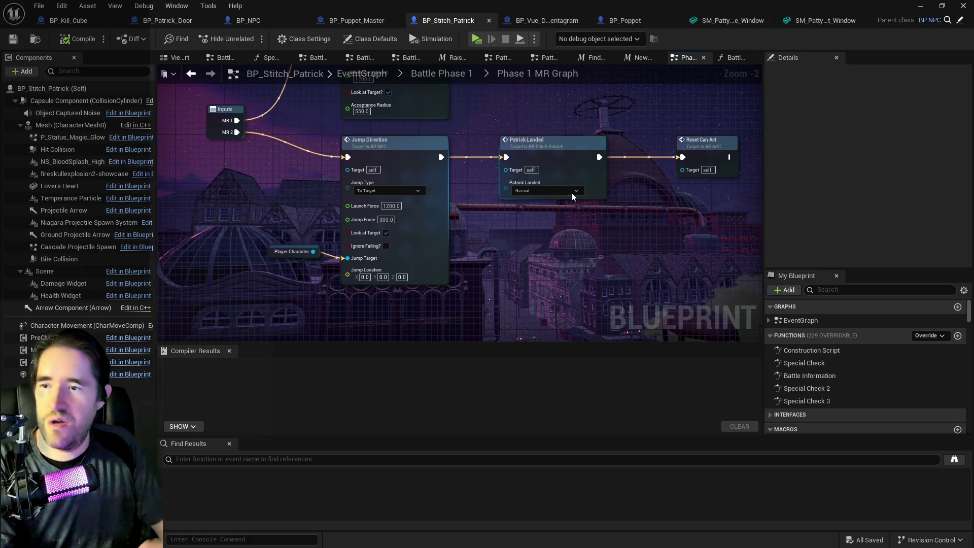
pyautogui.moveTo(504, 294); pyautogui.dragTo(495, 269)
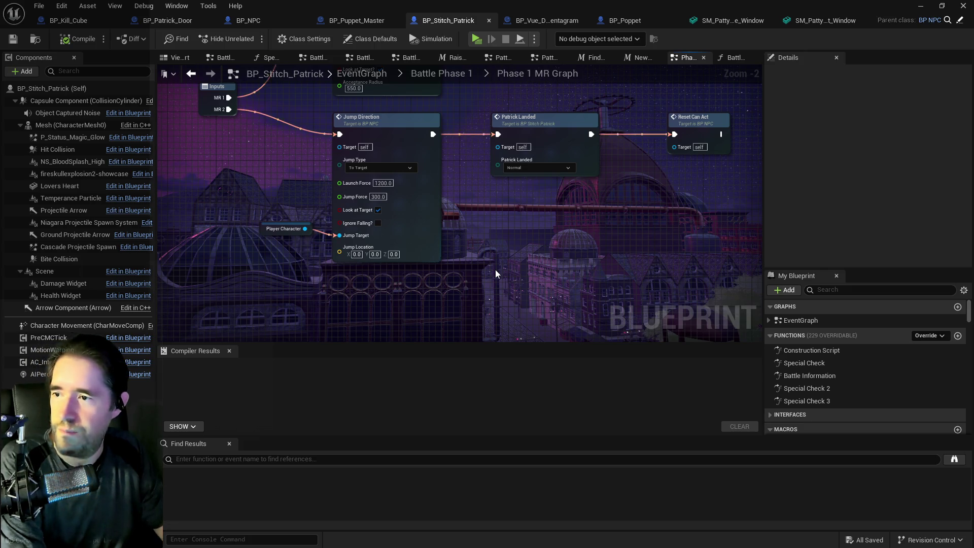
pyautogui.moveTo(496, 269)
pyautogui.mouseDown()
pyautogui.moveTo(514, 363)
pyautogui.moveTo(512, 336)
pyautogui.mouseUp()
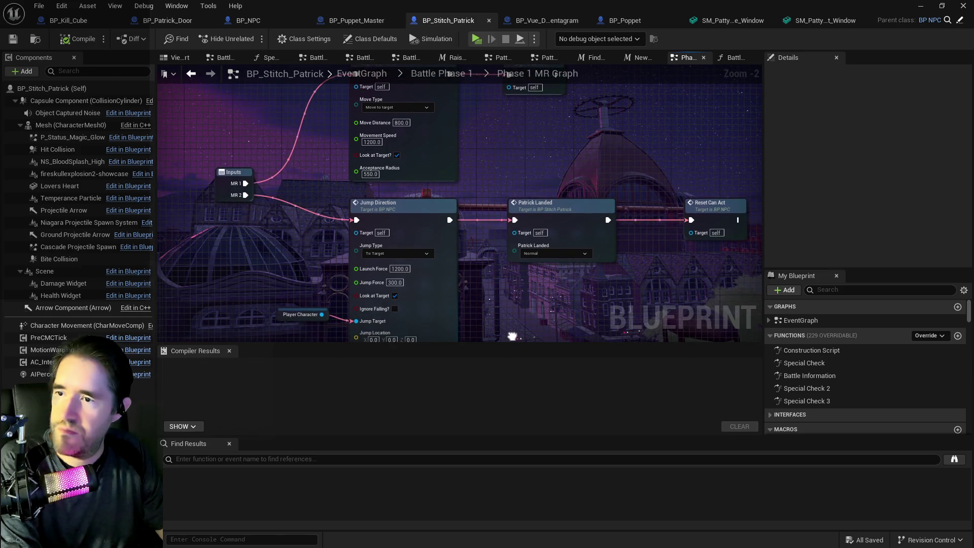
pyautogui.moveTo(501, 293); pyautogui.dragTo(568, 265)
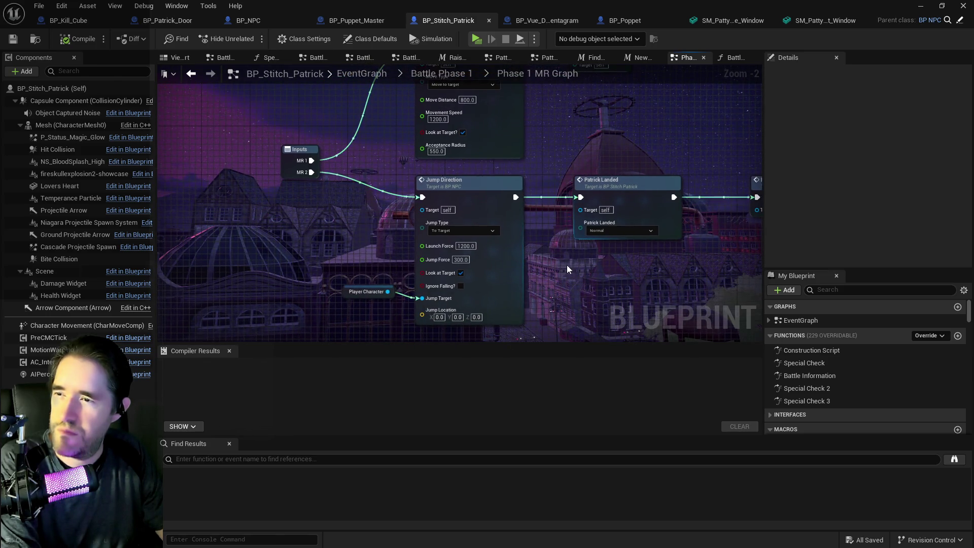
# Confirm Jump Type stays To Target, then shift Puppet Command Selection left in Battle Phase 1
pyautogui.click(477, 233)
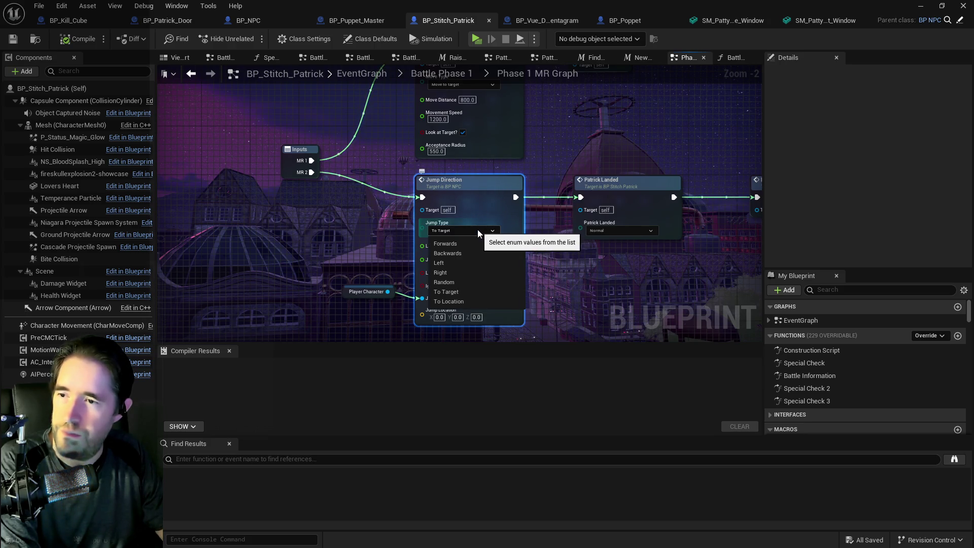
pyautogui.click(561, 263)
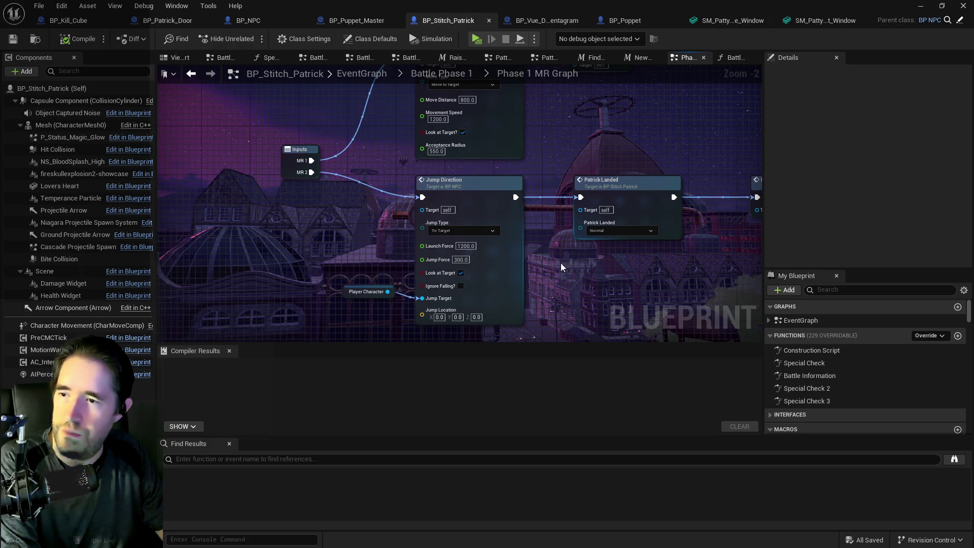
pyautogui.click(473, 232)
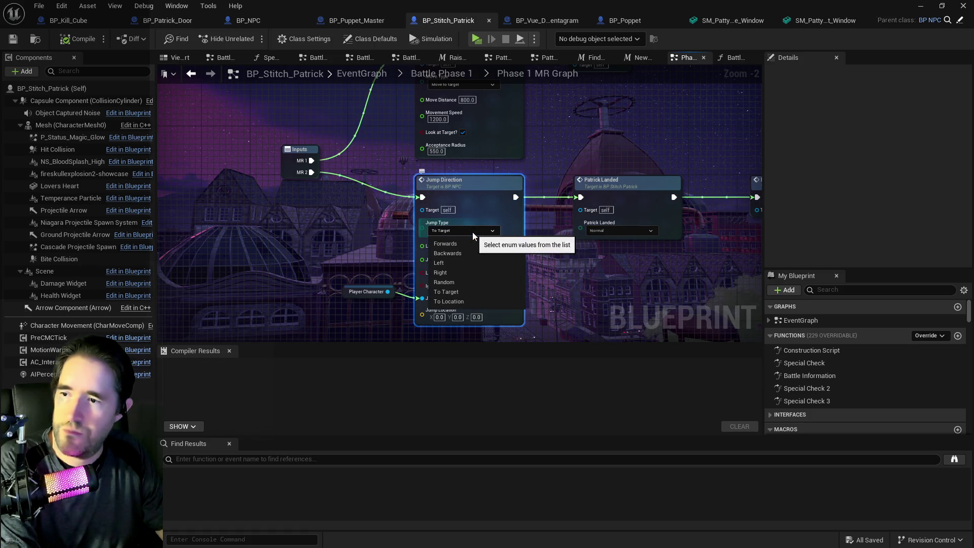
pyautogui.click(553, 248)
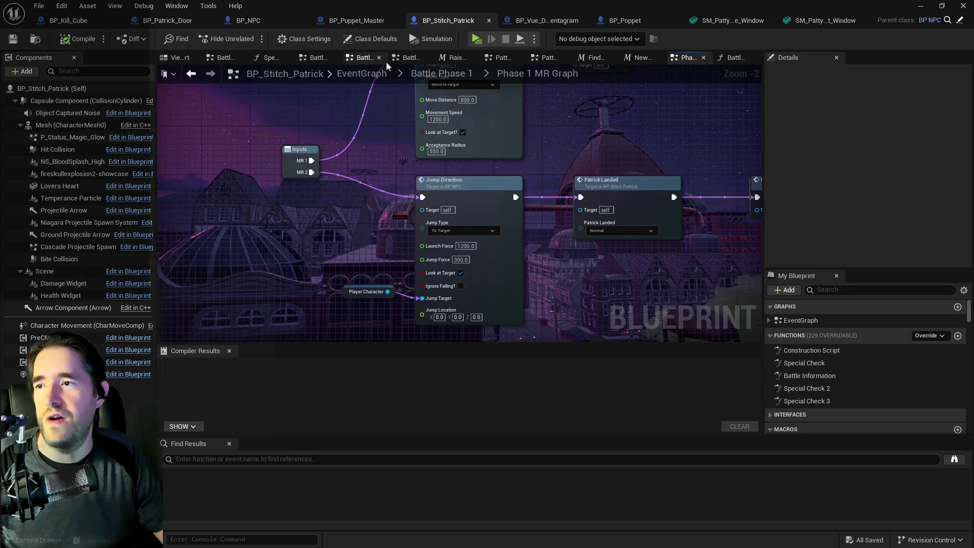
pyautogui.click(441, 71)
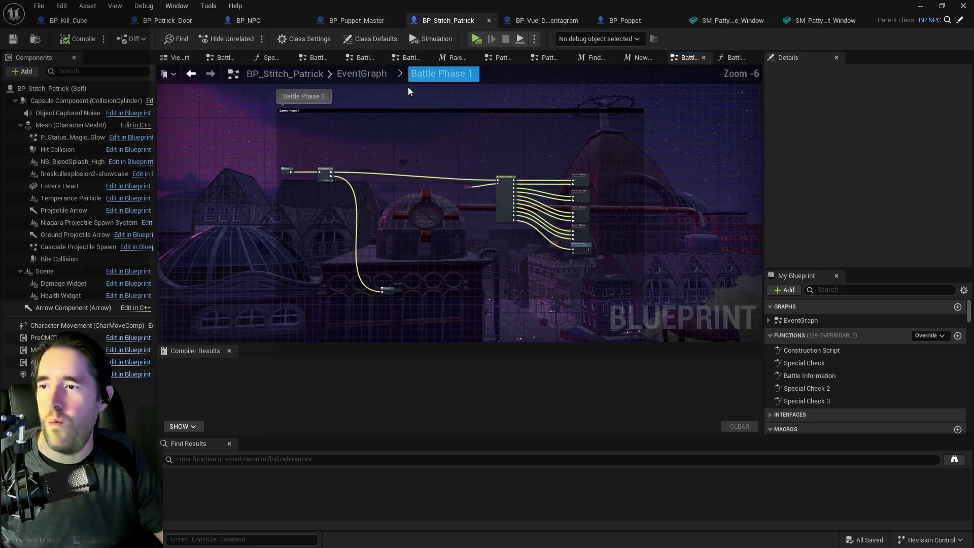
pyautogui.moveTo(508, 232); pyautogui.dragTo(378, 237)
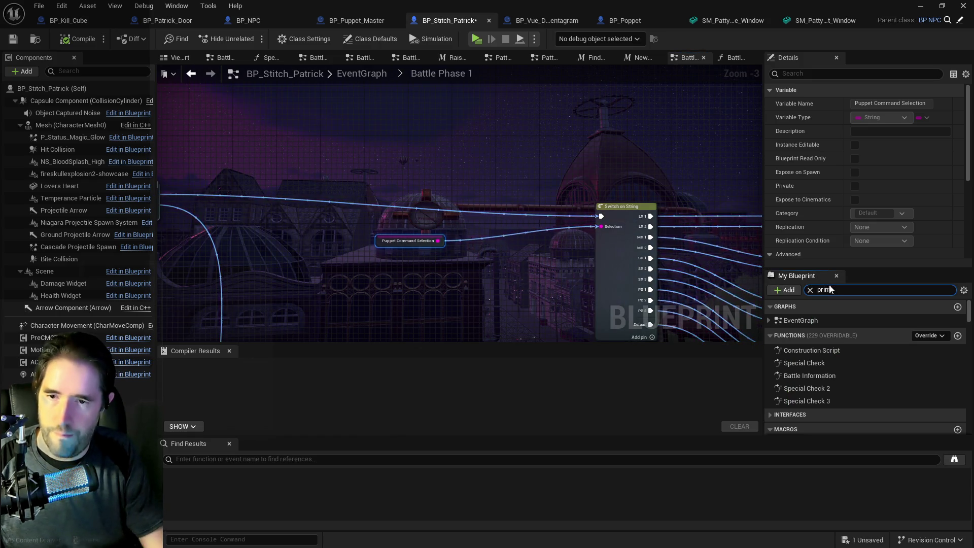
# Add a Print String fed by Puppet Command Selection with a 30-second duration
pyautogui.write('print')
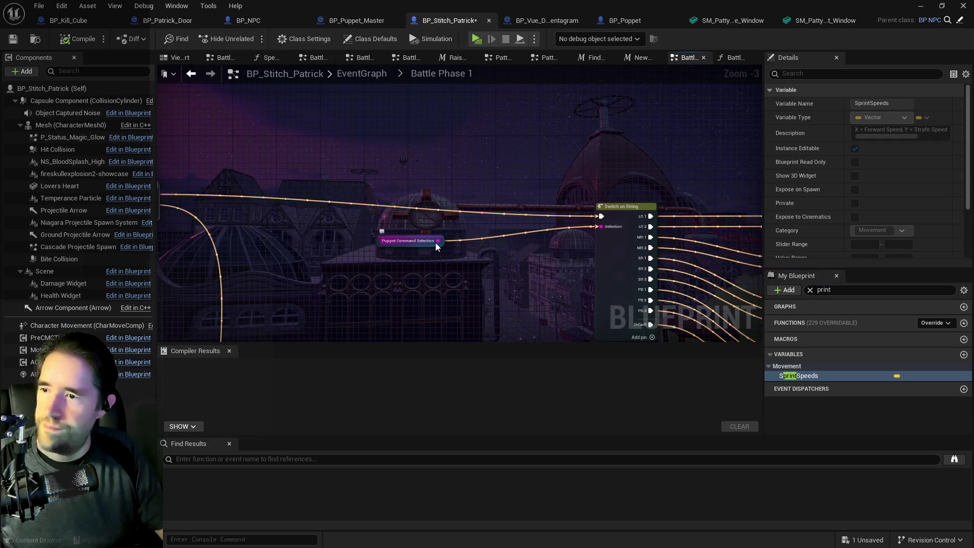
pyautogui.moveTo(437, 242); pyautogui.dragTo(485, 218)
pyautogui.write('print s')
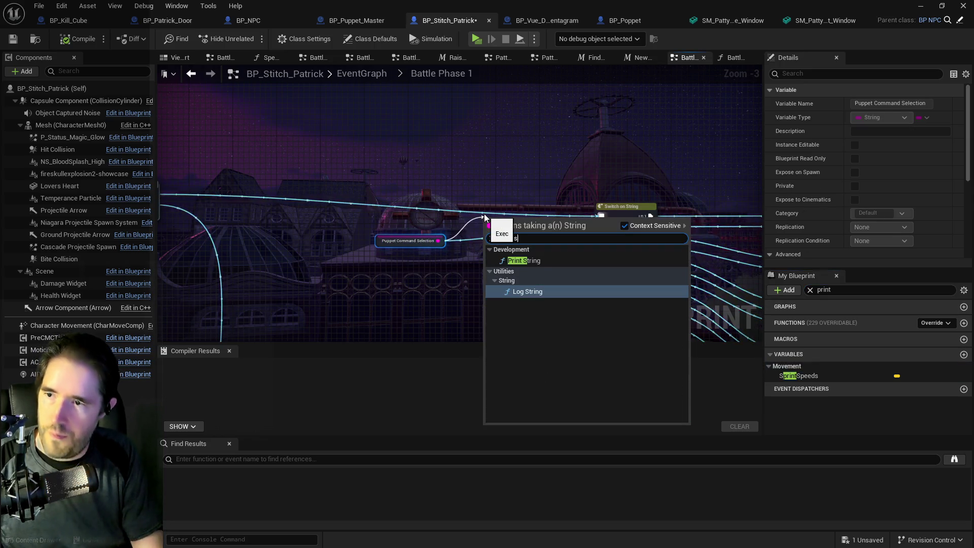
pyautogui.write('t')
pyautogui.click(523, 260)
pyautogui.moveTo(502, 223); pyautogui.dragTo(503, 200)
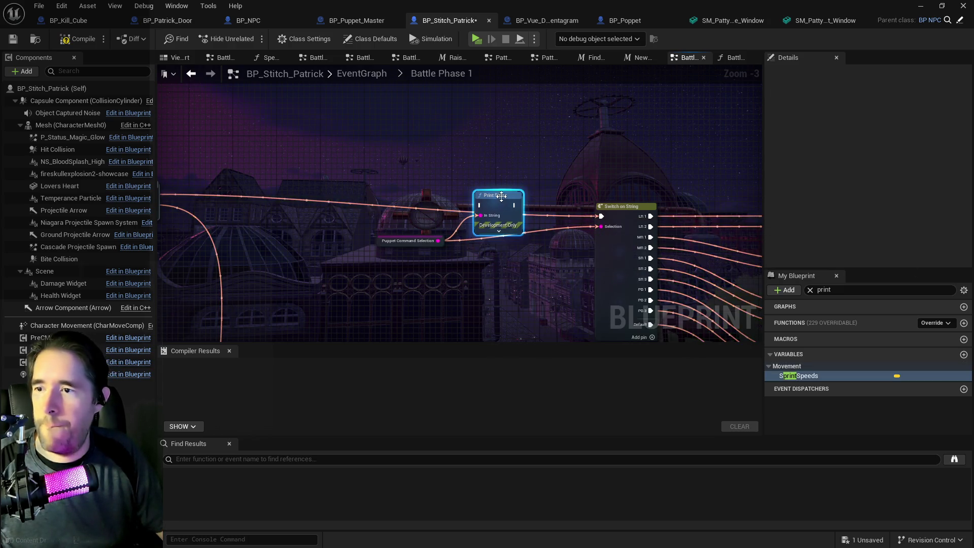
pyautogui.click(507, 231)
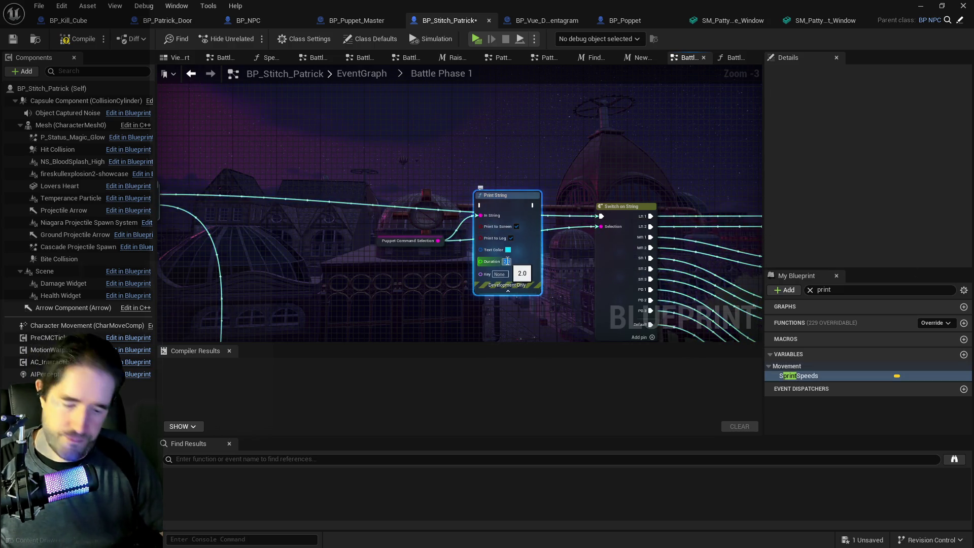
pyautogui.write('0')
pyautogui.press('Return')
# Wire Sequence Then 0 through Print String into Switch on String and start a playtest
pyautogui.moveTo(375, 198)
pyautogui.mouseDown()
pyautogui.moveTo(622, 188)
pyautogui.moveTo(373, 175)
pyautogui.moveTo(703, 192)
pyautogui.moveTo(660, 185)
pyautogui.mouseUp()
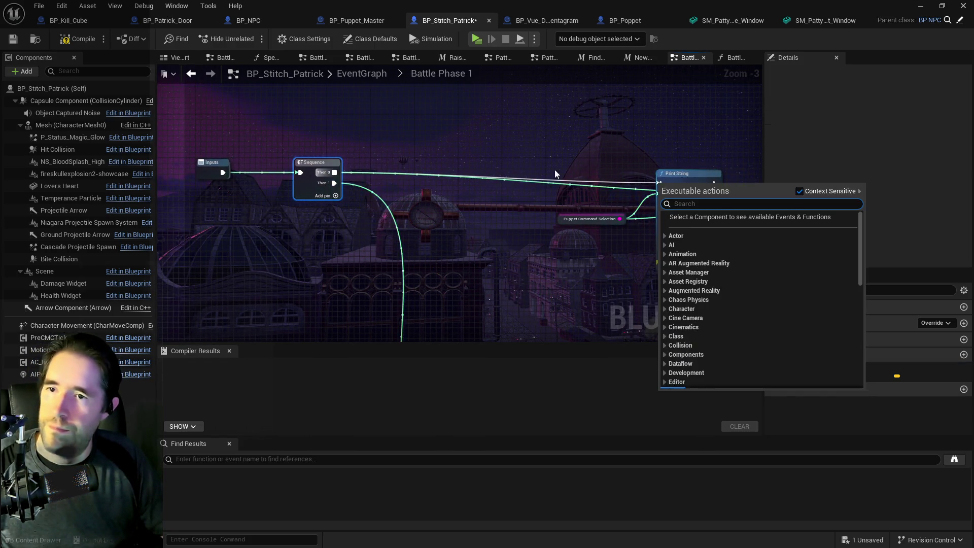
pyautogui.click(290, 181)
pyautogui.moveTo(333, 176); pyautogui.dragTo(662, 185)
pyautogui.moveTo(472, 197)
pyautogui.mouseDown()
pyautogui.moveTo(557, 209)
pyautogui.moveTo(542, 209)
pyautogui.mouseUp()
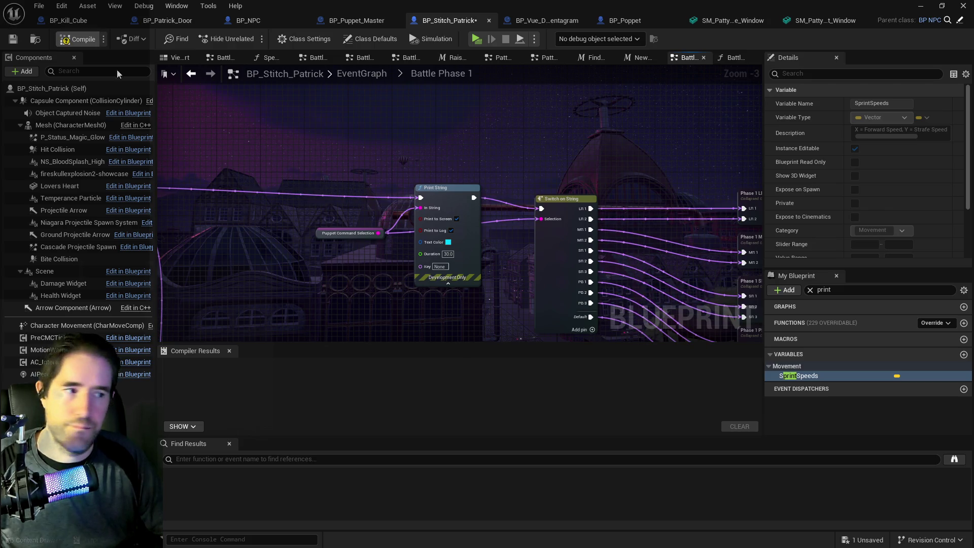
pyautogui.click(474, 43)
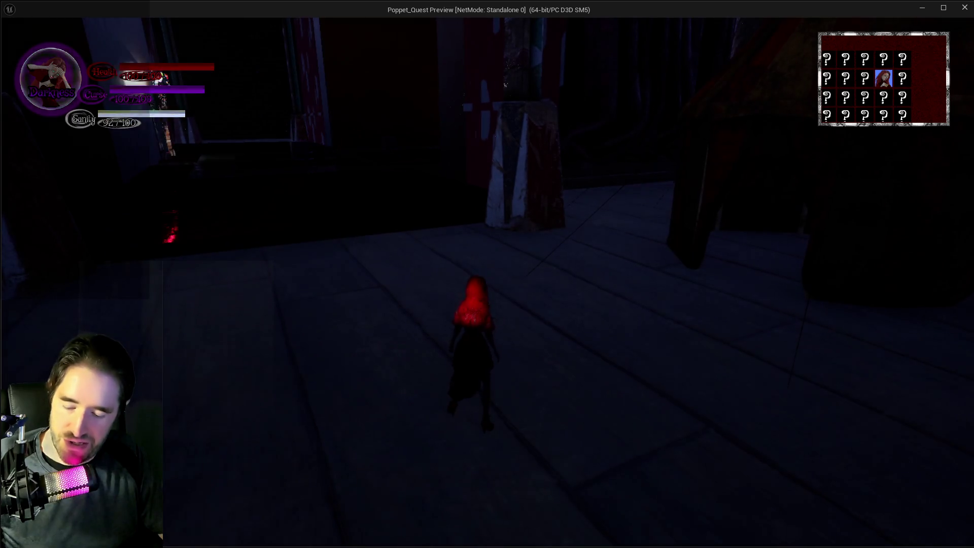
# Open and close the tarot selection, run toward the doorway, and pause and resume twice
pyautogui.press('Tab')
pyautogui.press('Escape')
pyautogui.press('w')
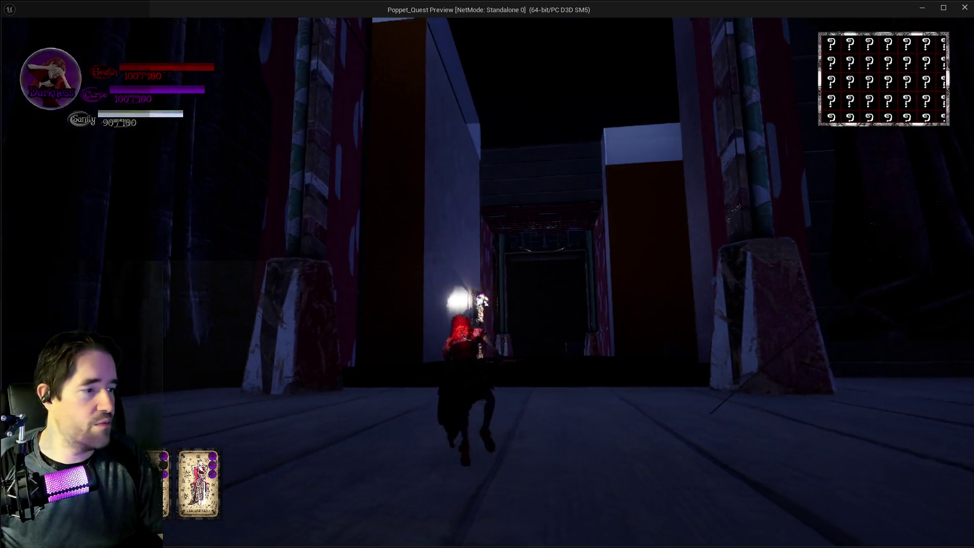
pyautogui.press('Escape')
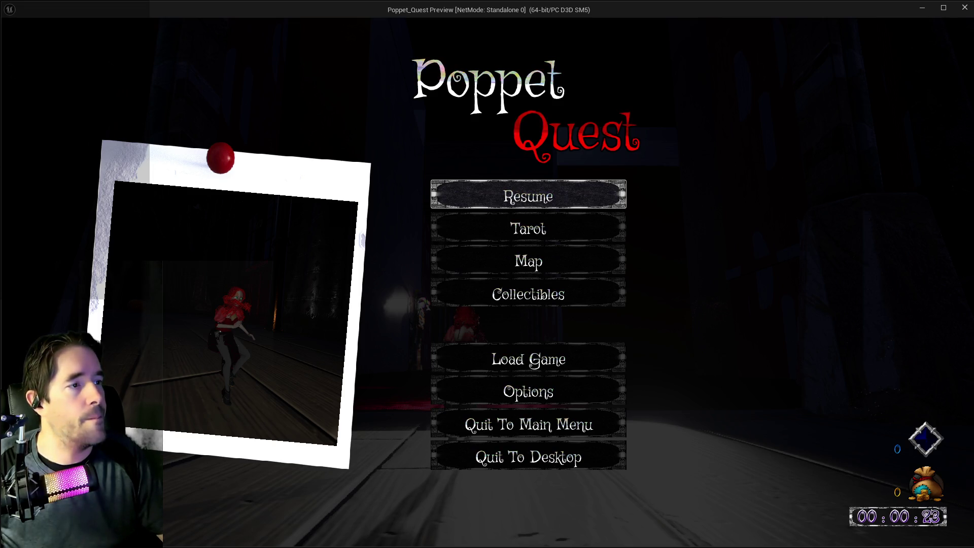
pyautogui.click(520, 195)
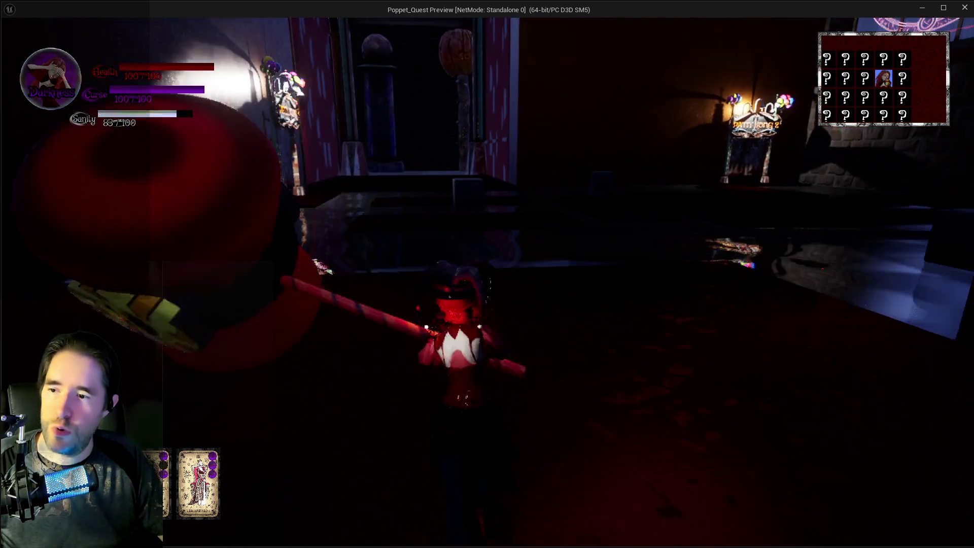
pyautogui.press('Escape')
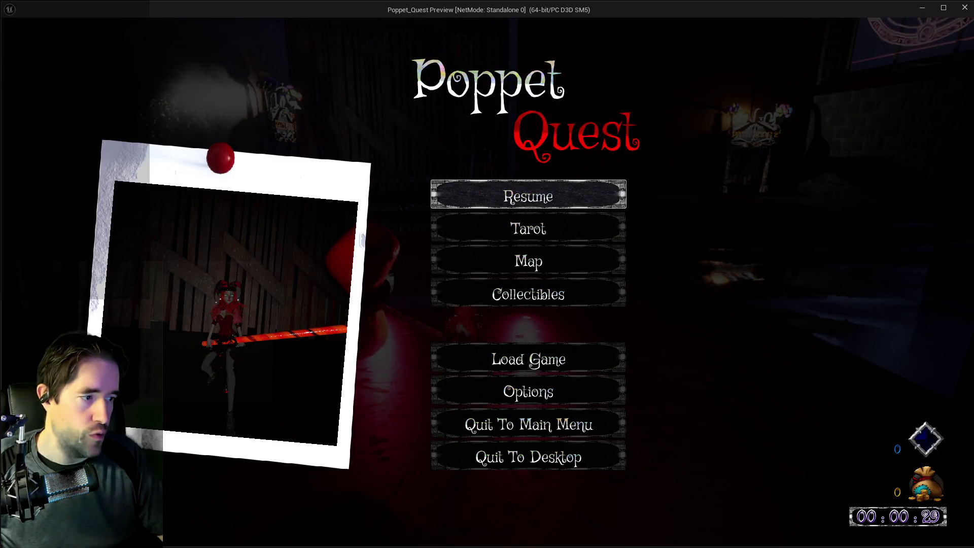
pyautogui.click(560, 195)
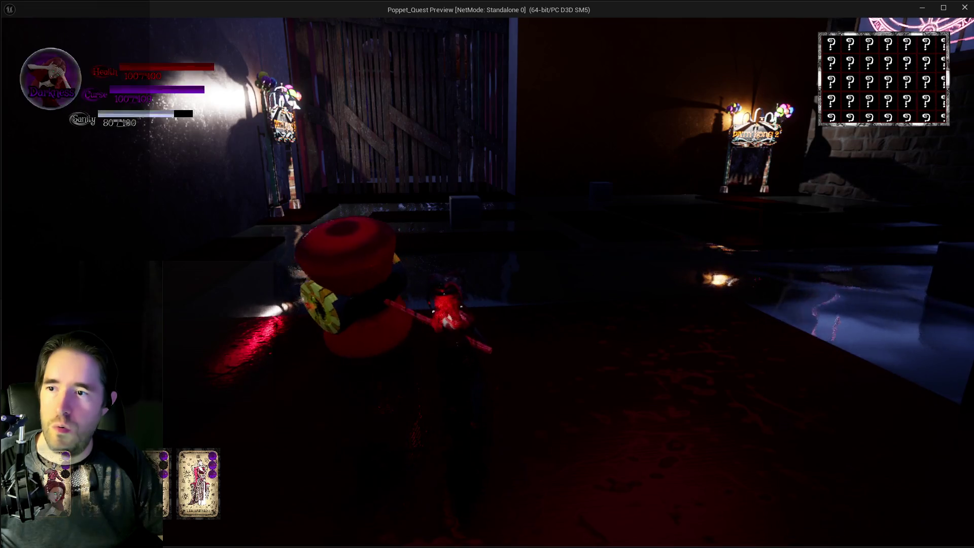
# Advance into Patrick's boss fight, swing the hammer at him twice, then end the playtest
pyautogui.press('w')
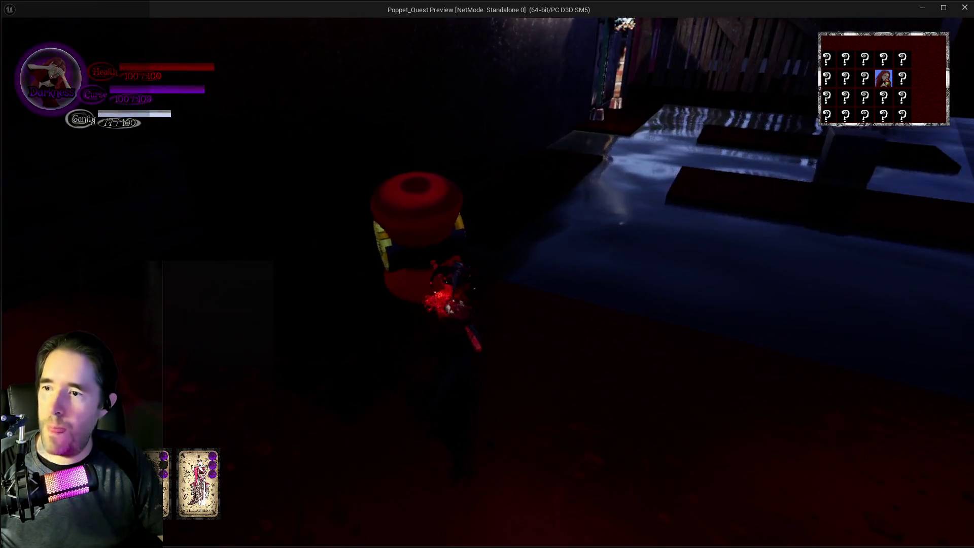
pyautogui.press('w')
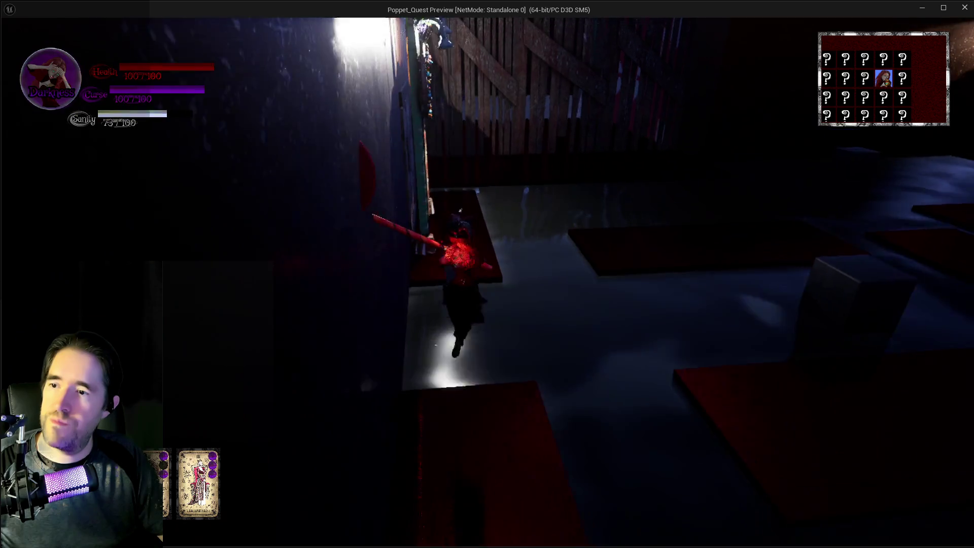
pyautogui.press('w')
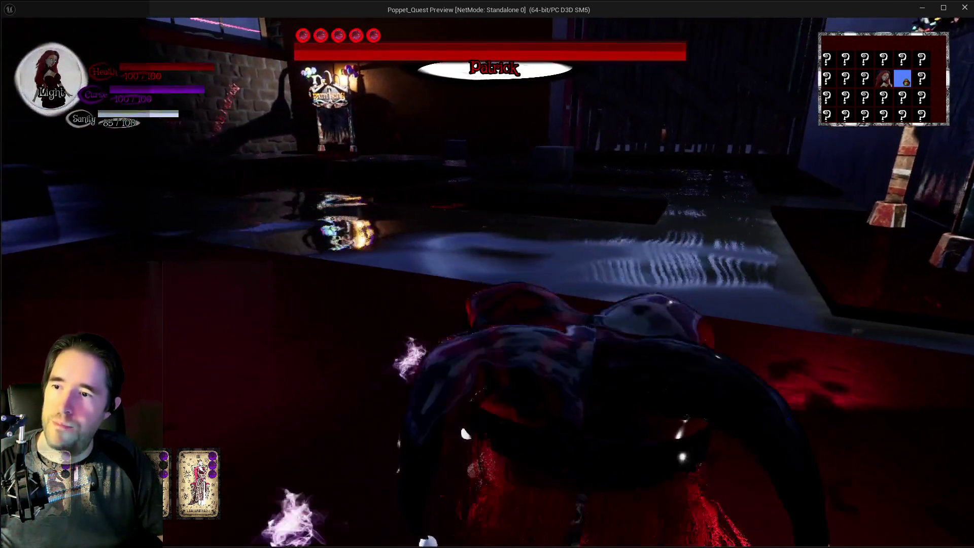
pyautogui.click(487, 274)
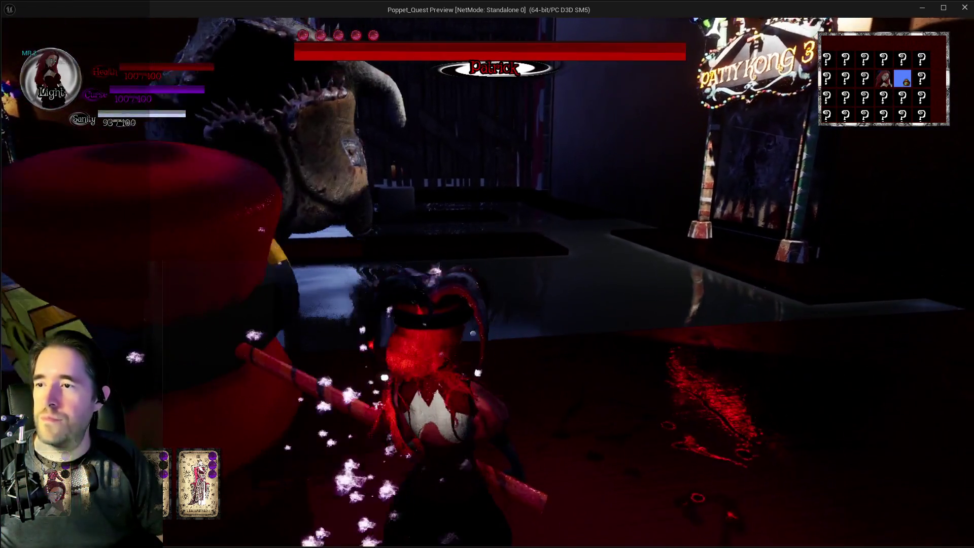
pyautogui.click(487, 274)
pyautogui.press('w')
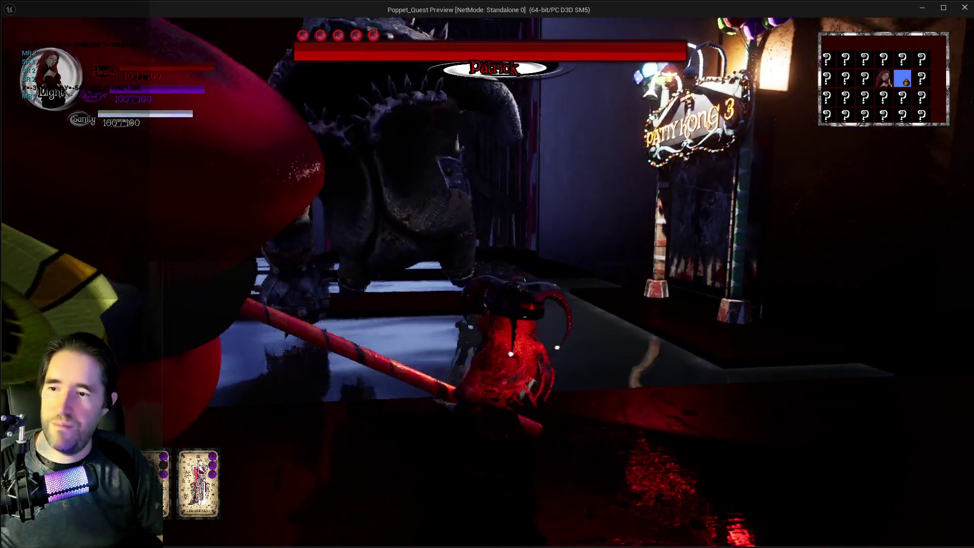
pyautogui.press('Escape')
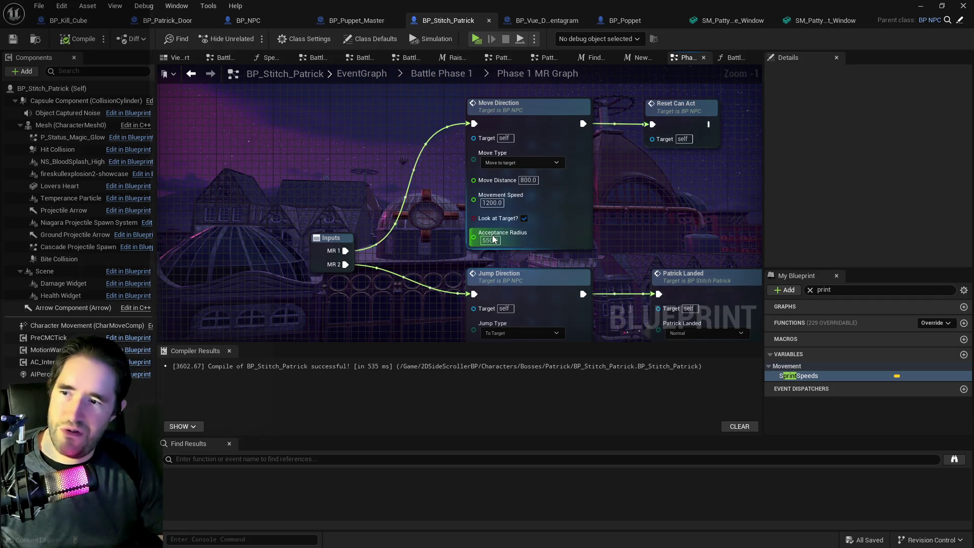
# Inspect the SET Puppet Command nodes on BP_Puppet_Master's >550 branch
pyautogui.moveTo(563, 261)
pyautogui.mouseDown()
pyautogui.moveTo(581, 170)
pyautogui.moveTo(608, 173)
pyautogui.moveTo(602, 310)
pyautogui.mouseUp()
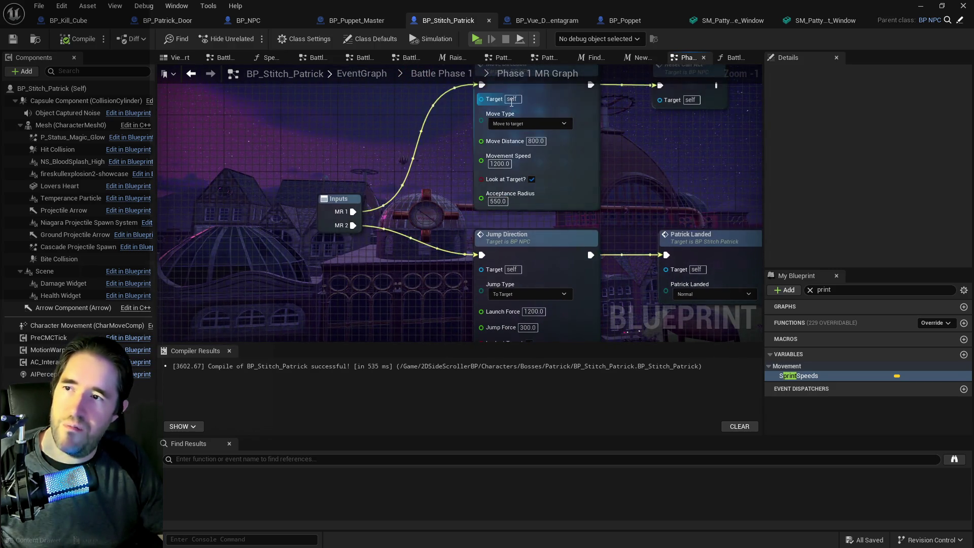
pyautogui.click(344, 20)
pyautogui.scroll(2, 403, 208)
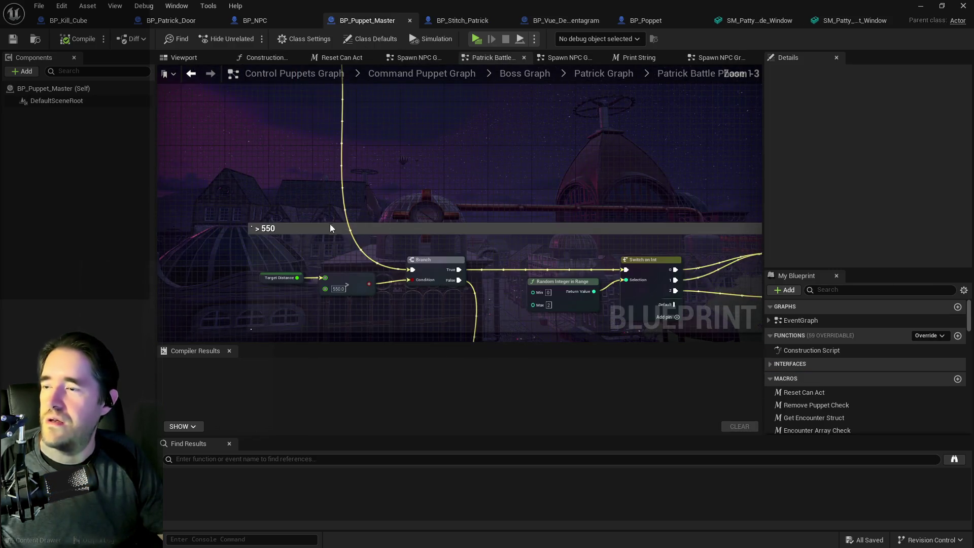
pyautogui.moveTo(478, 295); pyautogui.dragTo(401, 201)
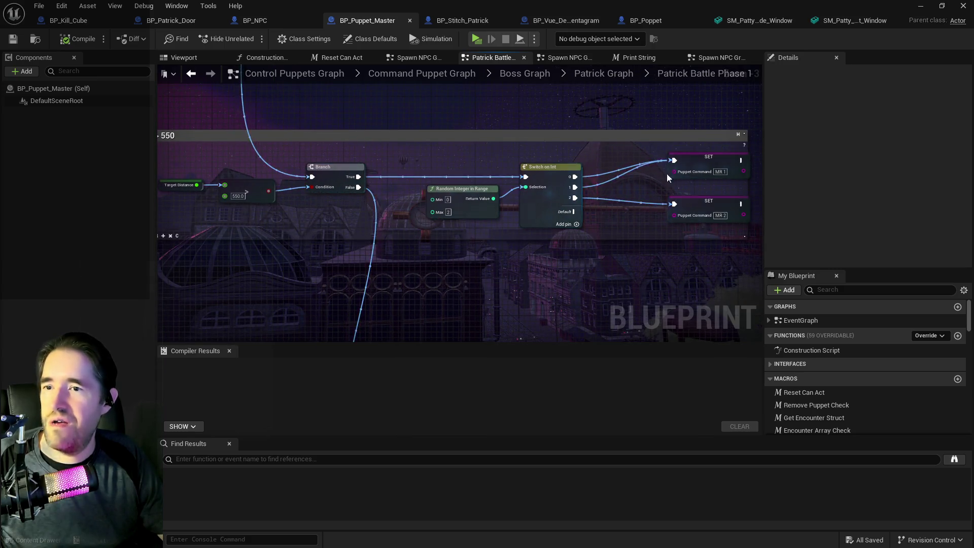
pyautogui.moveTo(641, 177)
pyautogui.mouseDown()
pyautogui.moveTo(728, 156)
pyautogui.moveTo(455, 158)
pyautogui.mouseUp()
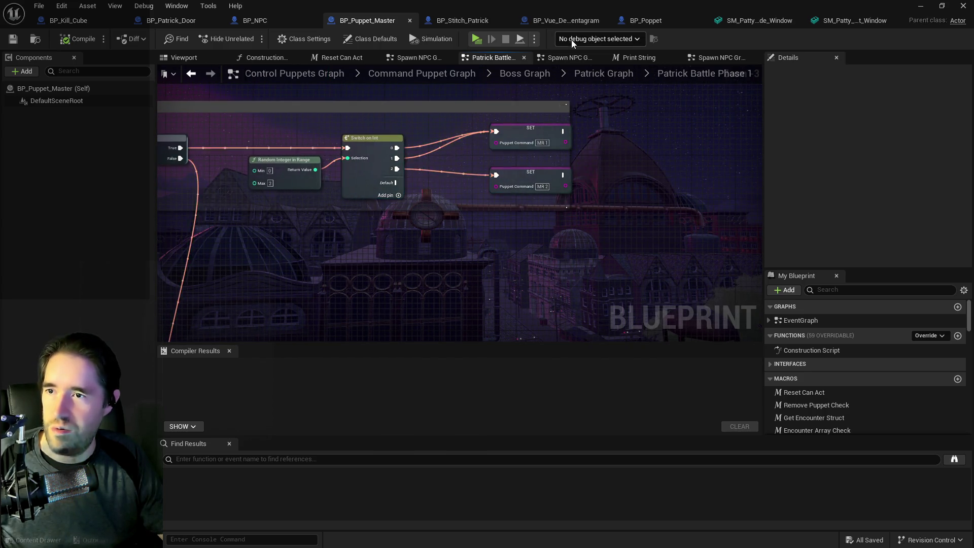
# Set Move Direction's Acceptance Radius in BP_Stitch_Patrick to 150
pyautogui.click(456, 22)
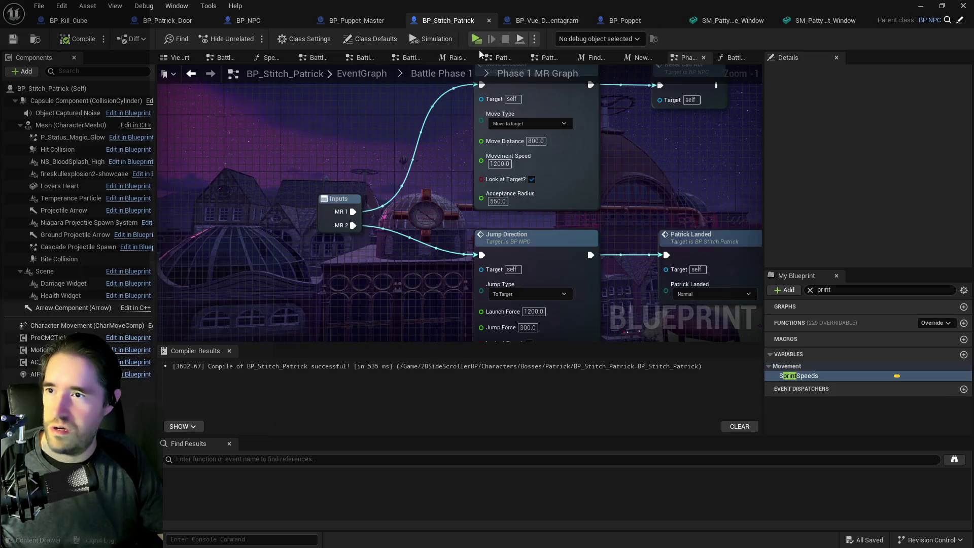
pyautogui.scroll(2, 500, 257)
pyautogui.click(503, 187)
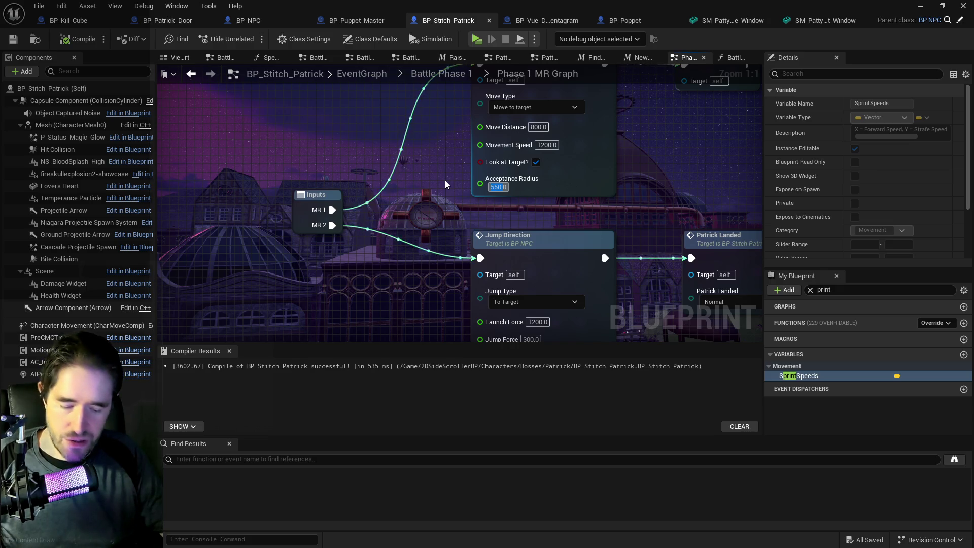
pyautogui.write('1500')
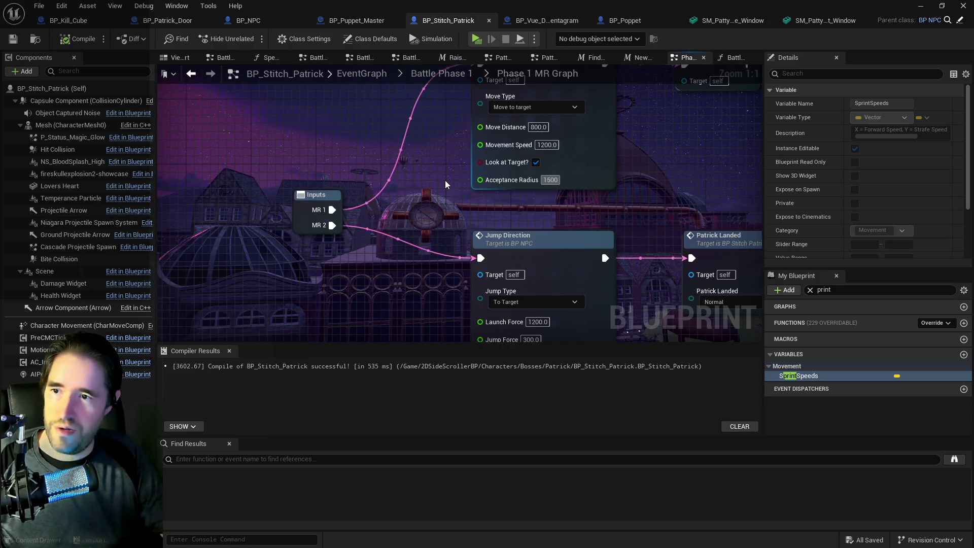
pyautogui.press('BackSpace')
pyautogui.press('Return')
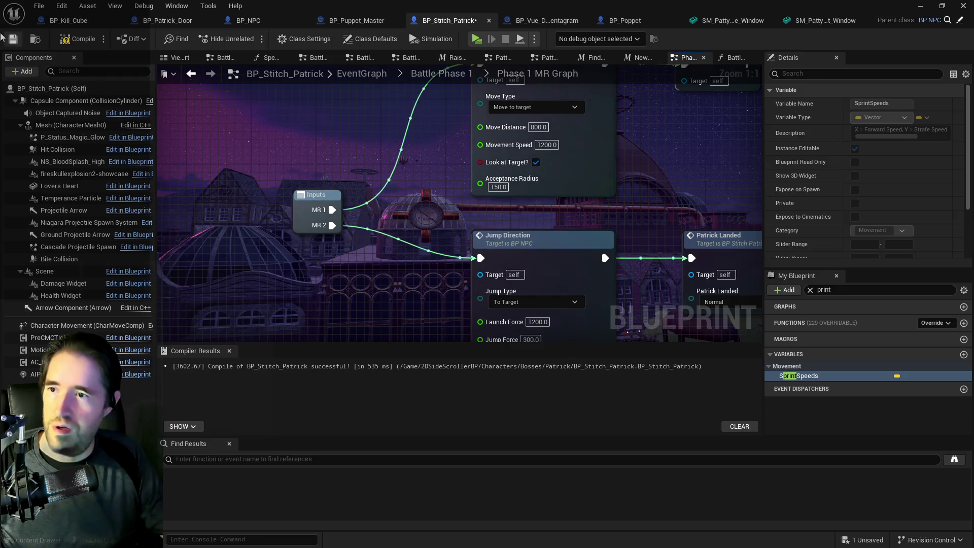
# Compile BP_Stitch_Patrick and save all unsaved assets
pyautogui.click(72, 45)
pyautogui.click(39, 5)
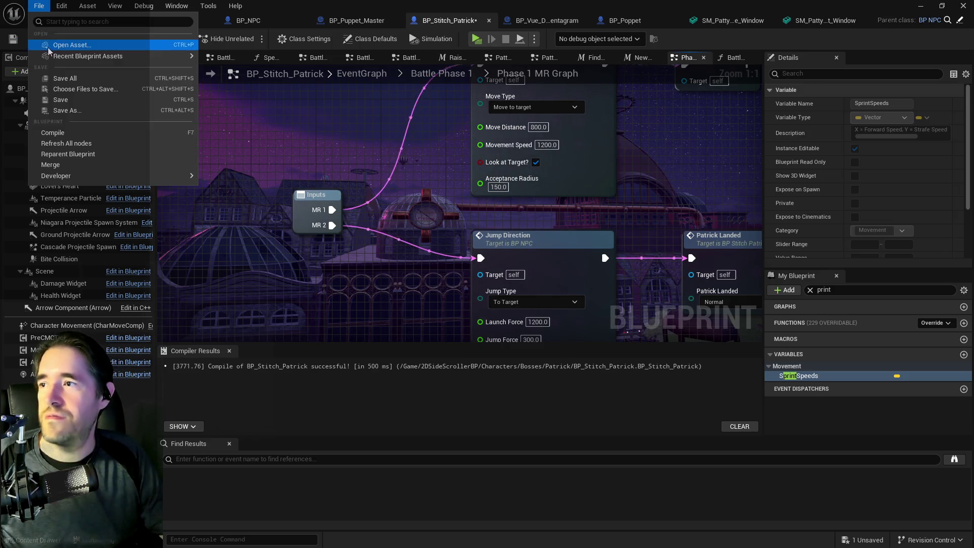
pyautogui.click(56, 79)
pyautogui.scroll(-4, 432, 201)
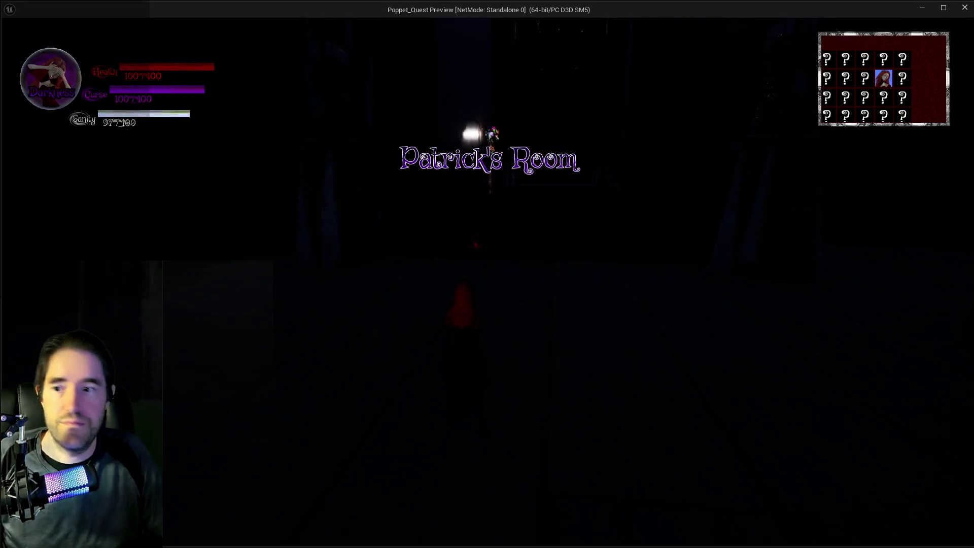
# Run through the corridor and brick room toward Patrick, briefly opening the card menu
pyautogui.press('w')
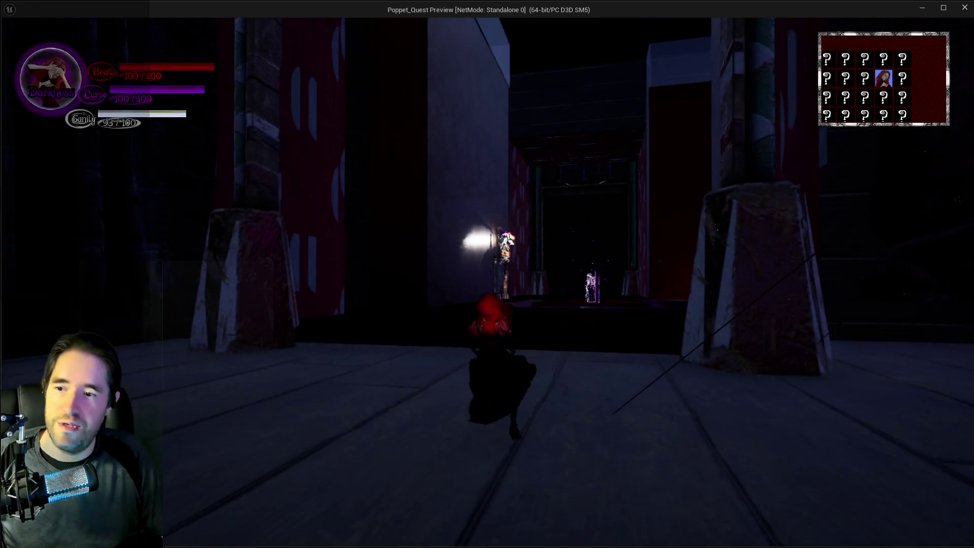
pyautogui.press('w')
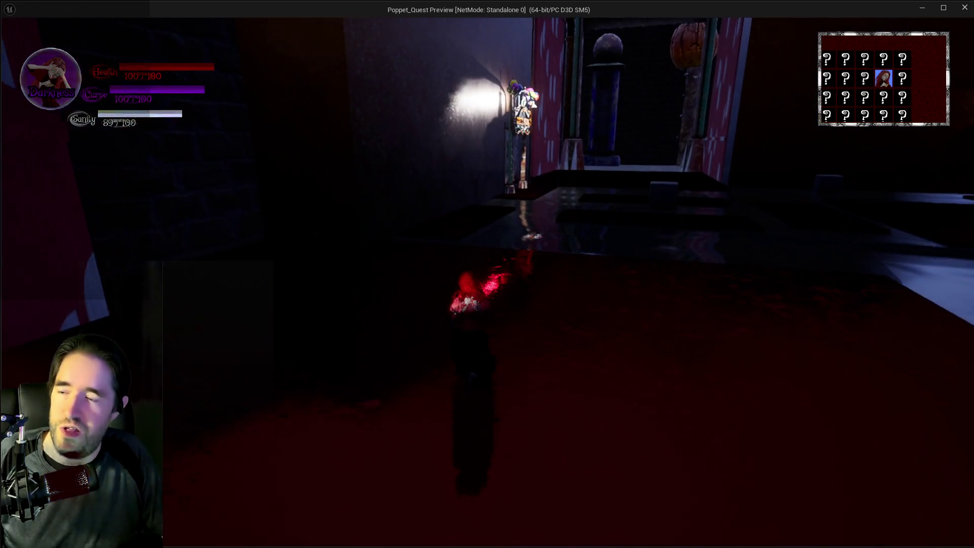
pyautogui.press('w')
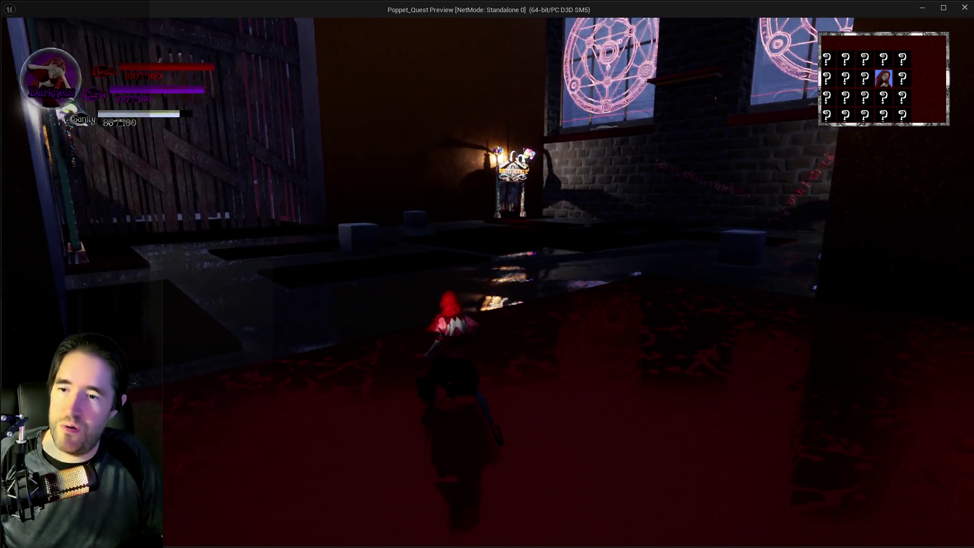
pyautogui.press('w')
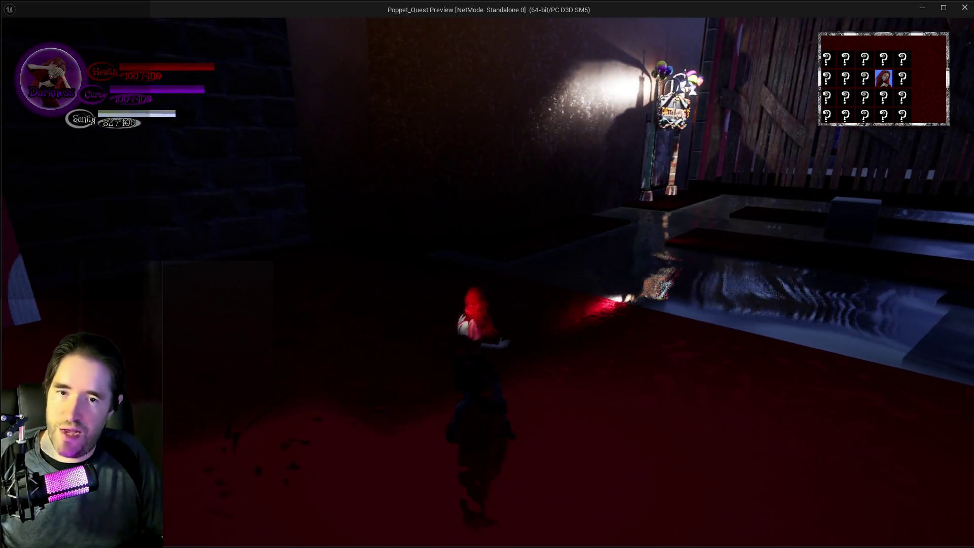
pyautogui.press('w')
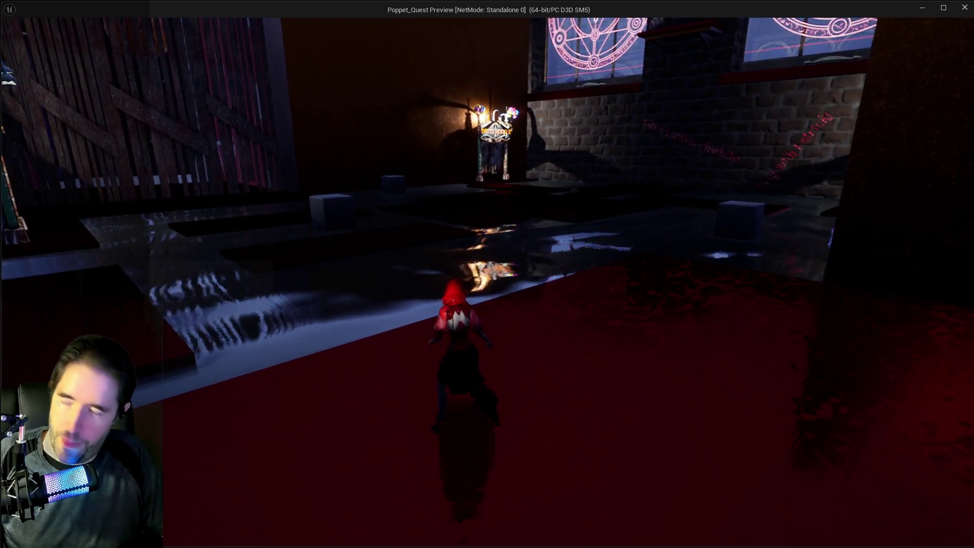
pyautogui.press('Tab')
pyautogui.press('Escape')
# Fight Patrick, switching between Darkness and Light forms, then end the playtest
pyautogui.press('w')
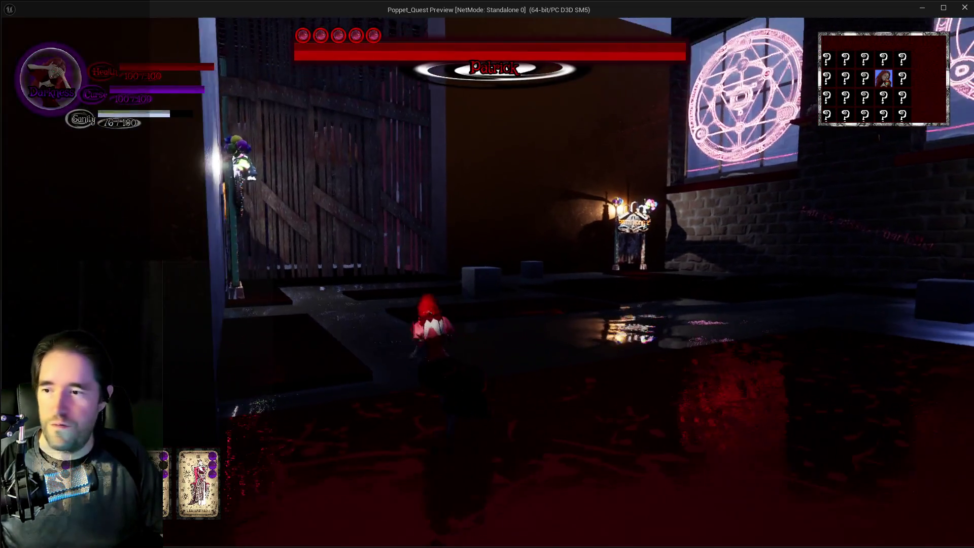
pyautogui.press('w')
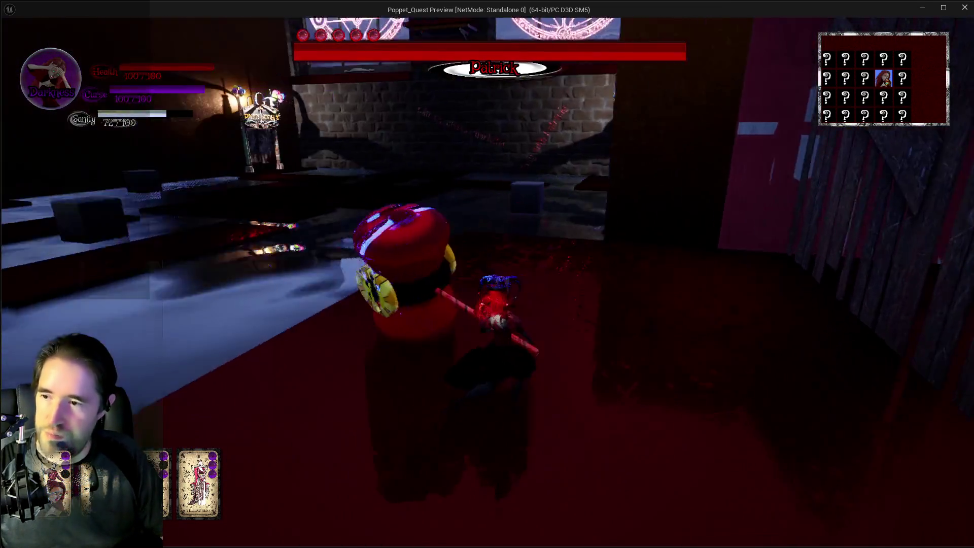
pyautogui.press('w')
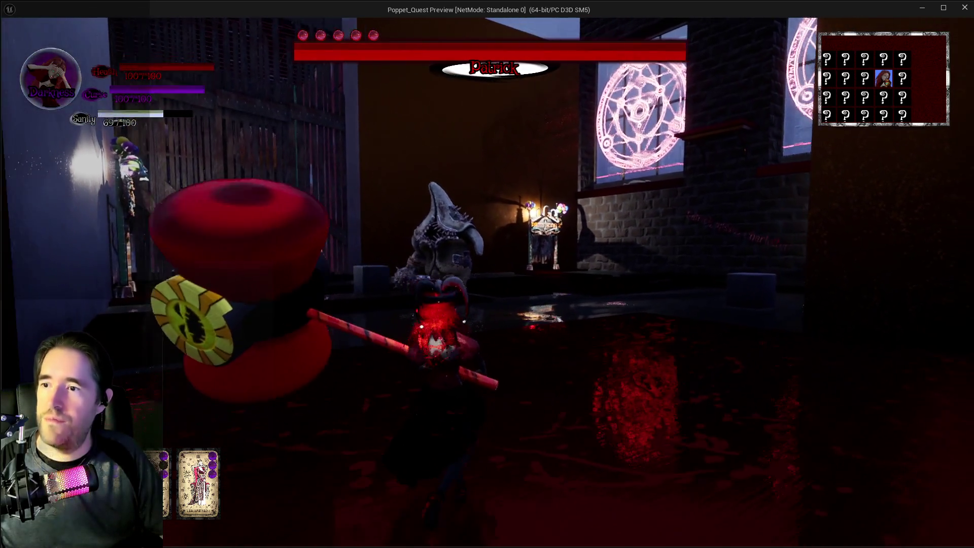
pyautogui.press('w')
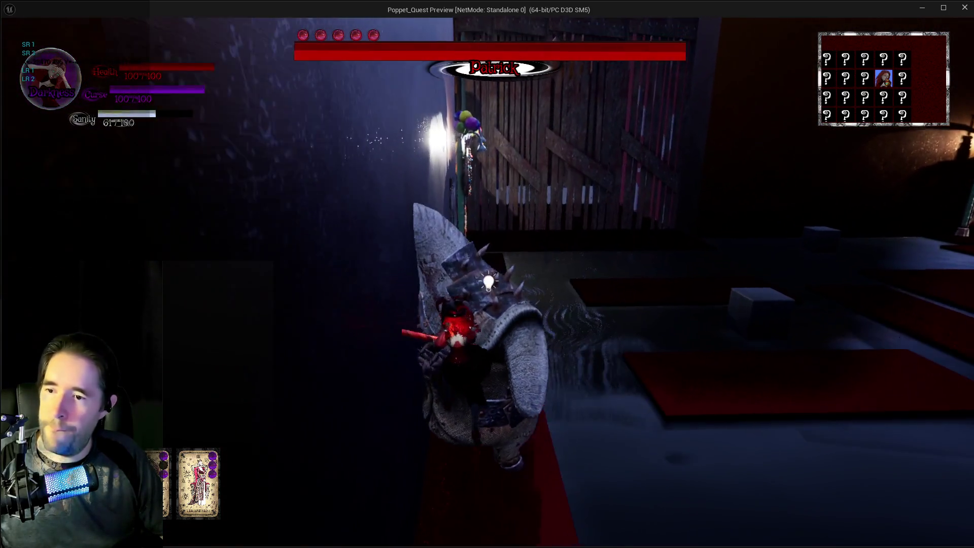
pyautogui.press('q')
pyautogui.press('q')
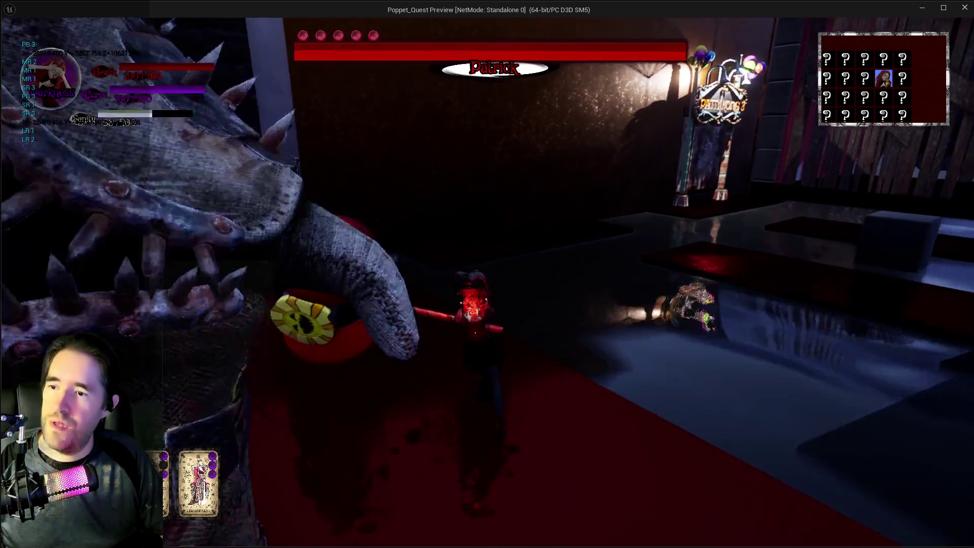
pyautogui.press('q')
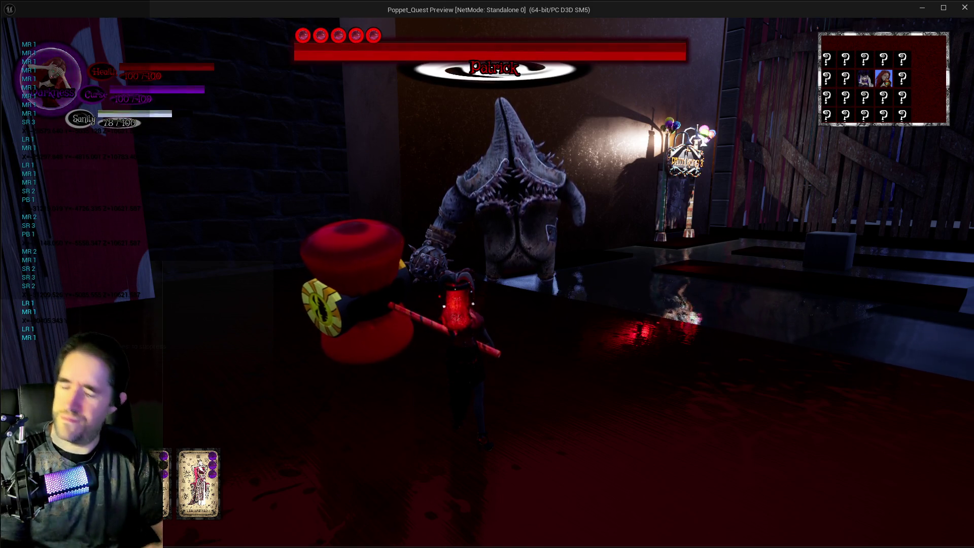
pyautogui.press('Escape')
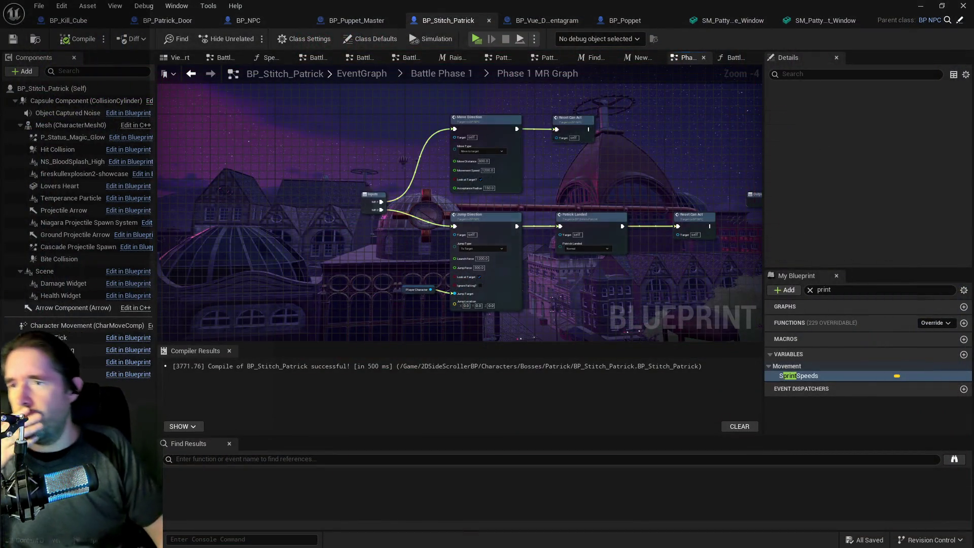
# Verify Move Direction's Move Type stays Move to target, then open its graph in BP_NPC
pyautogui.scroll(3, 473, 209)
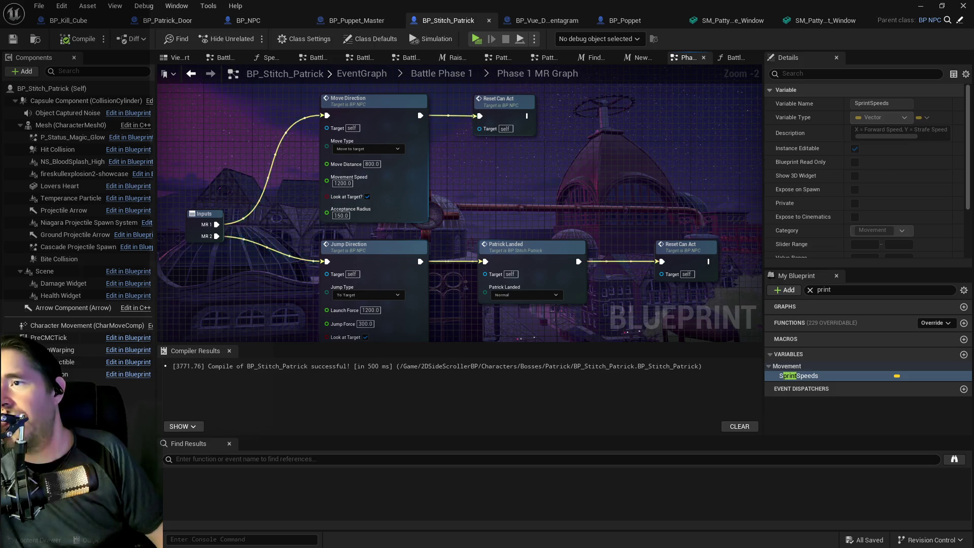
pyautogui.moveTo(461, 198)
pyautogui.mouseDown()
pyautogui.moveTo(492, 212)
pyautogui.moveTo(516, 201)
pyautogui.mouseUp()
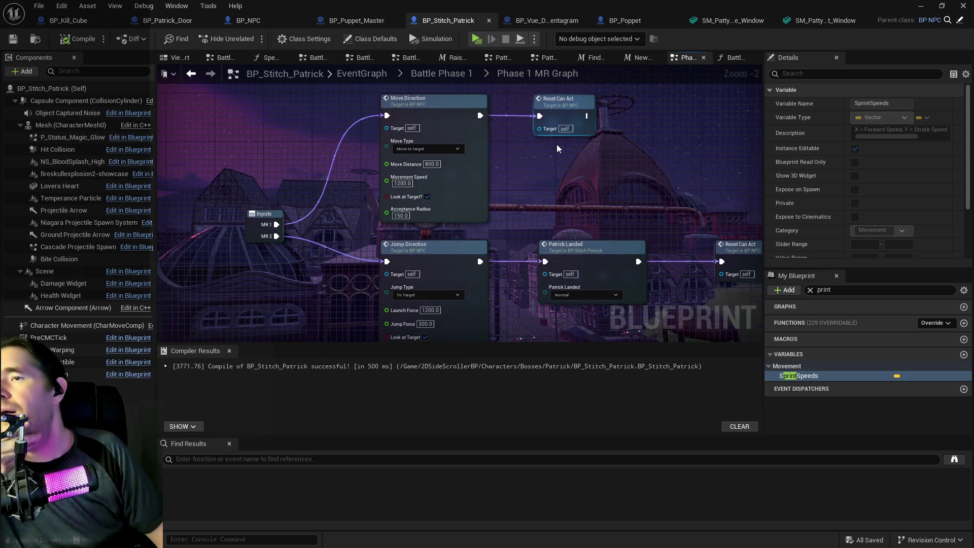
pyautogui.click(431, 149)
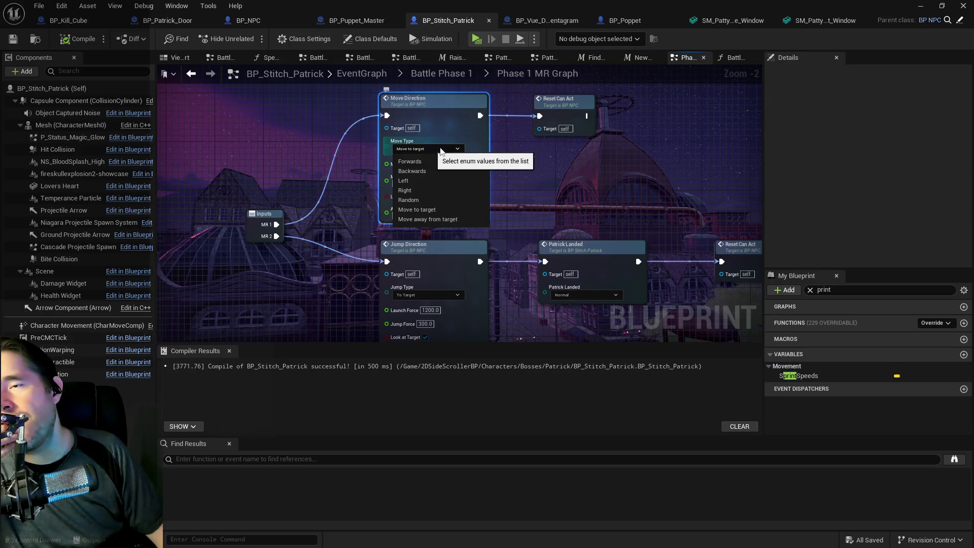
pyautogui.click(563, 169)
pyautogui.click(563, 169)
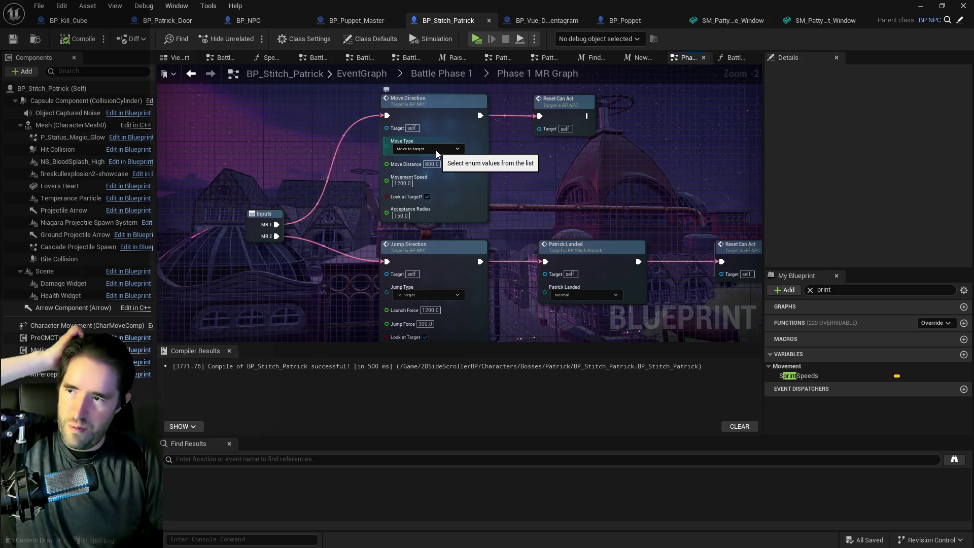
pyautogui.doubleClick(456, 108)
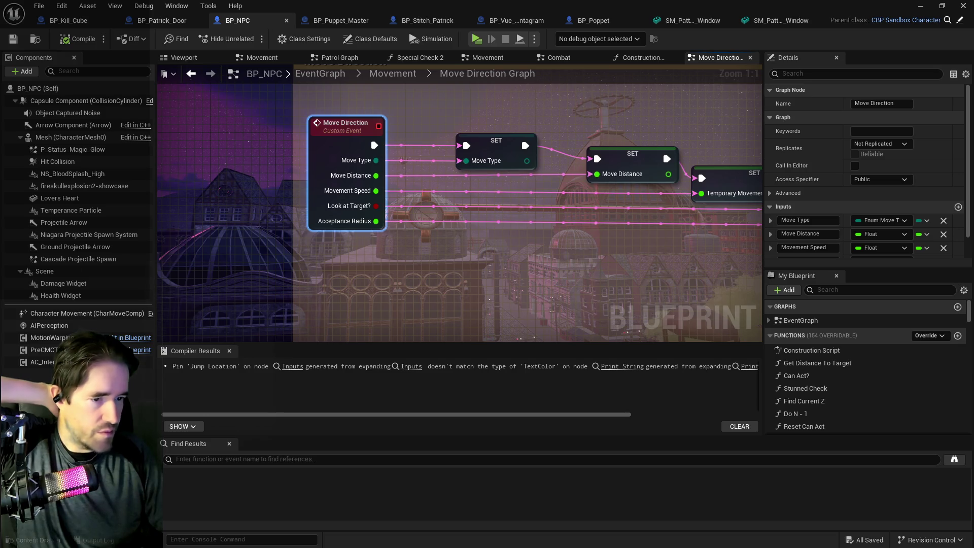
pyautogui.moveTo(562, 241)
pyautogui.mouseDown()
pyautogui.moveTo(435, 232)
pyautogui.moveTo(254, 189)
pyautogui.moveTo(243, 152)
pyautogui.moveTo(340, 207)
pyautogui.moveTo(619, 249)
pyautogui.mouseUp()
pyautogui.moveTo(545, 265)
pyautogui.mouseDown()
pyautogui.moveTo(693, 255)
pyautogui.moveTo(413, 263)
pyautogui.mouseUp()
pyautogui.moveTo(609, 282)
pyautogui.mouseDown()
pyautogui.moveTo(437, 281)
pyautogui.moveTo(457, 292)
pyautogui.moveTo(560, 267)
pyautogui.moveTo(424, 277)
pyautogui.moveTo(409, 273)
pyautogui.moveTo(496, 262)
pyautogui.moveTo(422, 248)
pyautogui.moveTo(391, 289)
pyautogui.moveTo(391, 279)
pyautogui.moveTo(469, 258)
pyautogui.mouseUp()
pyautogui.scroll(-1, 441, 254)
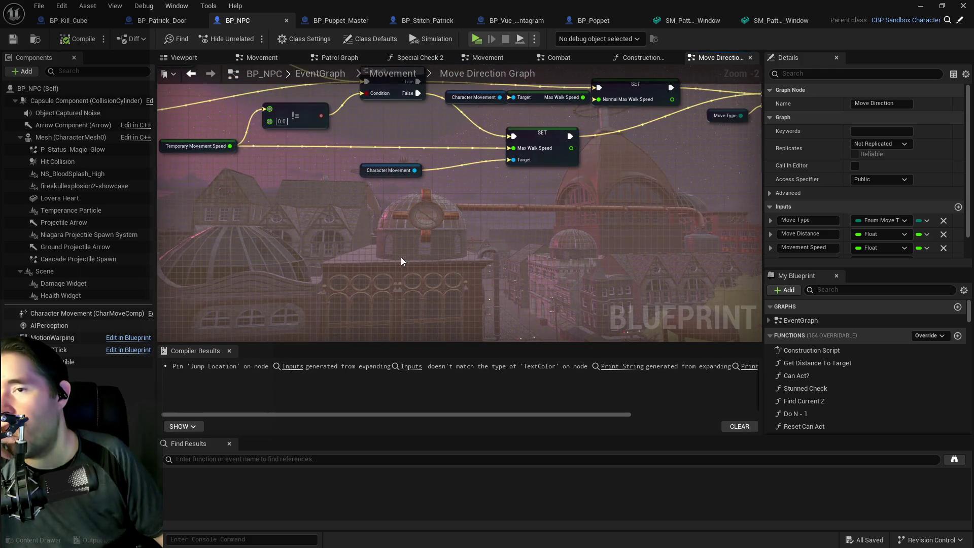
pyautogui.moveTo(401, 257); pyautogui.dragTo(385, 287)
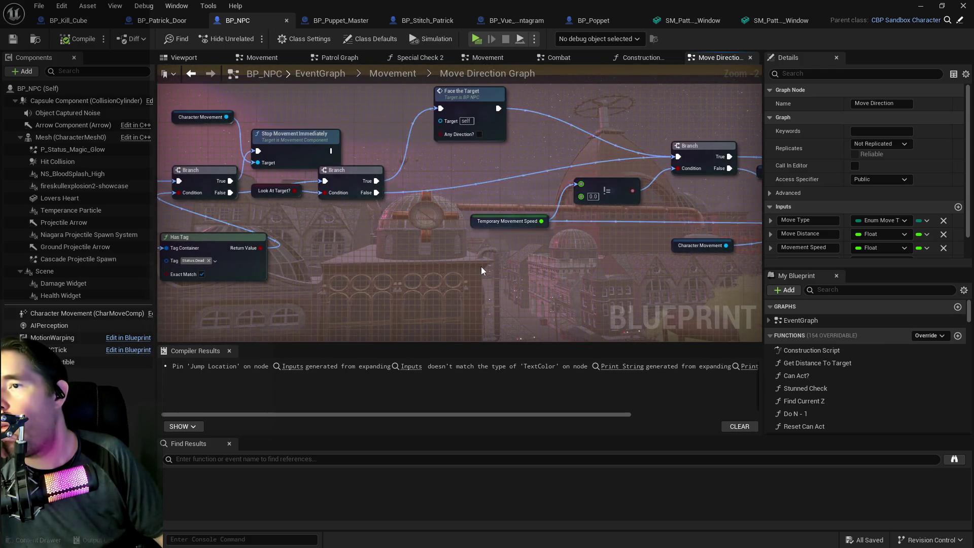
pyautogui.moveTo(481, 271)
pyautogui.mouseDown()
pyautogui.moveTo(460, 290)
pyautogui.moveTo(449, 272)
pyautogui.moveTo(333, 203)
pyautogui.mouseUp()
pyautogui.moveTo(660, 304)
pyautogui.mouseDown()
pyautogui.moveTo(328, 209)
pyautogui.moveTo(453, 180)
pyautogui.mouseUp()
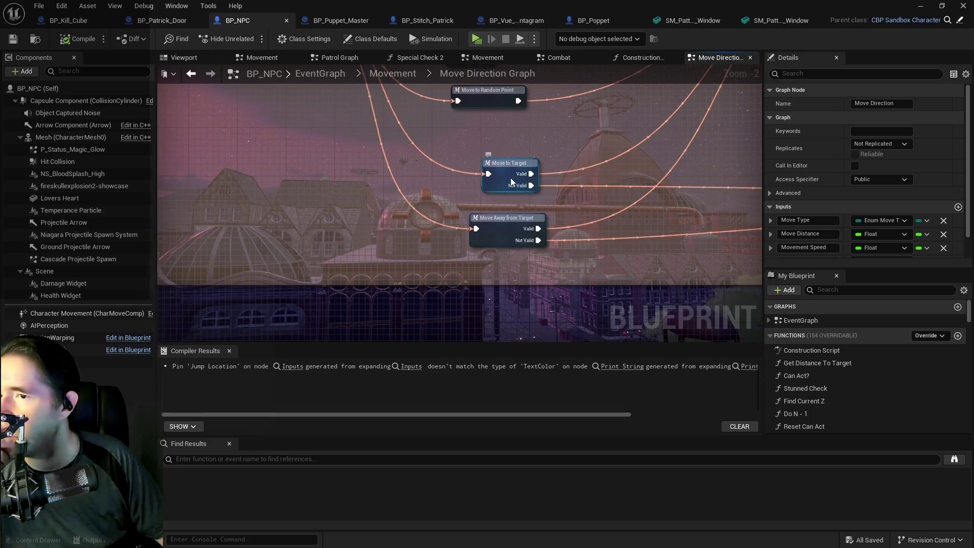
# Inspect the GET Target Actor node inside Move to Target, then return to BP_Stitch_Patrick's Phase 1 MR Graph
pyautogui.doubleClick(511, 178)
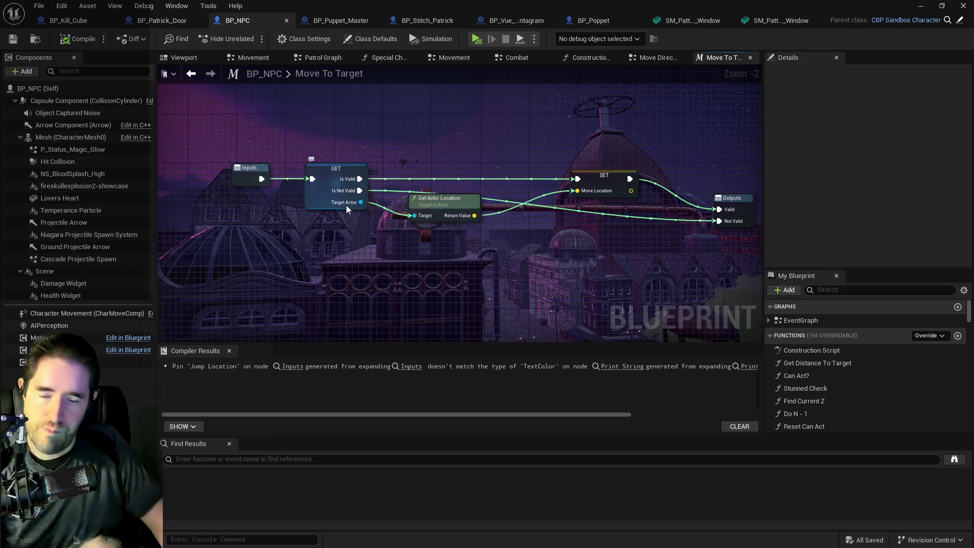
pyautogui.click(316, 200)
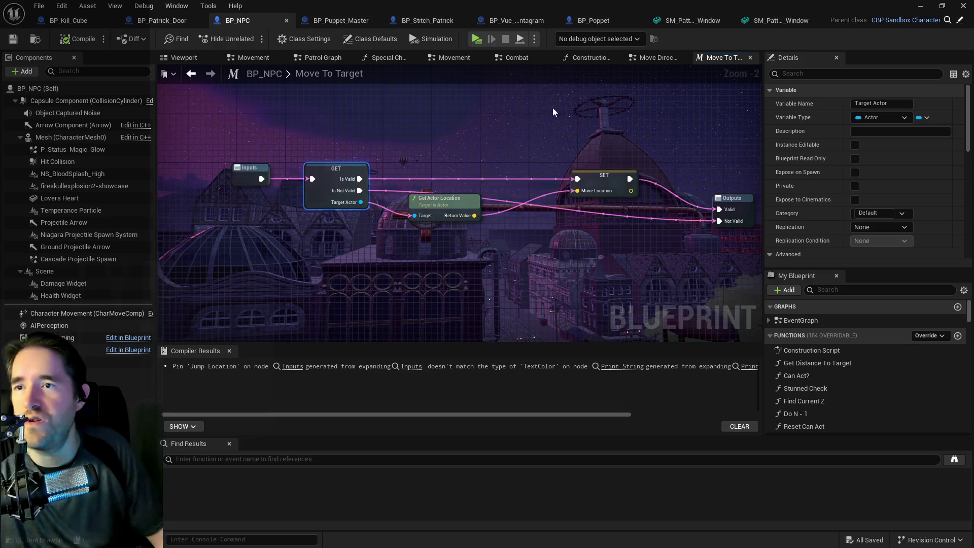
pyautogui.click(428, 21)
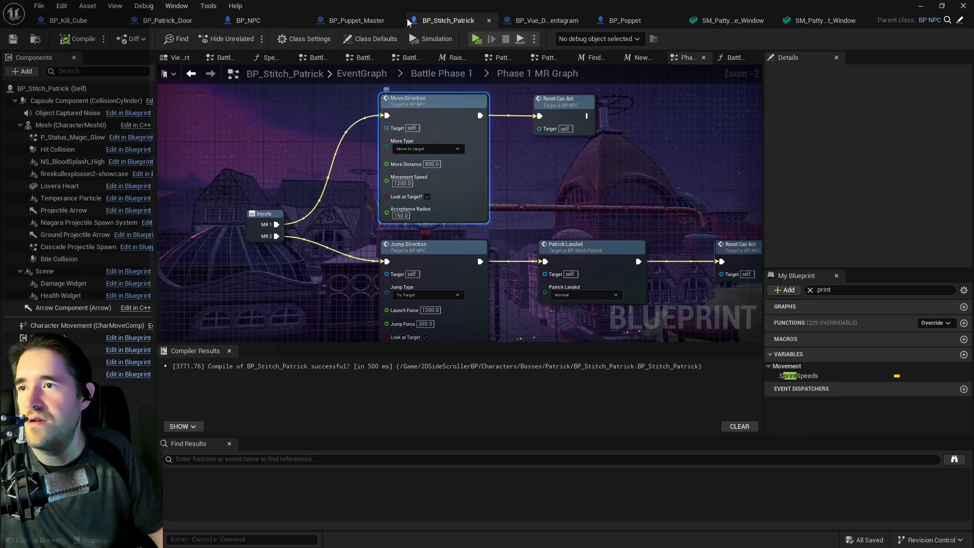
# Review the Move Type and Jump Type options, leaving Move to target and To Target unchanged
pyautogui.click(428, 147)
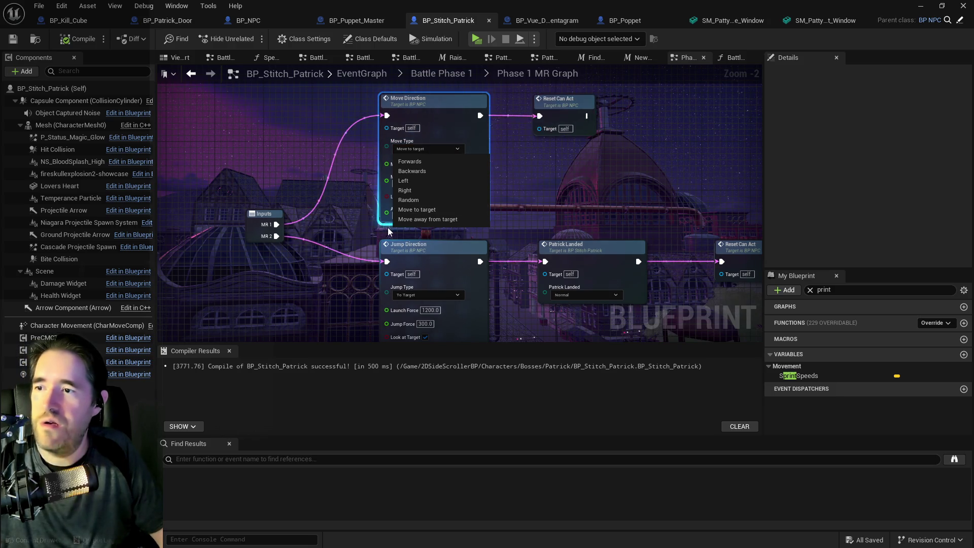
pyautogui.click(574, 196)
pyautogui.click(429, 295)
pyautogui.click(567, 198)
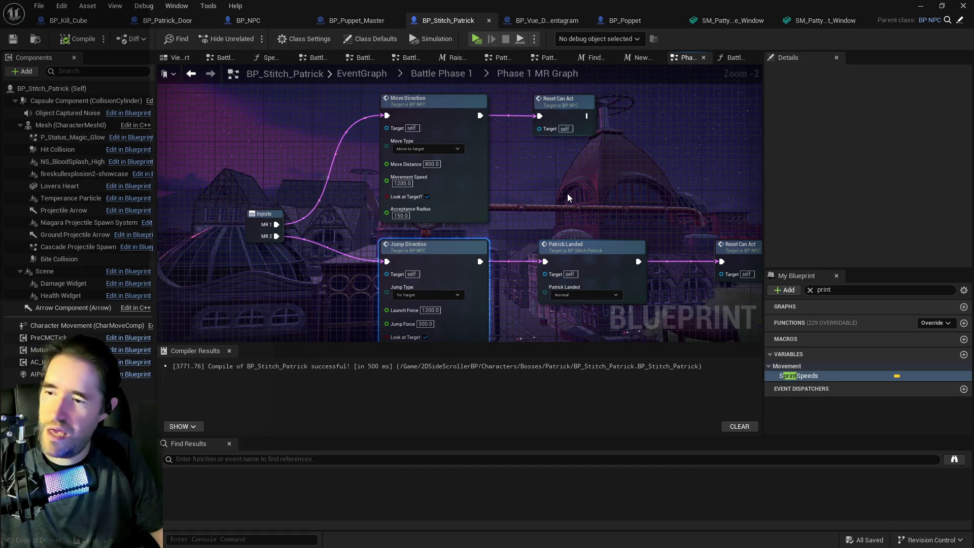
pyautogui.click(398, 203)
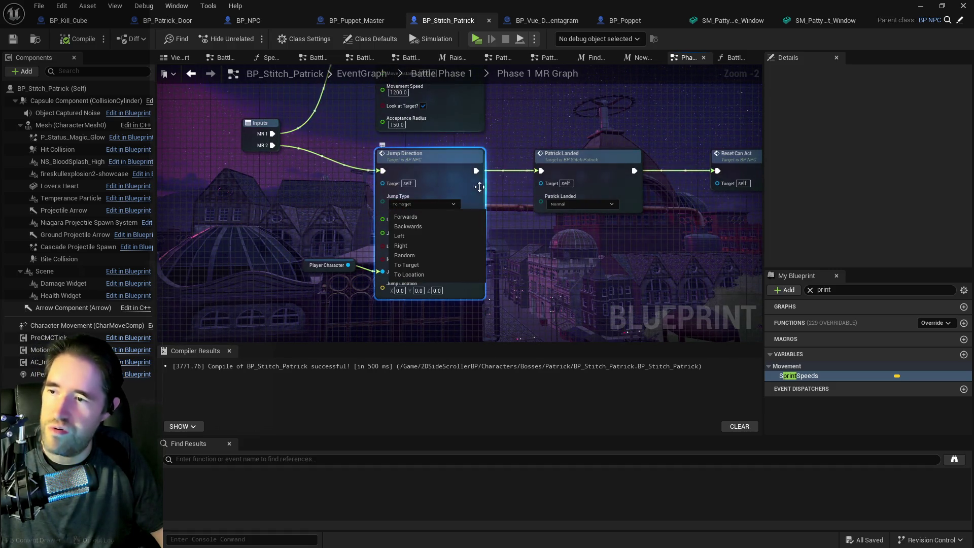
pyautogui.click(507, 196)
# Open BP_NPC's Move Direction Graph from the Move Direction function call
pyautogui.moveTo(508, 194); pyautogui.dragTo(509, 306)
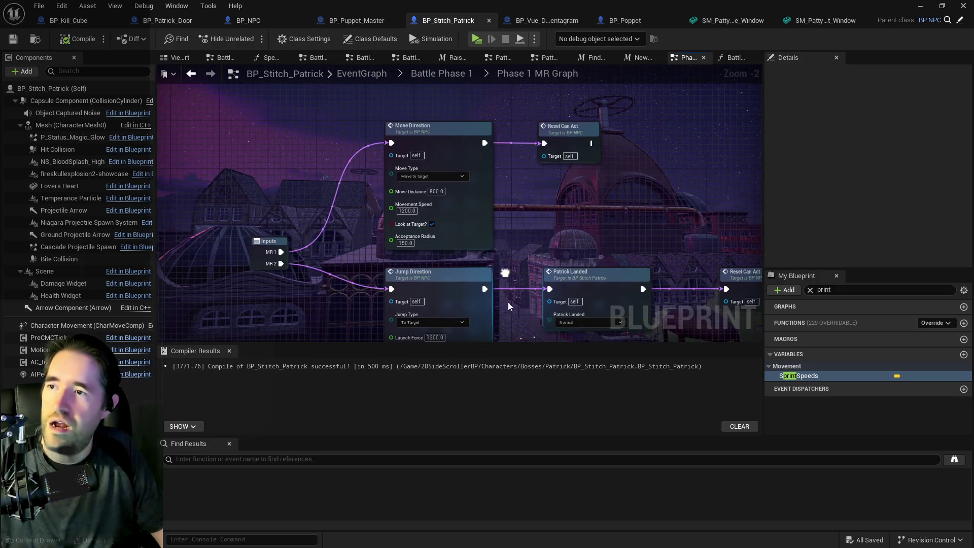
pyautogui.click(452, 146)
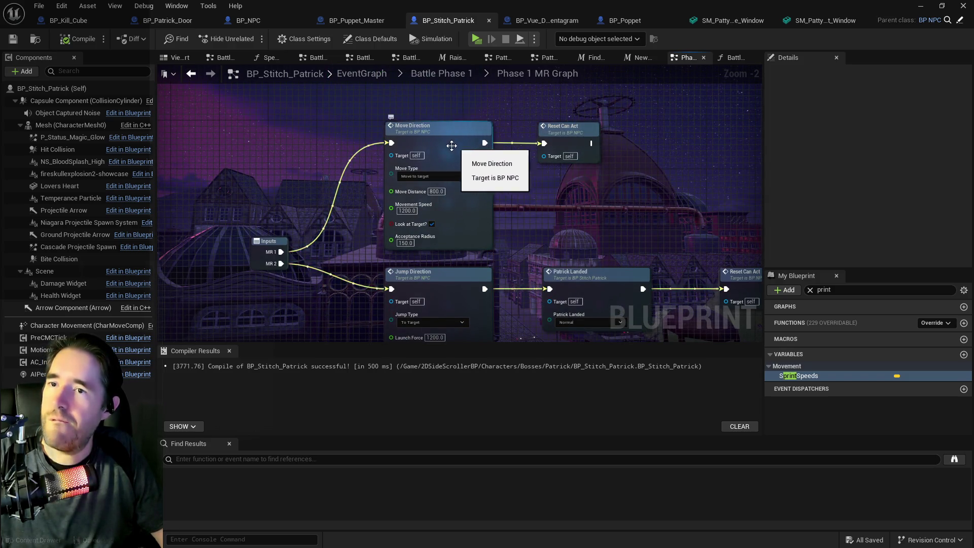
pyautogui.doubleClick(452, 145)
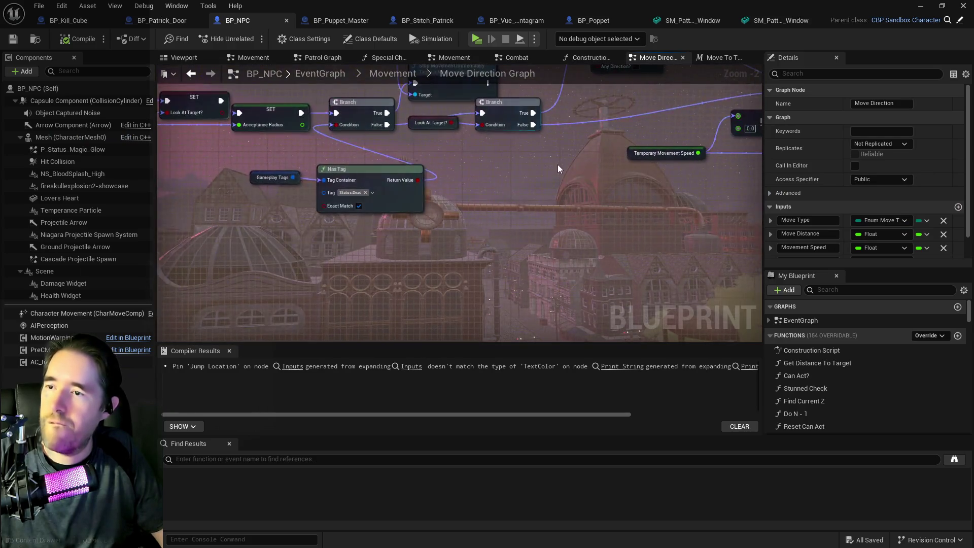
# Align the Move to Target and Move Away from Target nodes with the other move nodes
pyautogui.scroll(-5, 559, 164)
pyautogui.scroll(4, 413, 176)
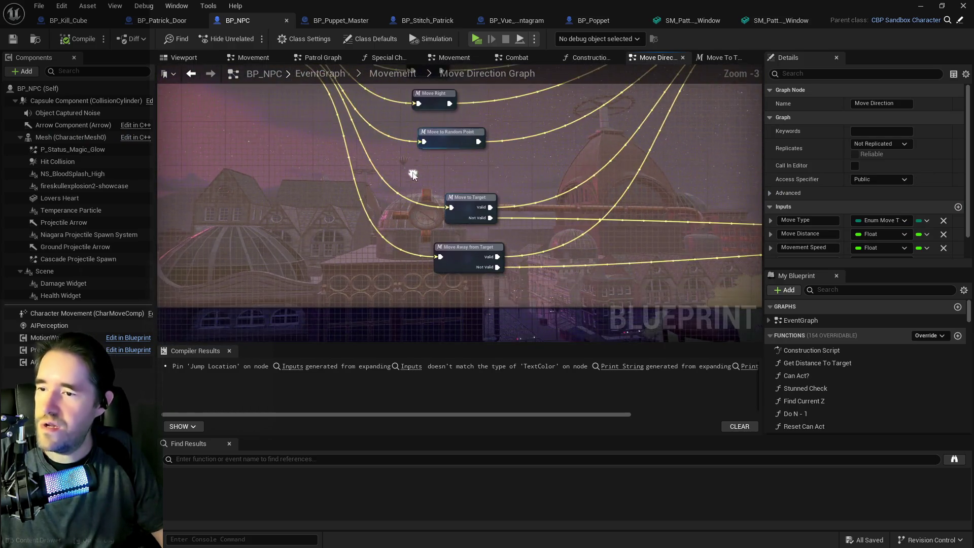
pyautogui.moveTo(414, 175); pyautogui.dragTo(450, 256)
pyautogui.moveTo(513, 288)
pyautogui.mouseDown()
pyautogui.moveTo(485, 245)
pyautogui.moveTo(491, 260)
pyautogui.mouseUp()
pyautogui.moveTo(491, 337); pyautogui.dragTo(479, 298)
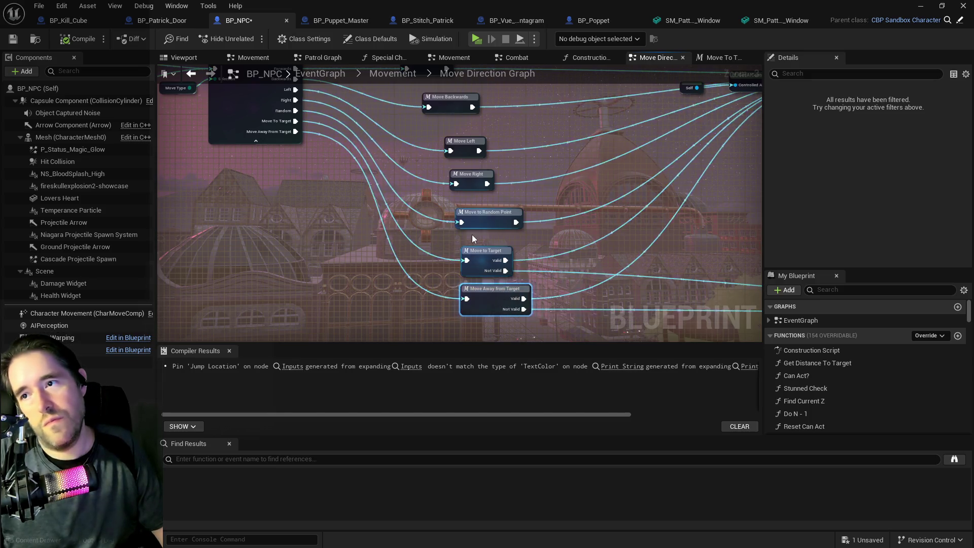
pyautogui.moveTo(432, 153); pyautogui.dragTo(424, 200)
pyautogui.moveTo(416, 127)
pyautogui.mouseDown()
pyautogui.moveTo(436, 157)
pyautogui.moveTo(476, 279)
pyautogui.mouseUp()
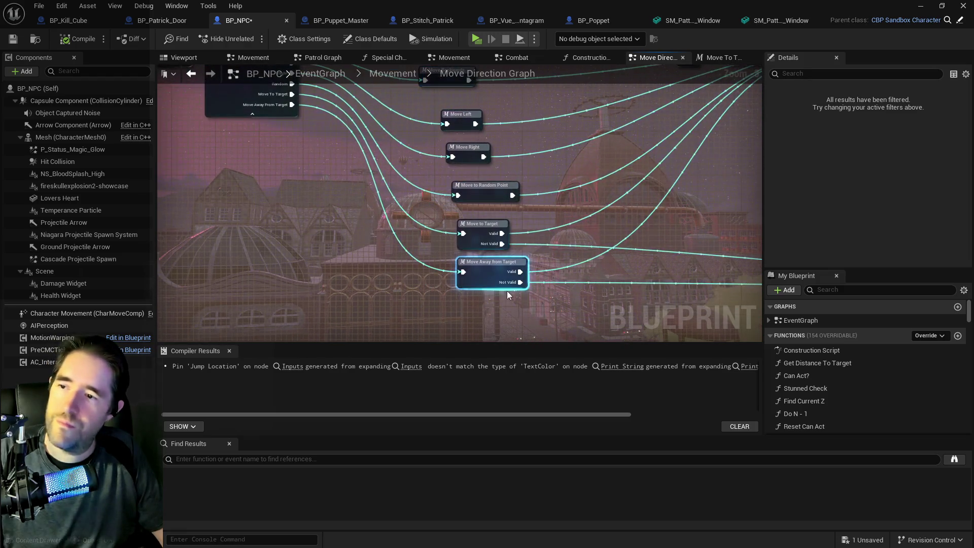
# Open the Move Away from Target macro graph and look over its nodes
pyautogui.doubleClick(475, 279)
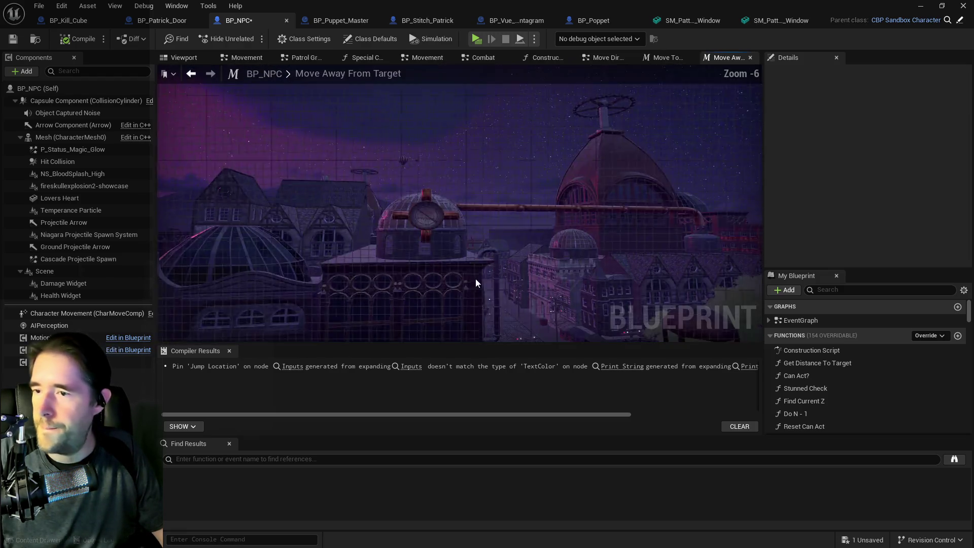
pyautogui.moveTo(374, 248)
pyautogui.mouseDown()
pyautogui.moveTo(455, 317)
pyautogui.moveTo(387, 289)
pyautogui.moveTo(423, 267)
pyautogui.moveTo(408, 242)
pyautogui.mouseUp()
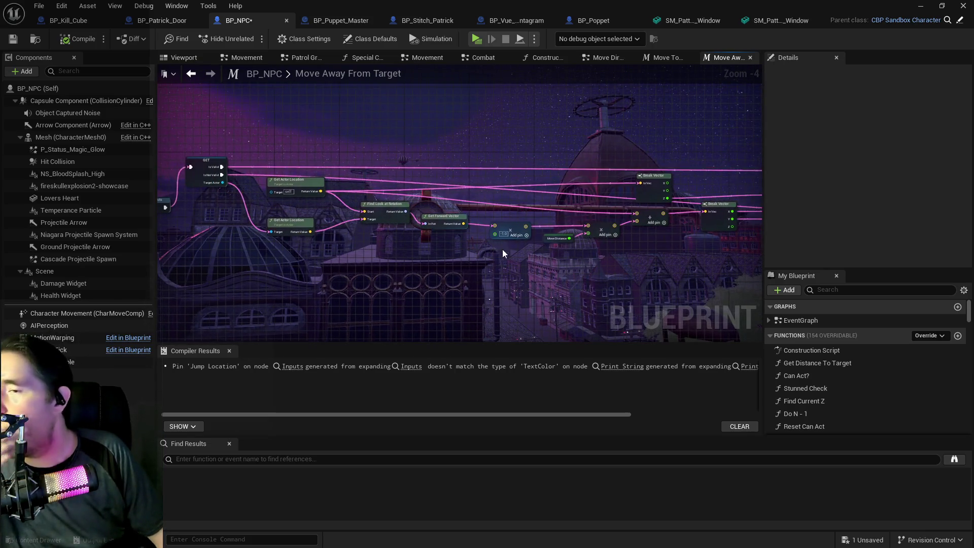
pyautogui.moveTo(503, 248); pyautogui.dragTo(426, 251)
pyautogui.scroll(-2, 500, 258)
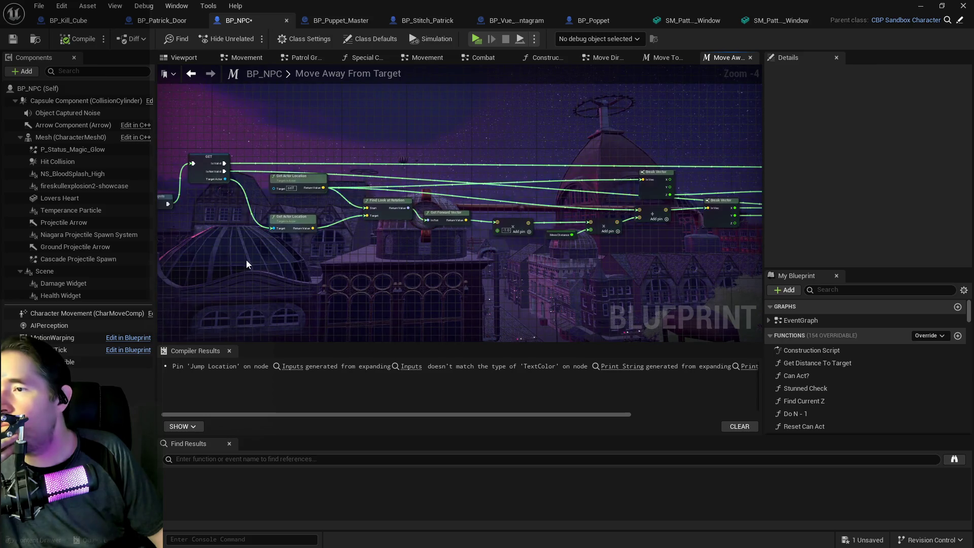
pyautogui.scroll(2, 340, 259)
pyautogui.moveTo(340, 259)
pyautogui.mouseDown()
pyautogui.moveTo(295, 251)
pyautogui.moveTo(321, 263)
pyautogui.mouseUp()
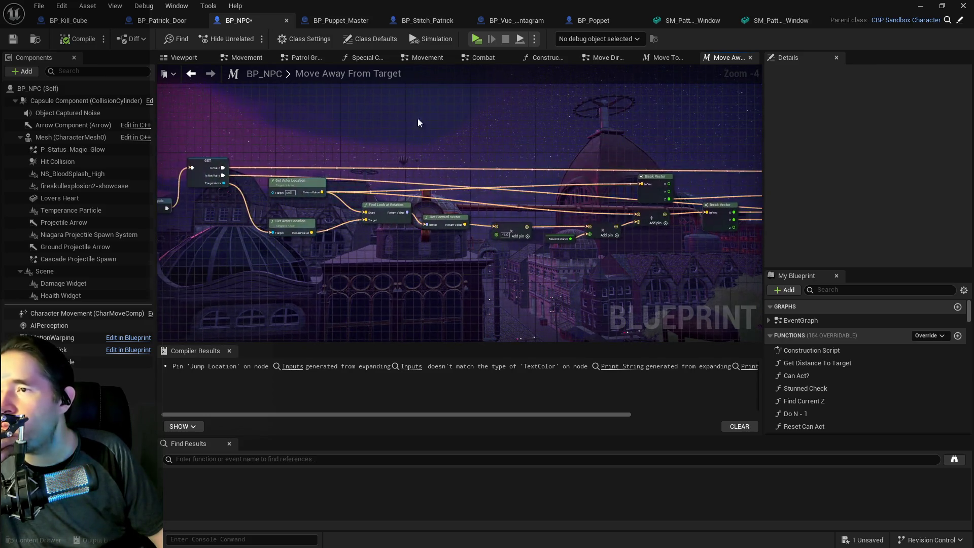
# Review the Move to Target macro graph from Inputs to Outputs, then return to Move Direction
pyautogui.click(661, 60)
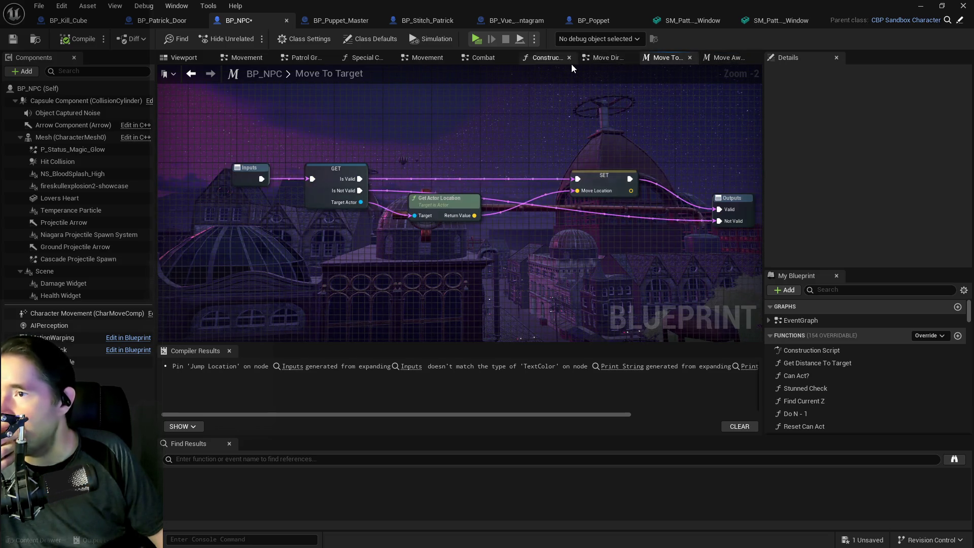
pyautogui.moveTo(597, 120); pyautogui.dragTo(451, 117)
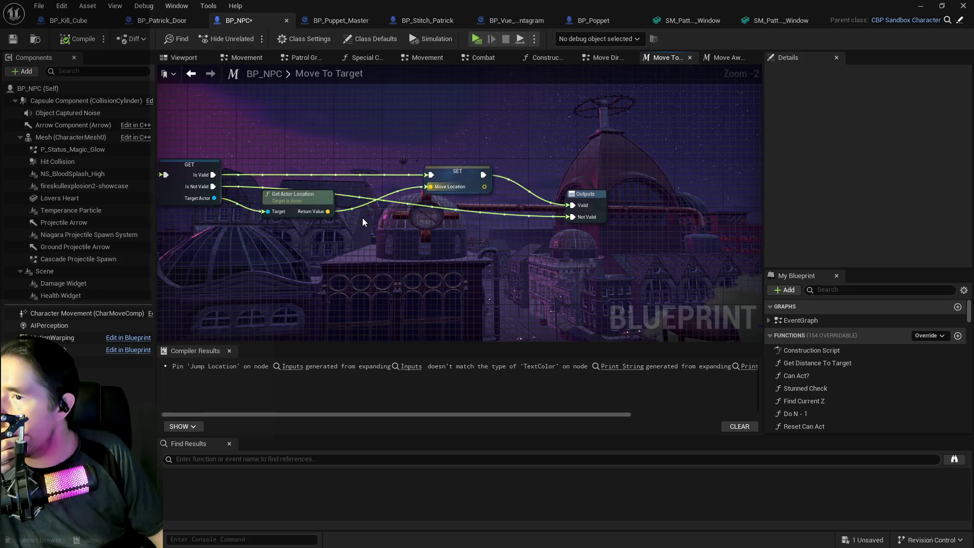
pyautogui.moveTo(362, 218); pyautogui.dragTo(522, 200)
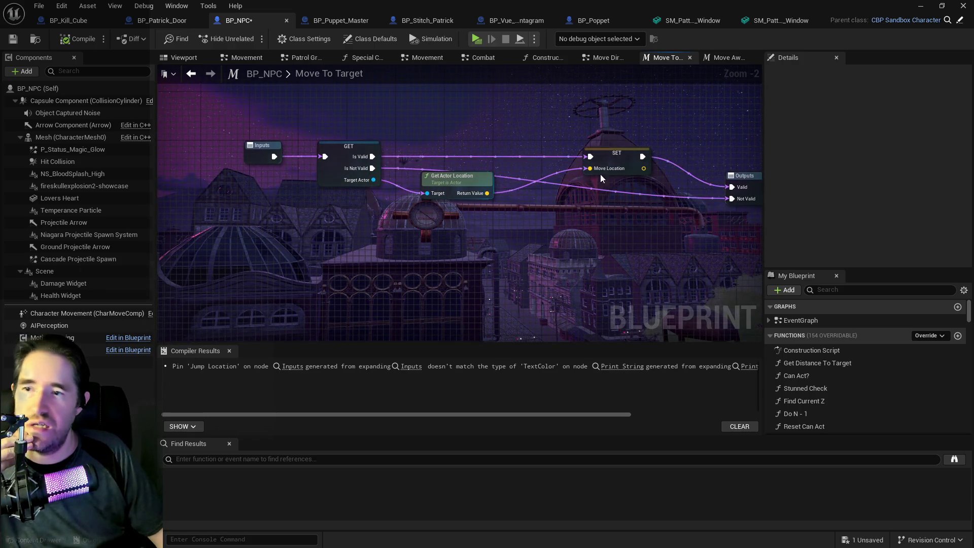
pyautogui.moveTo(460, 198); pyautogui.dragTo(397, 197)
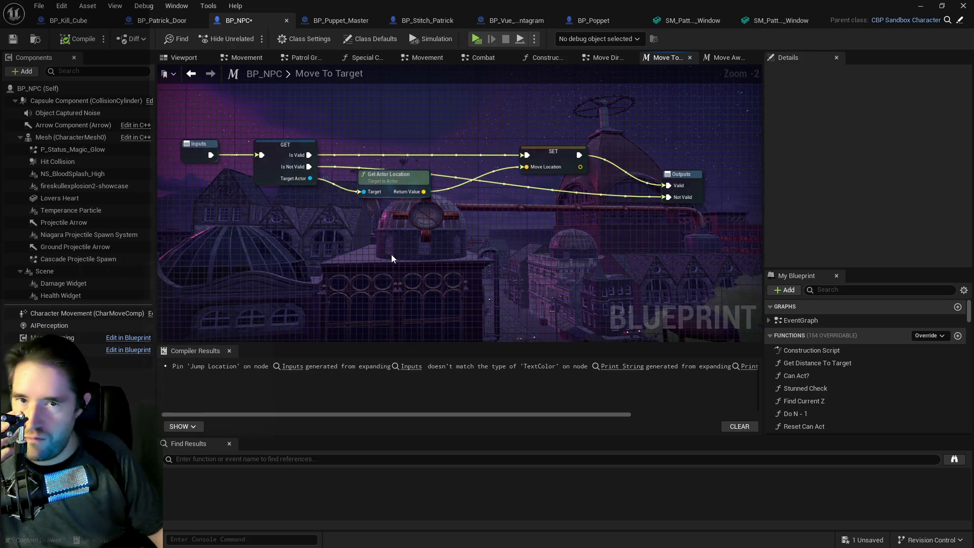
pyautogui.click(605, 58)
pyautogui.scroll(-2, 226, 269)
pyautogui.scroll(3, 426, 245)
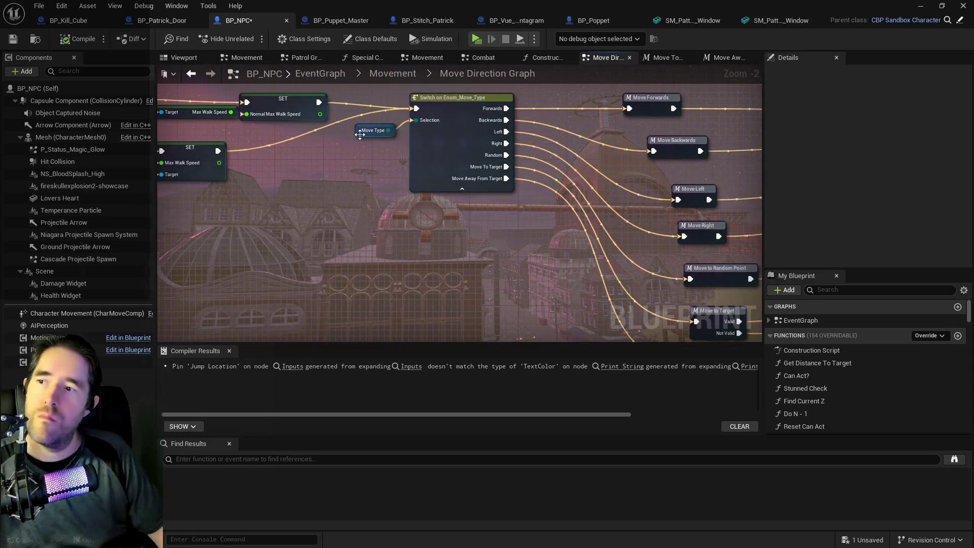
# Search 'MOVE TYPE' in the 2DSideScrollerBP folder and open the Enum_Move_Type enumeration
pyautogui.hotkey('ctrl', 'space')
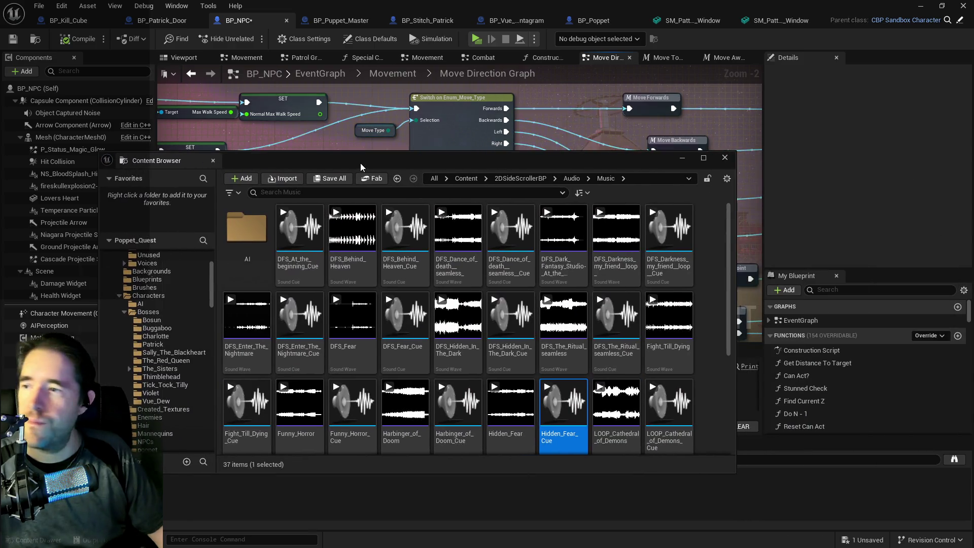
pyautogui.scroll(4, 162, 301)
pyautogui.click(152, 271)
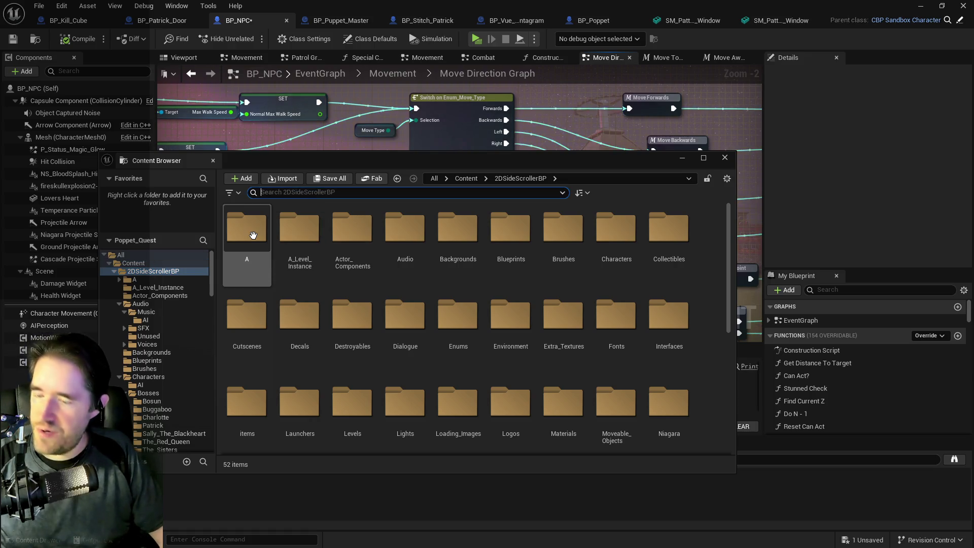
pyautogui.write('MOVE TYPE')
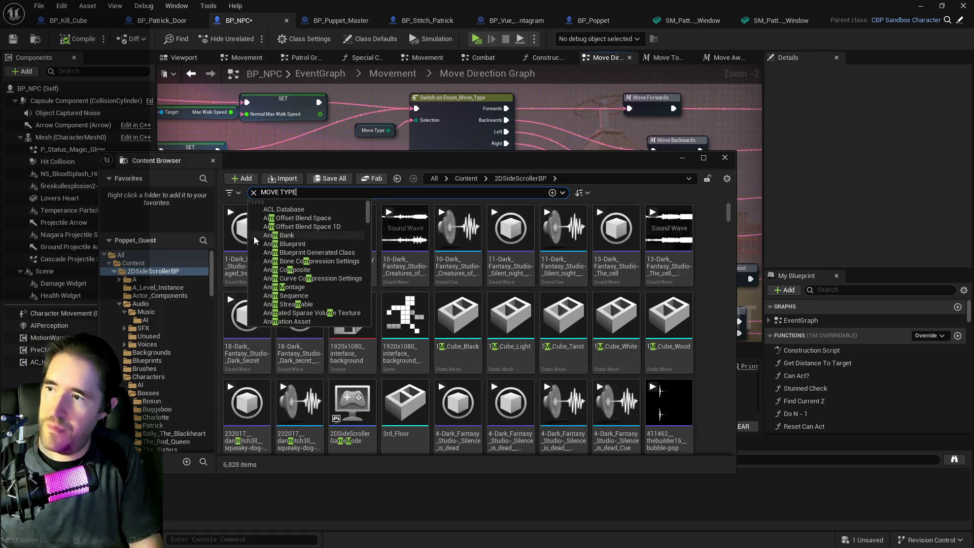
pyautogui.click(459, 266)
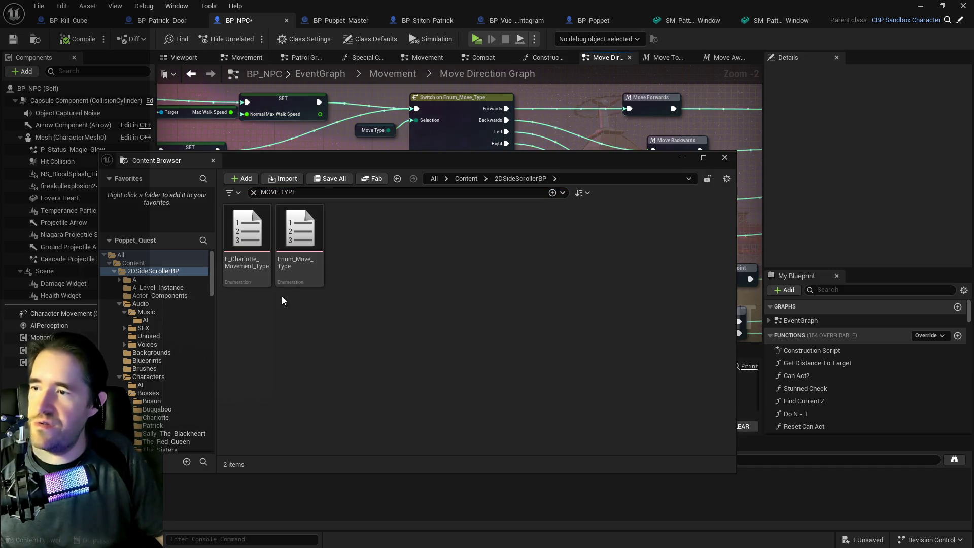
pyautogui.hotkey('ctrl', 'space')
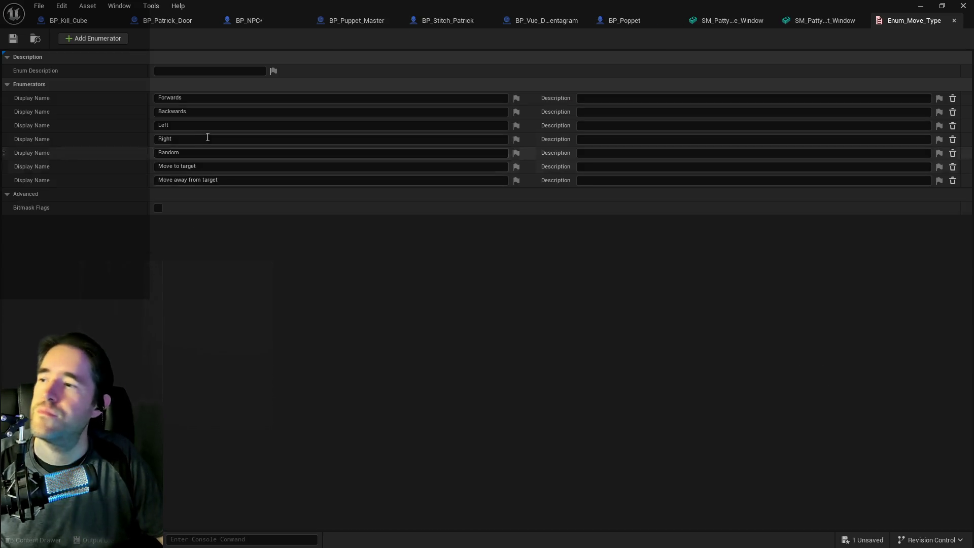
# Add an eighth enumerator named 'Move To Location' to Enum_Move_Type
pyautogui.click(96, 40)
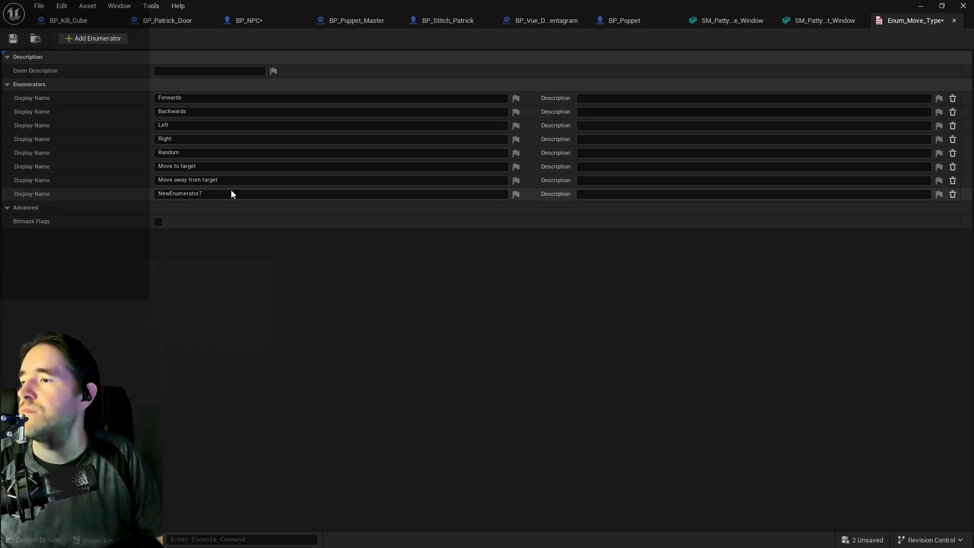
pyautogui.click(157, 193)
pyautogui.doubleClick(195, 197)
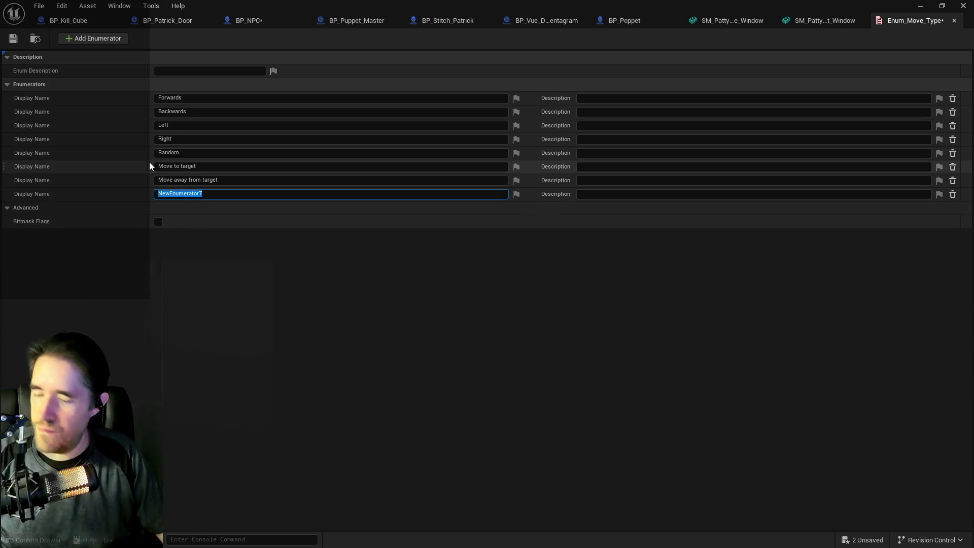
pyautogui.write('Move To Location')
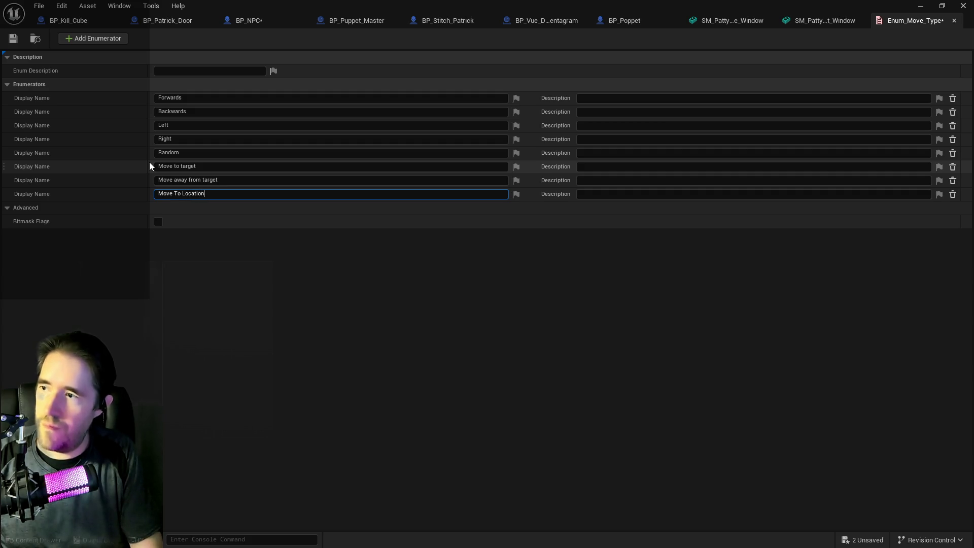
pyautogui.press('Return')
# Save all unsaved assets with File > Save All
pyautogui.click(13, 38)
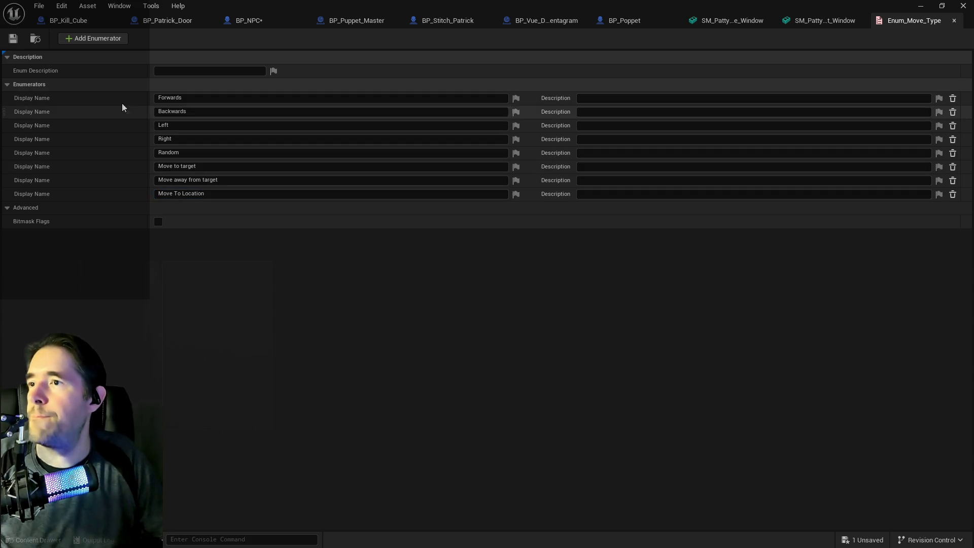
pyautogui.click(39, 6)
pyautogui.click(73, 70)
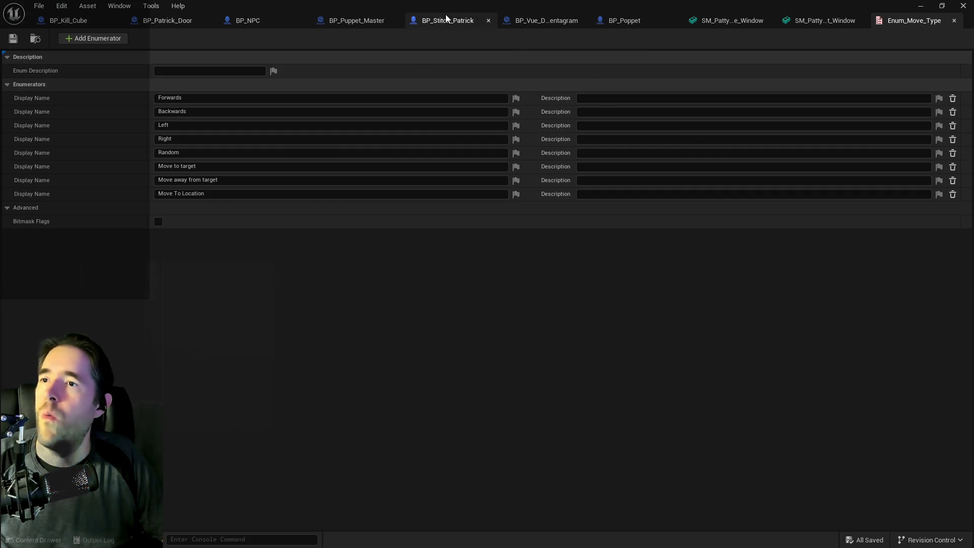
# Back in BP_NPC, glance at the Move To Target macro and select the Move Direction event
pyautogui.click(246, 17)
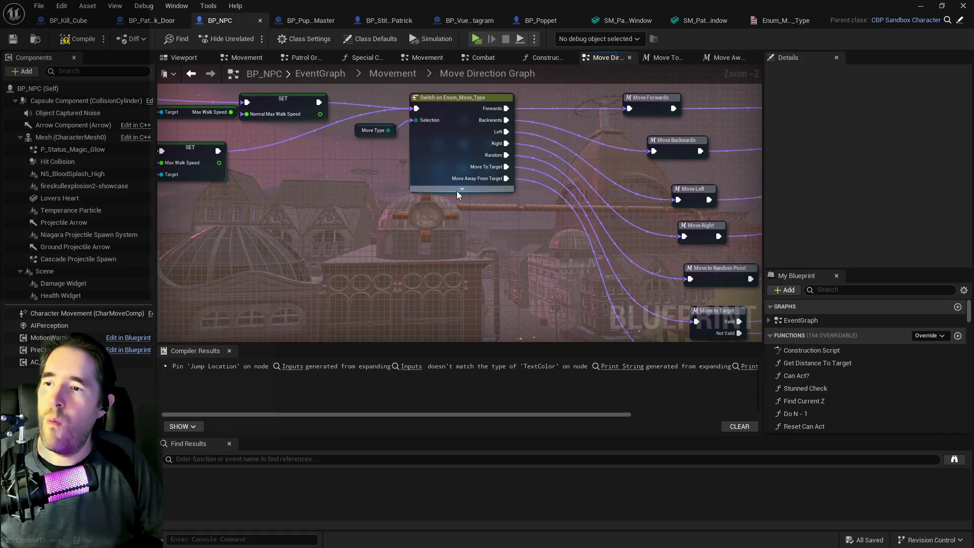
pyautogui.moveTo(409, 173); pyautogui.dragTo(127, 42)
pyautogui.click(430, 181)
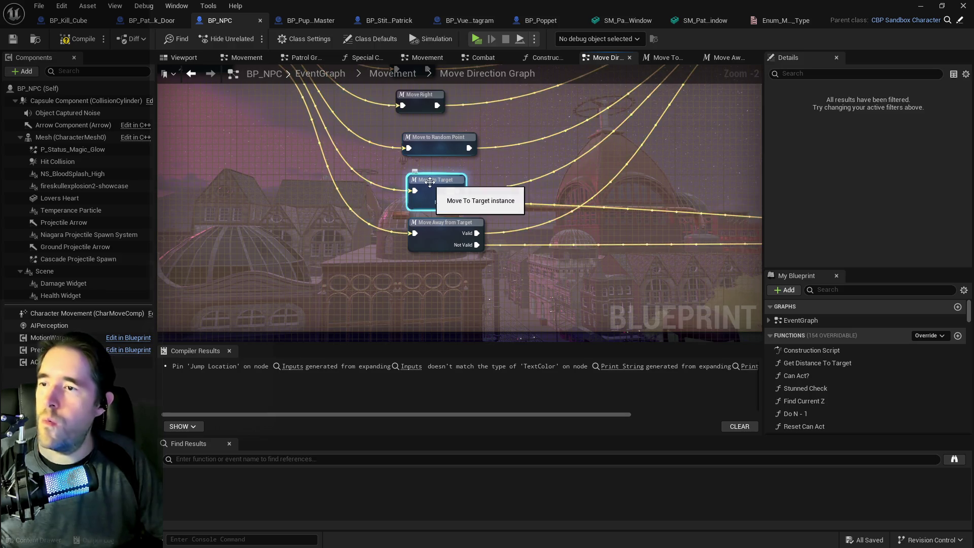
pyautogui.doubleClick(430, 181)
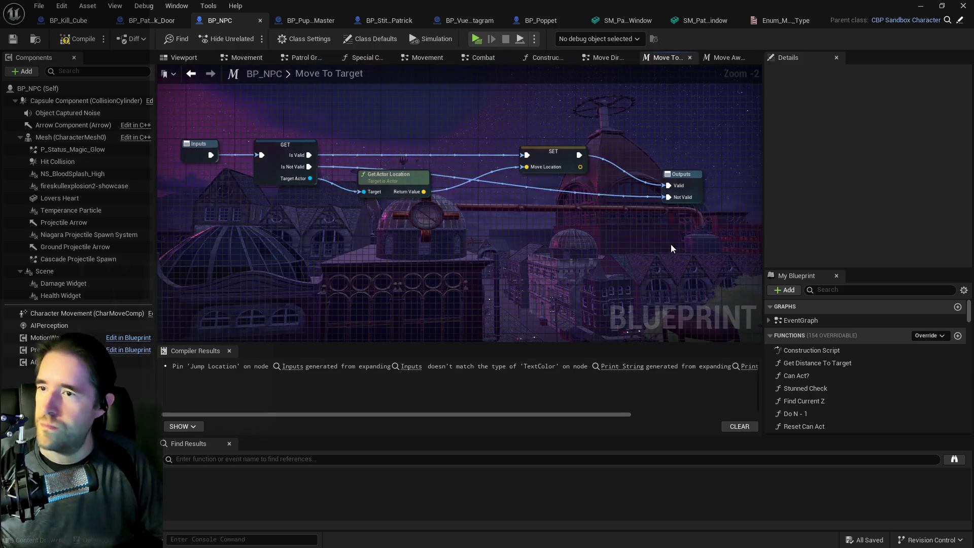
pyautogui.moveTo(710, 243)
pyautogui.mouseDown()
pyautogui.moveTo(366, 151)
pyautogui.moveTo(391, 167)
pyautogui.moveTo(482, 162)
pyautogui.moveTo(508, 173)
pyautogui.moveTo(538, 242)
pyautogui.moveTo(559, 152)
pyautogui.mouseUp()
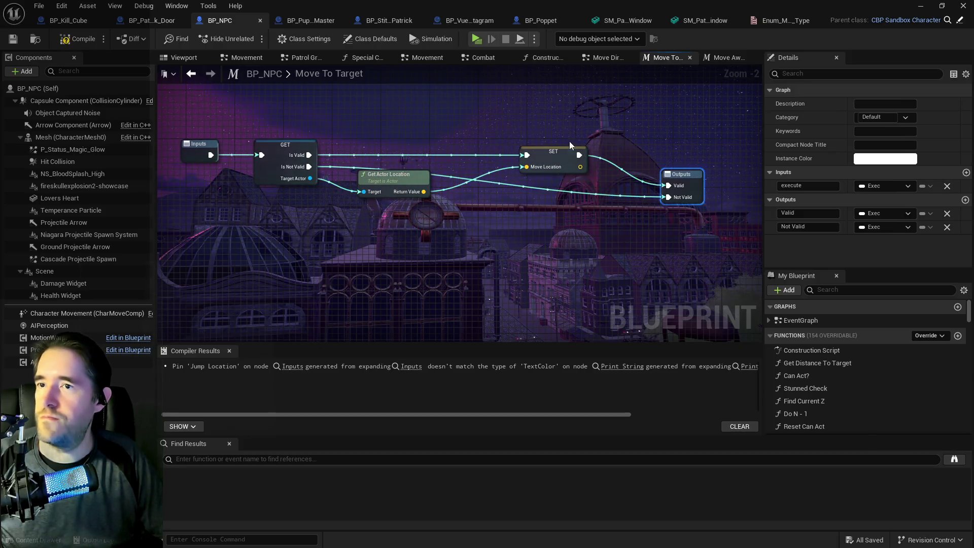
pyautogui.click(594, 59)
pyautogui.moveTo(459, 118); pyautogui.dragTo(169, 289)
pyautogui.moveTo(241, 187); pyautogui.dragTo(715, 183)
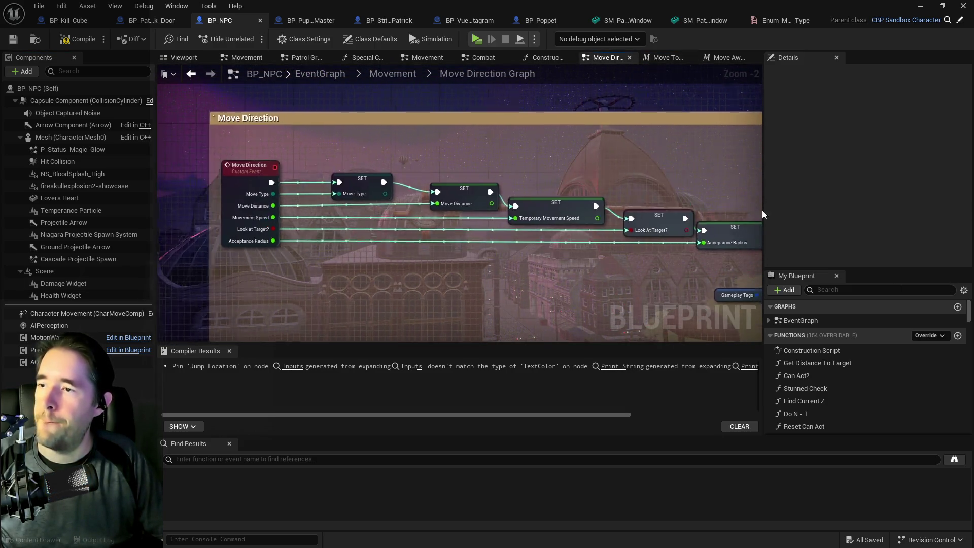
pyautogui.click(241, 187)
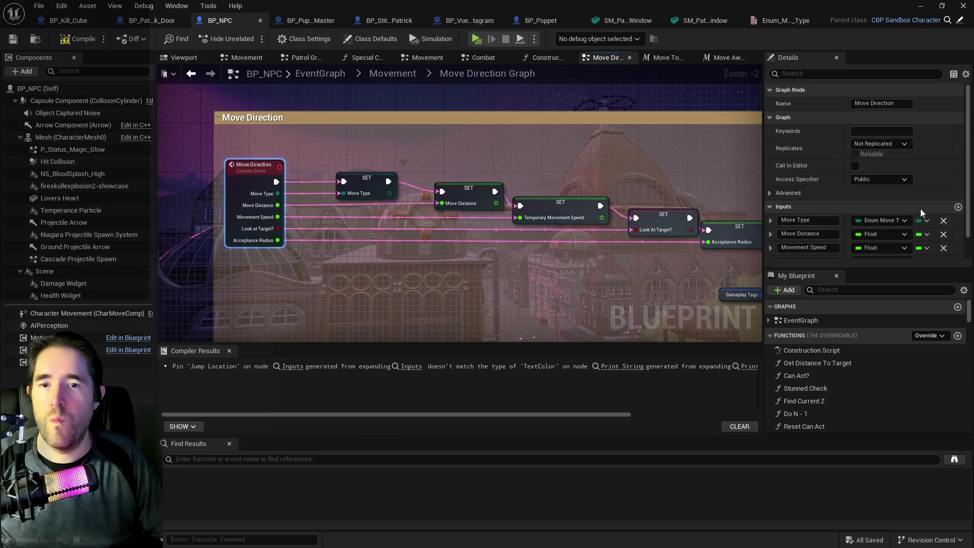
pyautogui.scroll(-1, 879, 215)
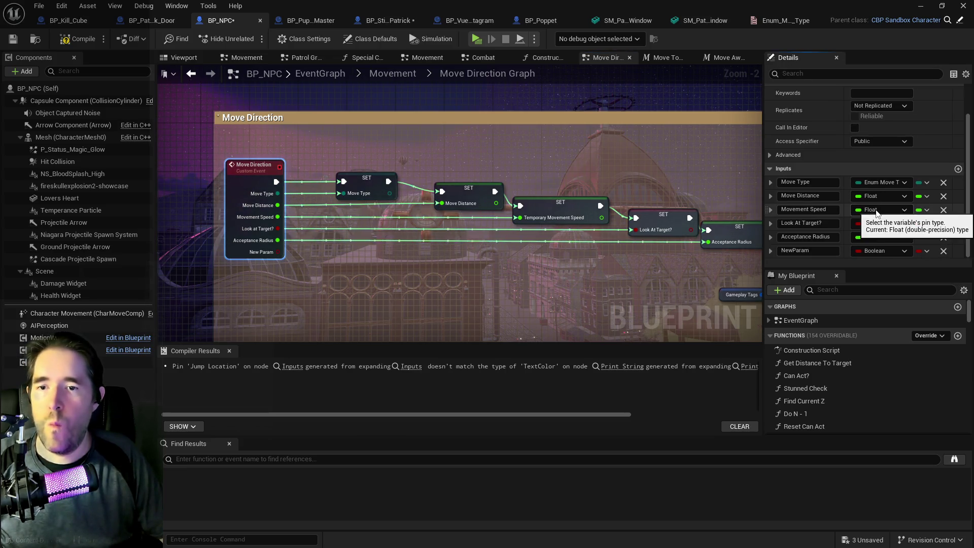
# Add a Vector input named 'Move Location' to the Move Direction event
pyautogui.click(958, 168)
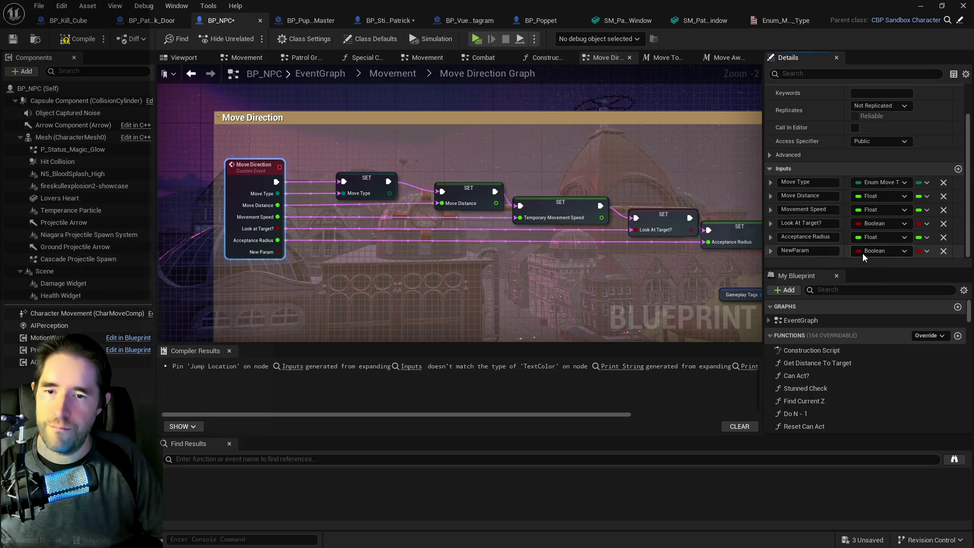
pyautogui.click(864, 252)
pyautogui.click(842, 359)
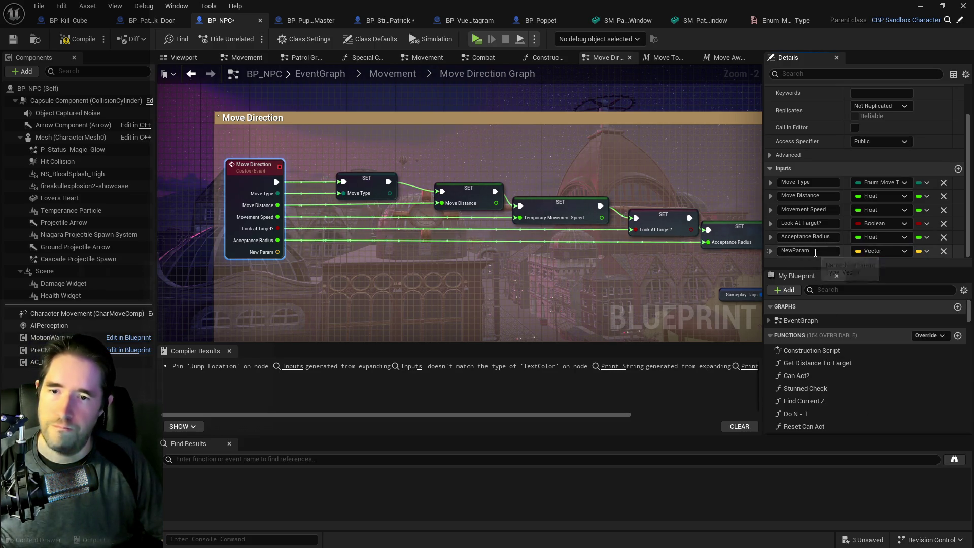
pyautogui.click(815, 251)
pyautogui.write('Tar')
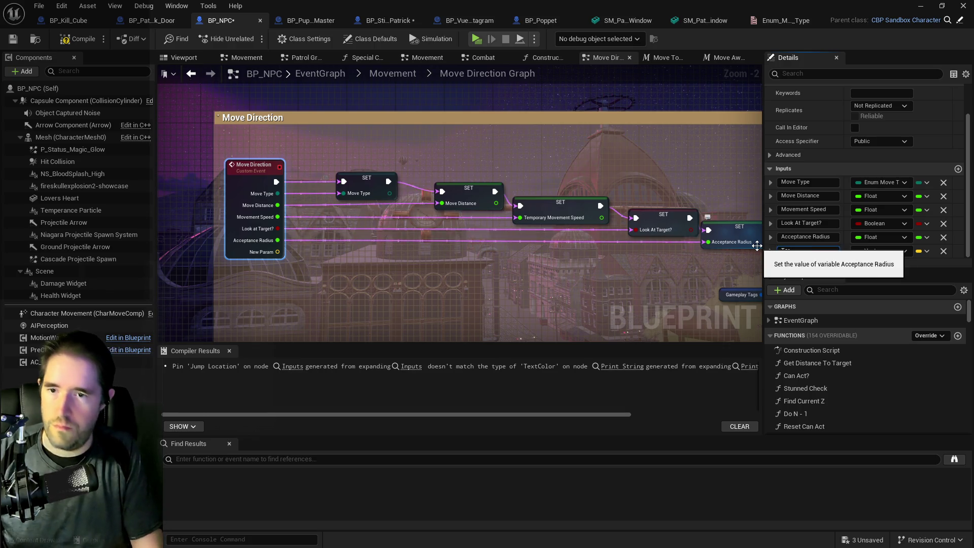
pyautogui.press('BackSpace')
pyautogui.press('BackSpace')
pyautogui.write('Move')
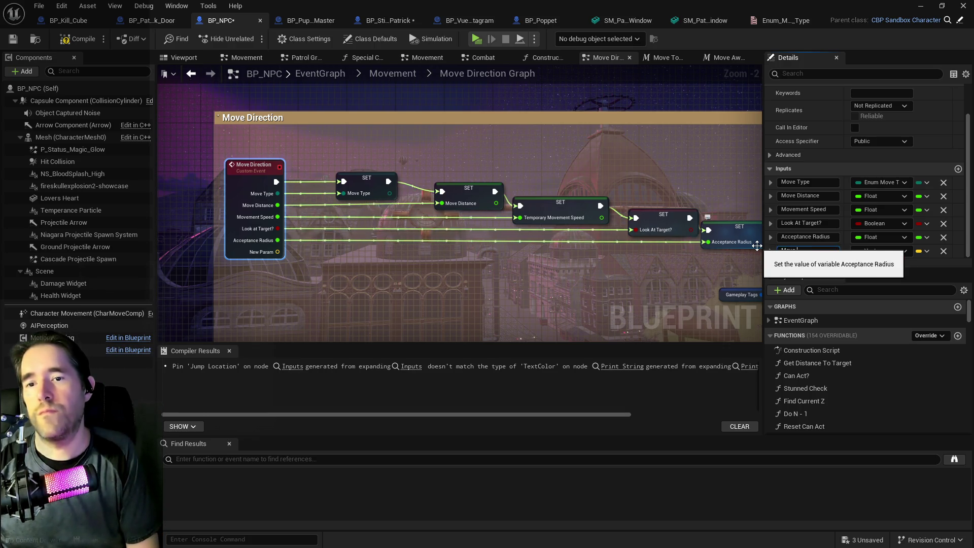
pyautogui.press('BackSpace')
pyautogui.press('BackSpace')
pyautogui.press('BackSpace')
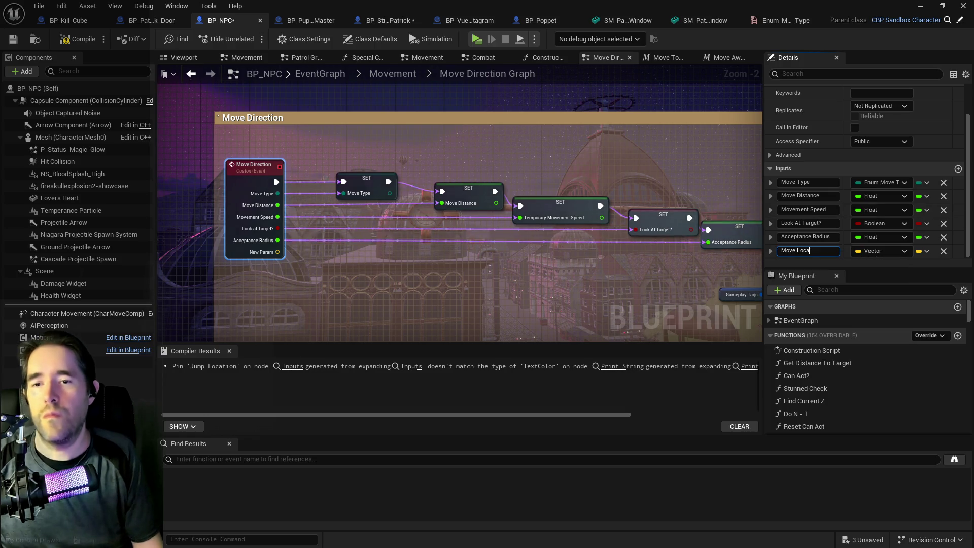
pyautogui.press('BackSpace')
pyautogui.press('BackSpace')
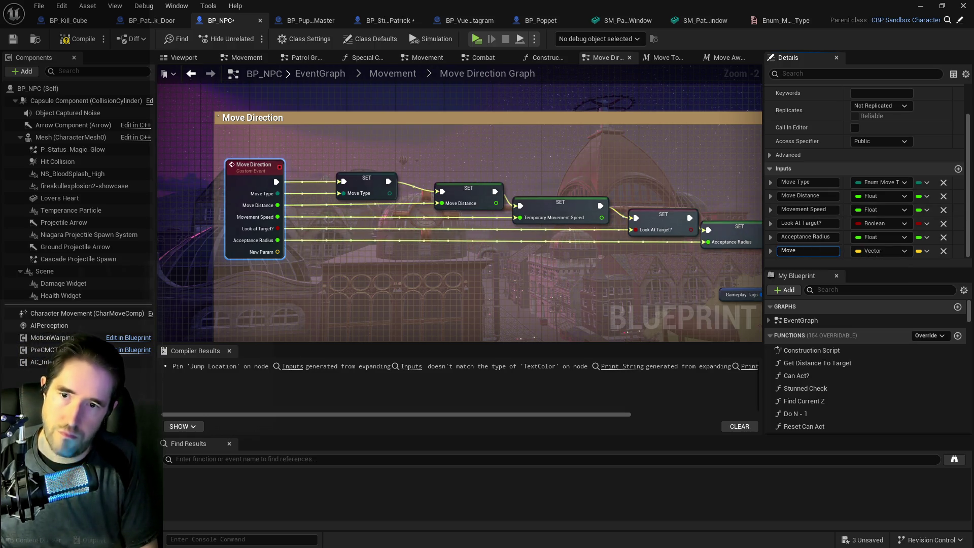
pyautogui.write(' Location')
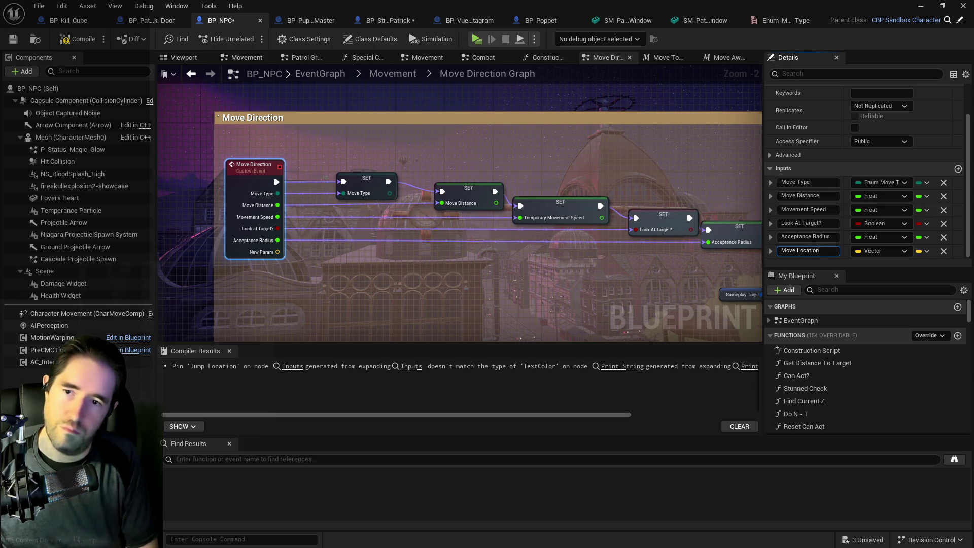
pyautogui.press('Return')
# Promote the Move Location pin to a new variable with a SET node
pyautogui.moveTo(278, 252)
pyautogui.mouseDown()
pyautogui.moveTo(325, 261)
pyautogui.moveTo(745, 266)
pyautogui.moveTo(666, 251)
pyautogui.mouseUp()
pyautogui.click(686, 310)
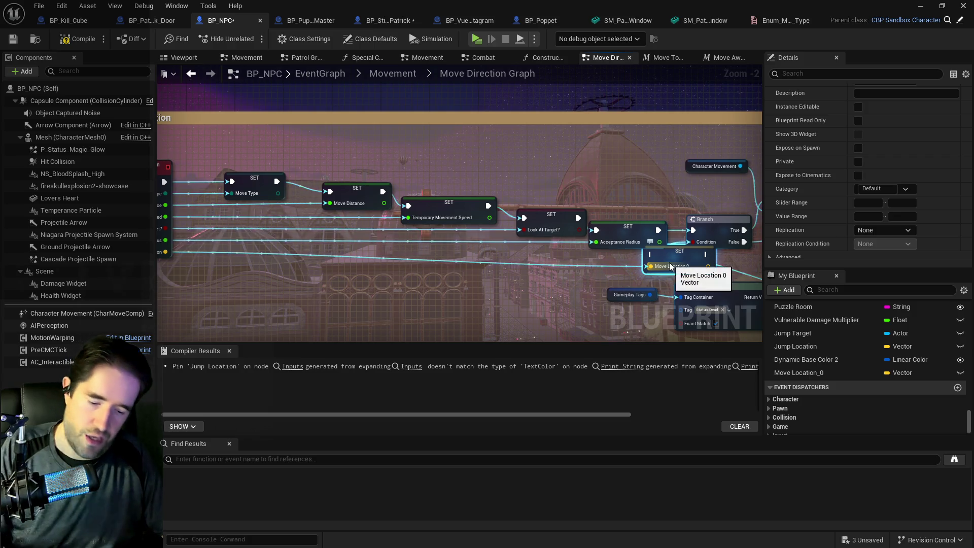
pyautogui.click(593, 275)
pyautogui.moveTo(366, 248)
pyautogui.mouseDown()
pyautogui.moveTo(557, 242)
pyautogui.moveTo(566, 288)
pyautogui.moveTo(457, 258)
pyautogui.moveTo(386, 260)
pyautogui.moveTo(362, 230)
pyautogui.mouseUp()
pyautogui.scroll(-3, 361, 231)
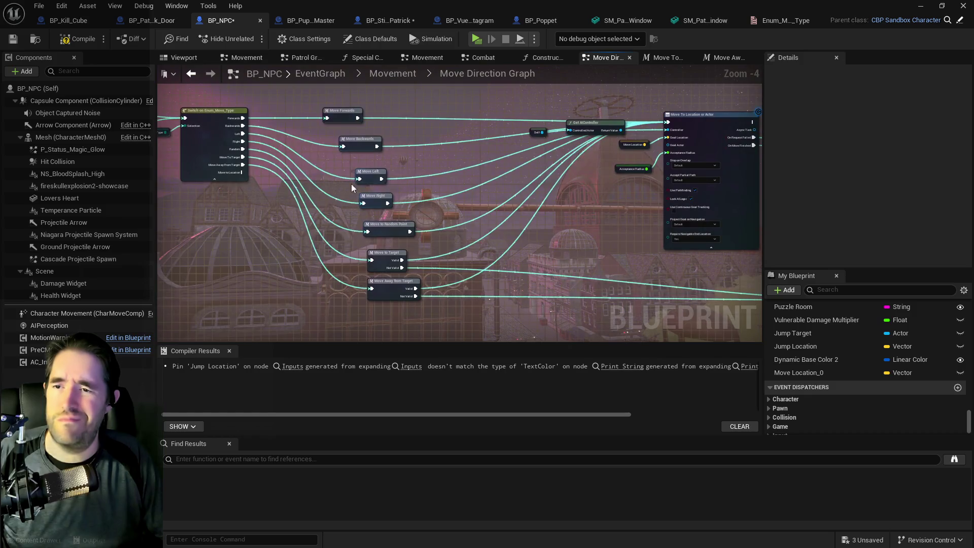
# Undo an accidental node deletion in Move Left, then browse the macro graphs back to Move Direction
pyautogui.doubleClick(642, 169)
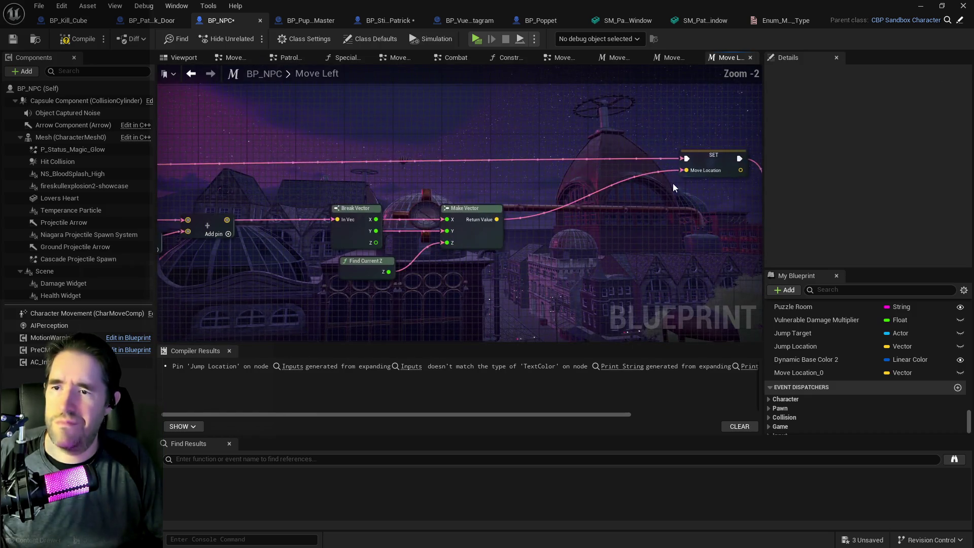
pyautogui.click(64, 6)
pyautogui.click(65, 8)
pyautogui.hotkey('ctrl', 'z')
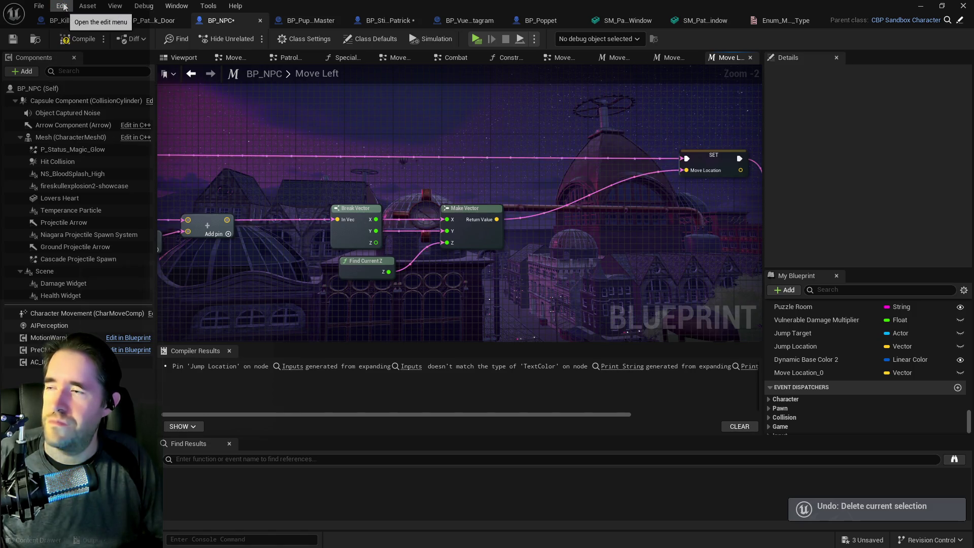
pyautogui.click(63, 6)
pyautogui.press('Escape')
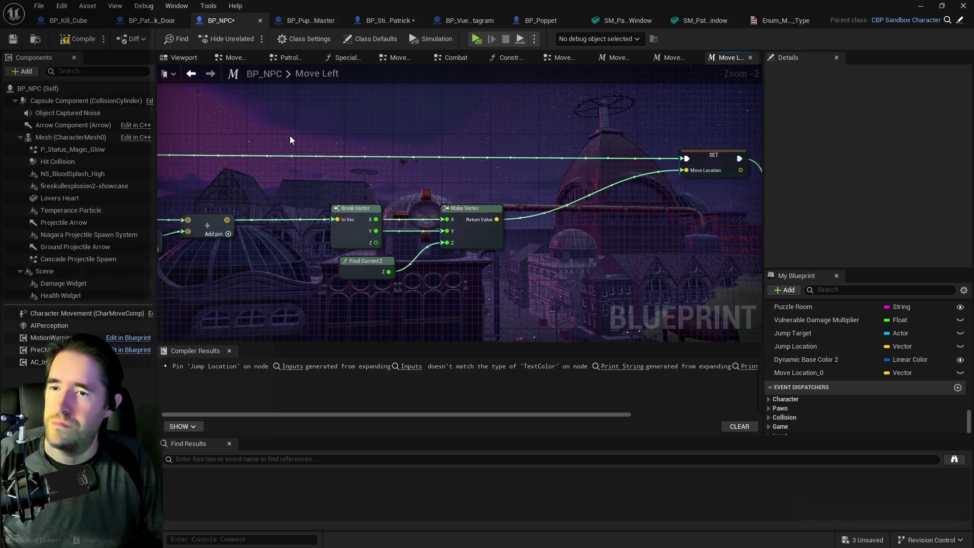
pyautogui.click(290, 135)
pyautogui.click(660, 62)
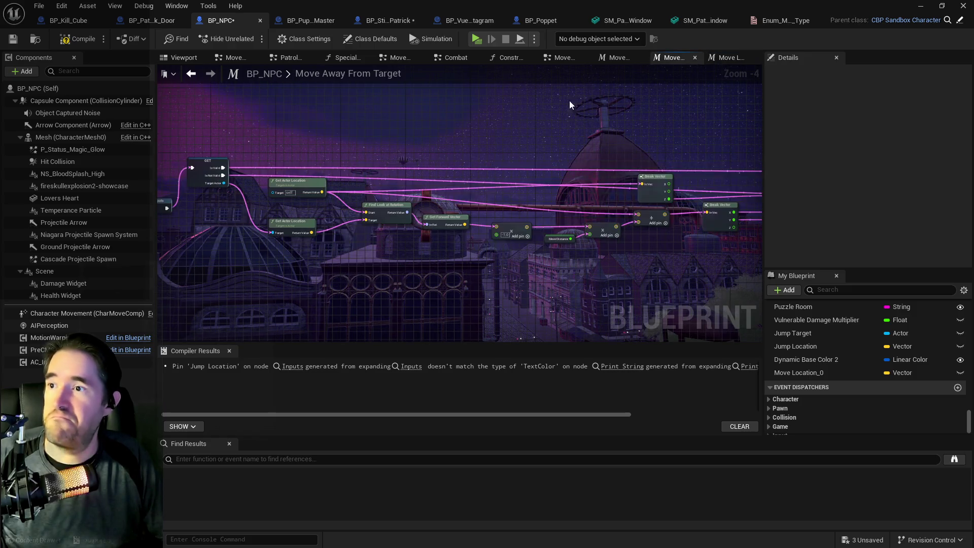
pyautogui.click(616, 62)
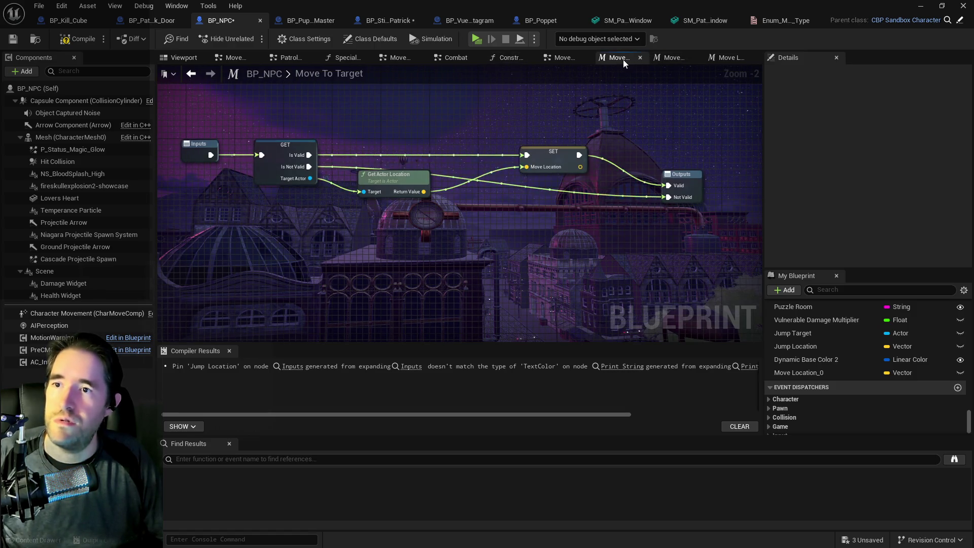
pyautogui.click(564, 59)
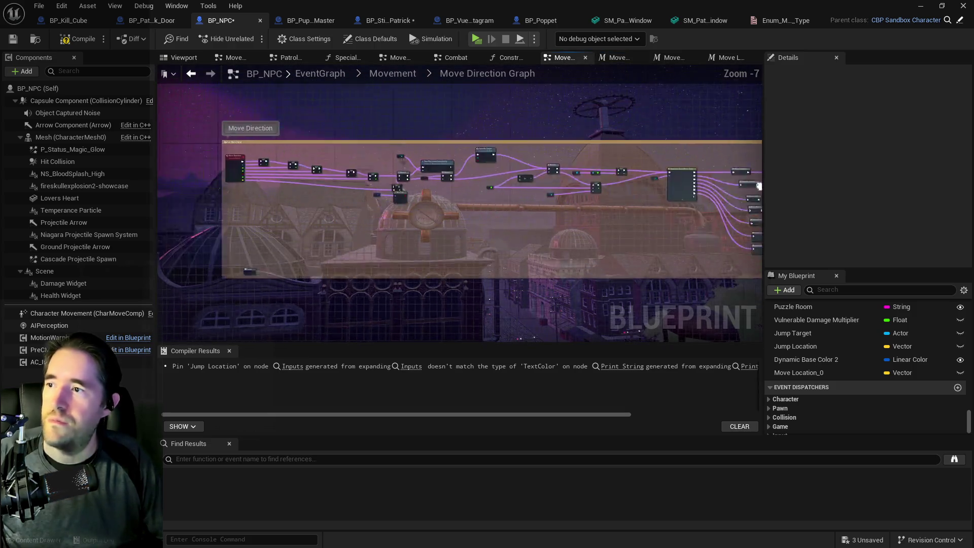
# Undo the SET node move and the Move Location variable promotion
pyautogui.scroll(2, 561, 159)
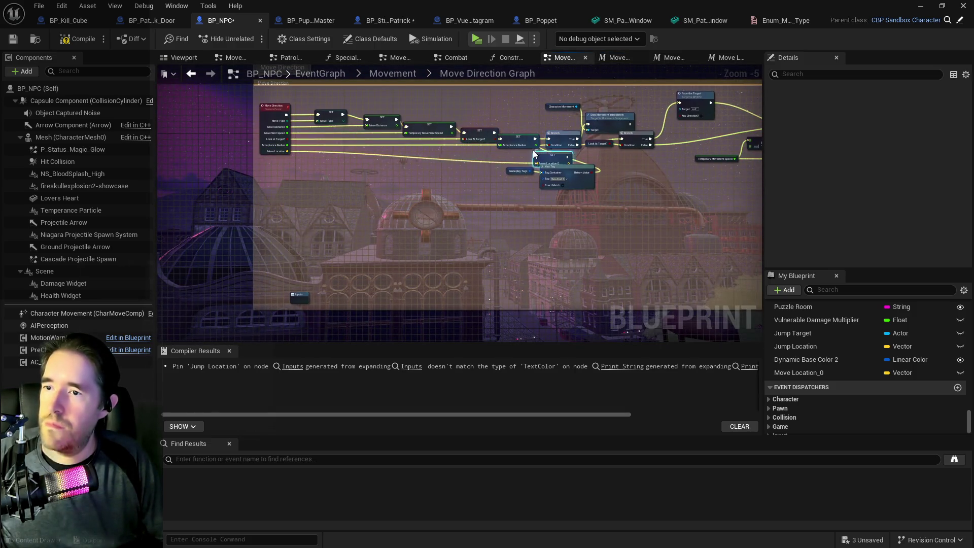
pyautogui.moveTo(534, 154); pyautogui.dragTo(506, 147)
pyautogui.scroll(2, 506, 147)
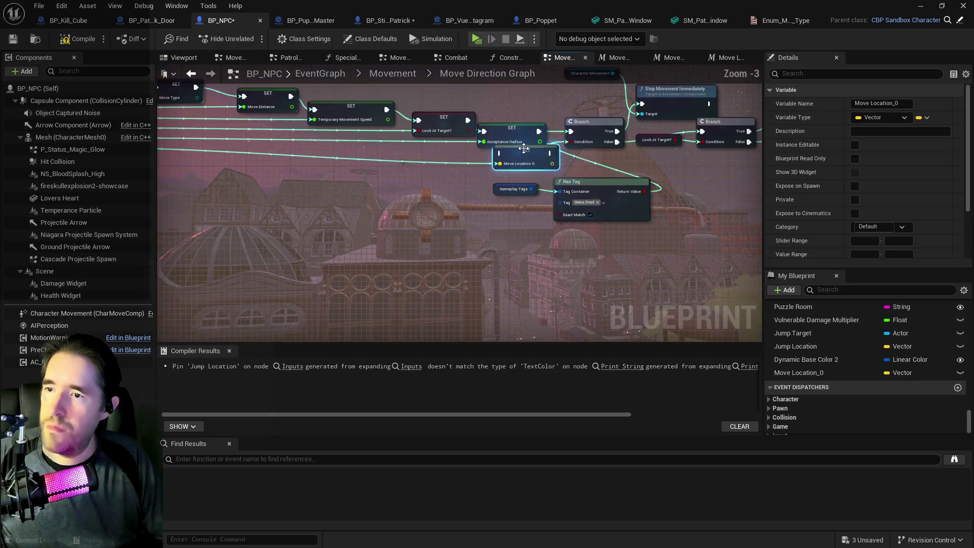
pyautogui.click(65, 11)
pyautogui.click(60, 10)
pyautogui.hotkey('ctrl', 'z')
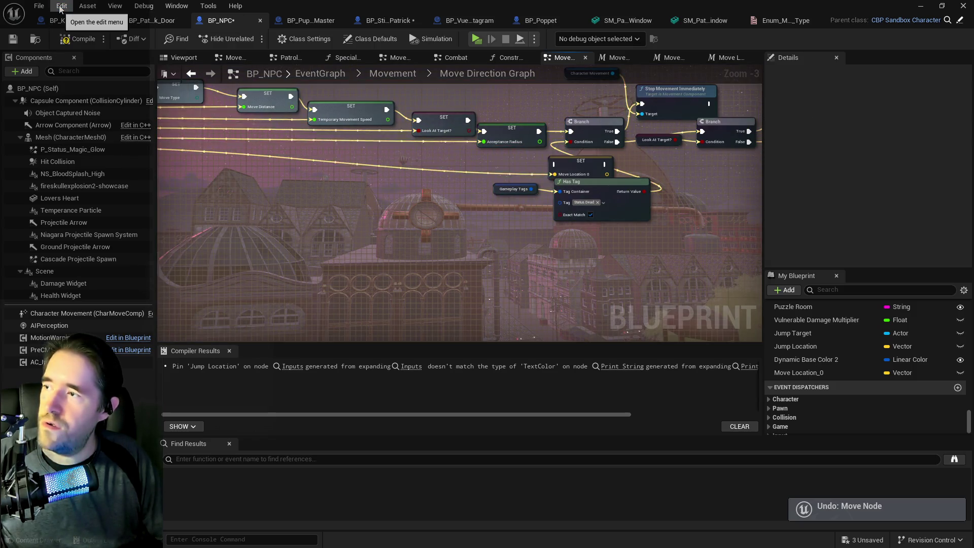
pyautogui.click(64, 7)
pyautogui.click(77, 34)
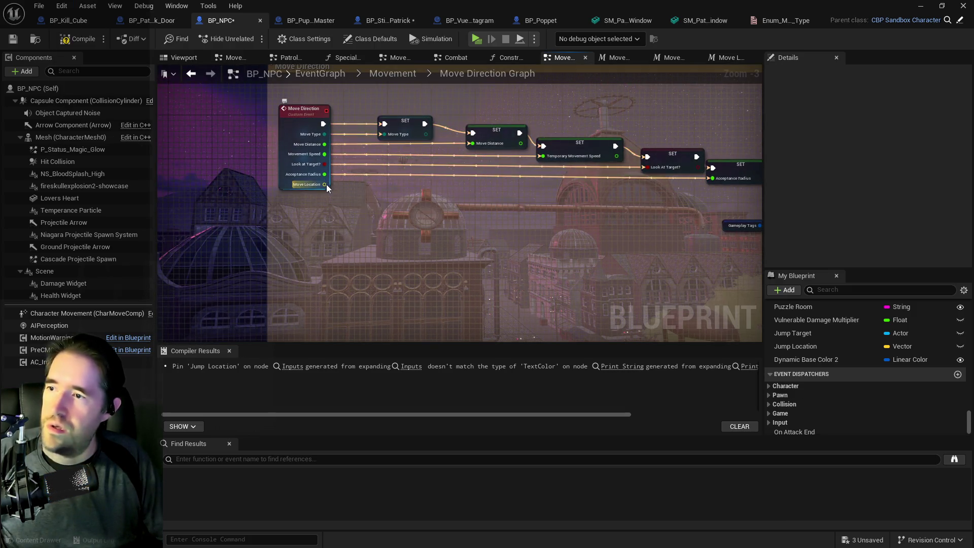
# Create a SET Move Location node from the pin and place it beside the other SETs
pyautogui.moveTo(324, 184); pyautogui.dragTo(412, 189)
pyautogui.write('set move locat')
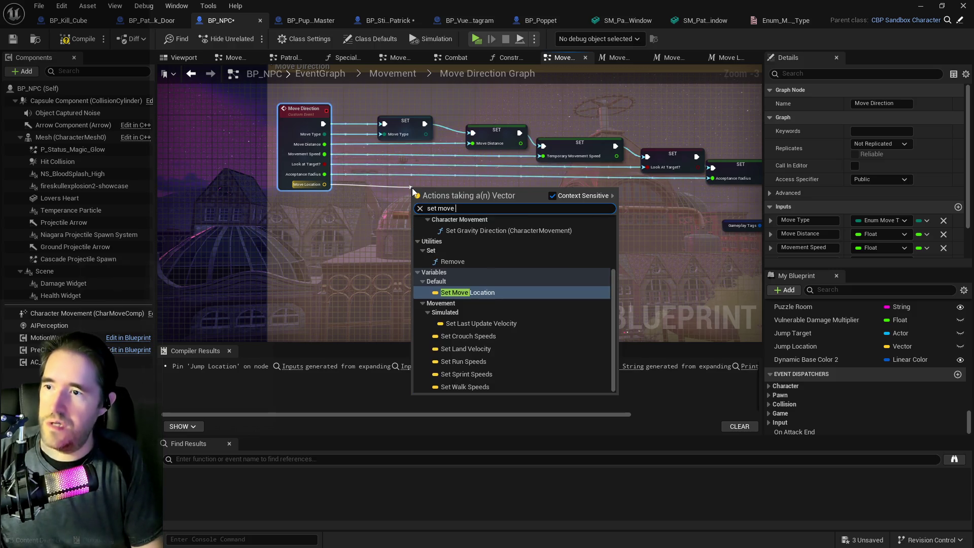
pyautogui.click(468, 240)
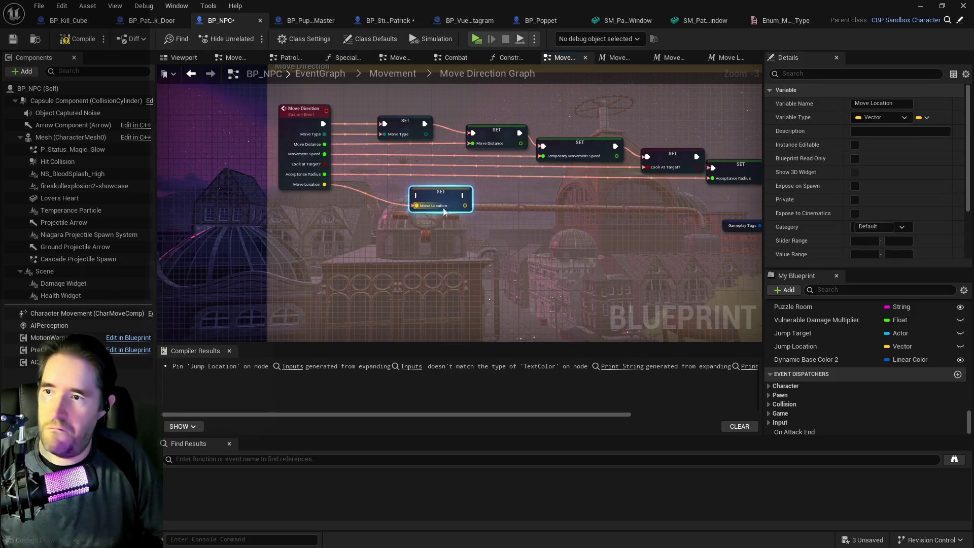
pyautogui.moveTo(443, 203)
pyautogui.mouseDown()
pyautogui.moveTo(674, 174)
pyautogui.moveTo(705, 193)
pyautogui.moveTo(457, 208)
pyautogui.moveTo(552, 207)
pyautogui.mouseUp()
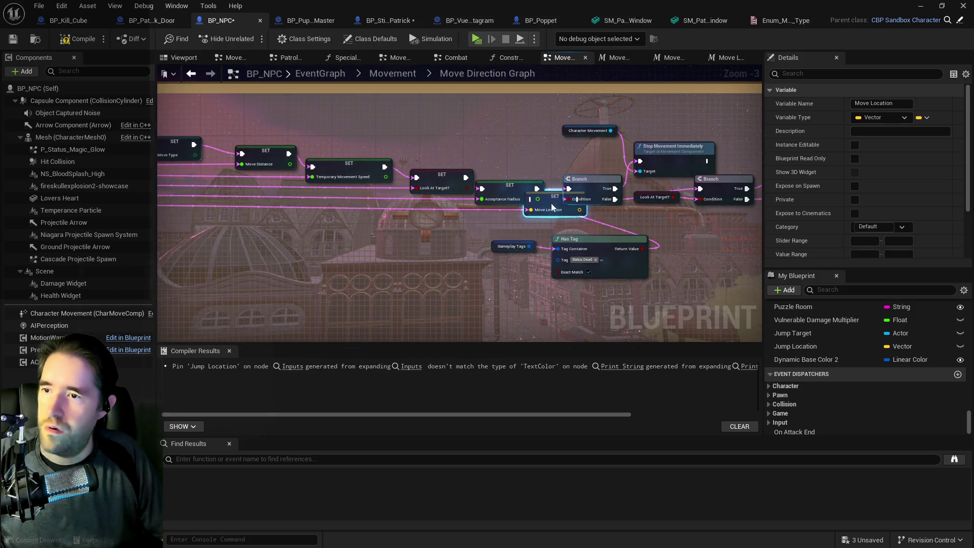
pyautogui.click(528, 186)
# Select the whole Move Direction node chain and shift it to the left
pyautogui.scroll(-2, 544, 236)
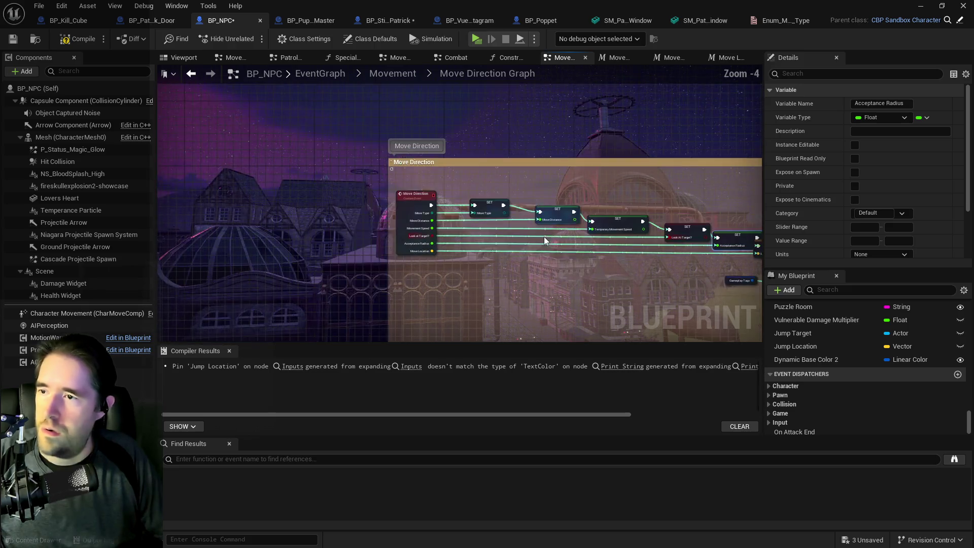
pyautogui.moveTo(544, 236); pyautogui.dragTo(362, 199)
pyautogui.moveTo(218, 145)
pyautogui.mouseDown()
pyautogui.moveTo(300, 213)
pyautogui.moveTo(482, 219)
pyautogui.moveTo(590, 262)
pyautogui.moveTo(557, 217)
pyautogui.moveTo(478, 205)
pyautogui.mouseUp()
pyautogui.moveTo(589, 212)
pyautogui.mouseDown()
pyautogui.moveTo(548, 211)
pyautogui.moveTo(602, 205)
pyautogui.mouseUp()
pyautogui.scroll(-3, 601, 204)
pyautogui.scroll(3, 473, 166)
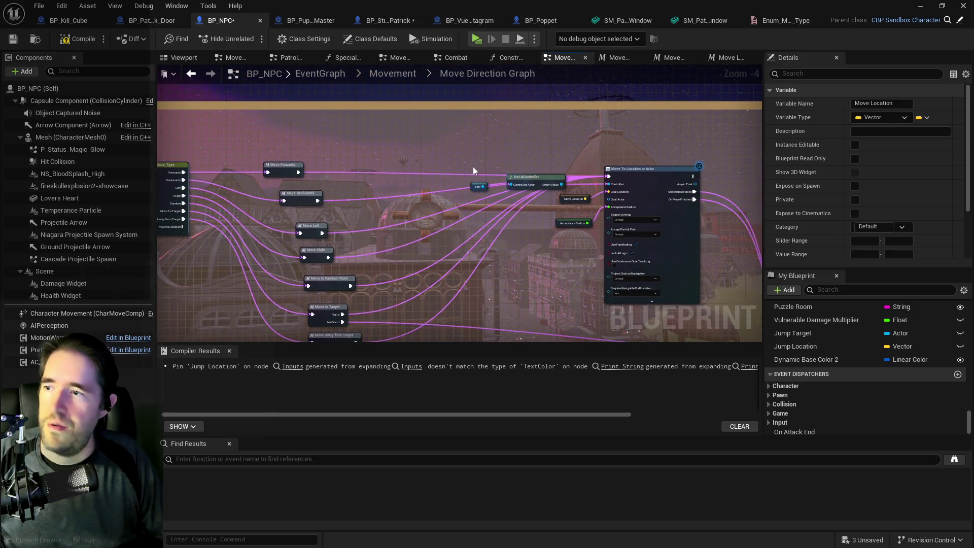
pyautogui.scroll(-1, 352, 175)
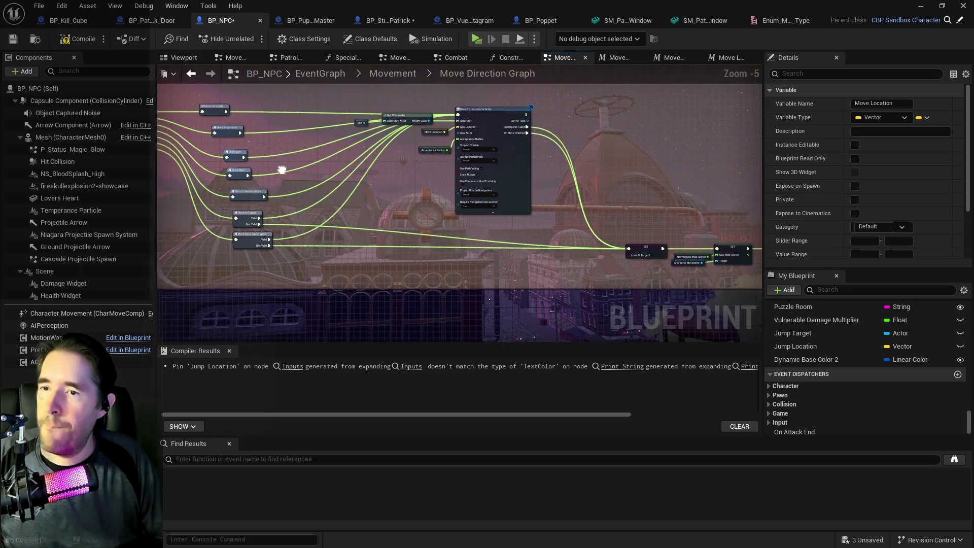
# Wire the Move to Location switch case and route a wire through a new reroute point
pyautogui.click(247, 163)
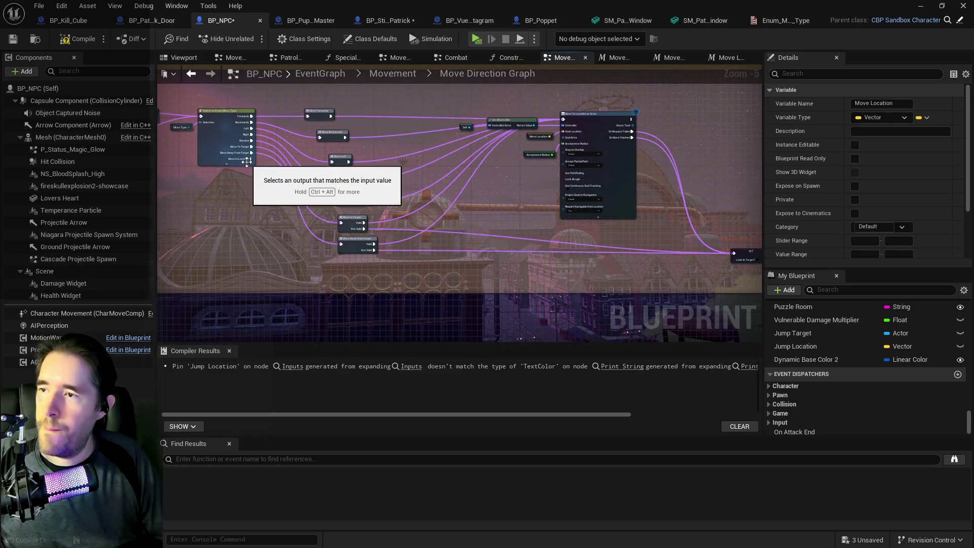
pyautogui.moveTo(250, 159)
pyautogui.mouseDown()
pyautogui.moveTo(520, 197)
pyautogui.moveTo(564, 122)
pyautogui.mouseUp()
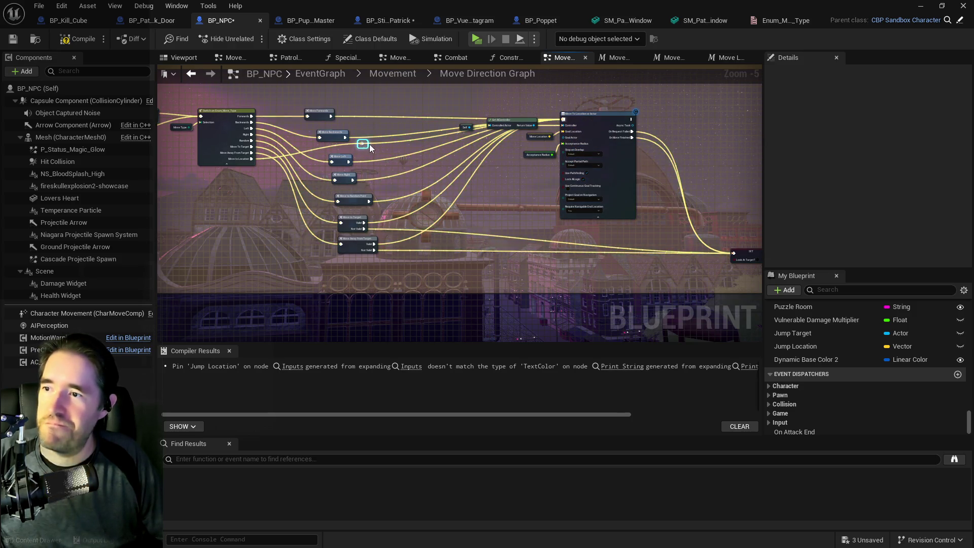
pyautogui.doubleClick(332, 254)
pyautogui.moveTo(349, 274); pyautogui.dragTo(362, 277)
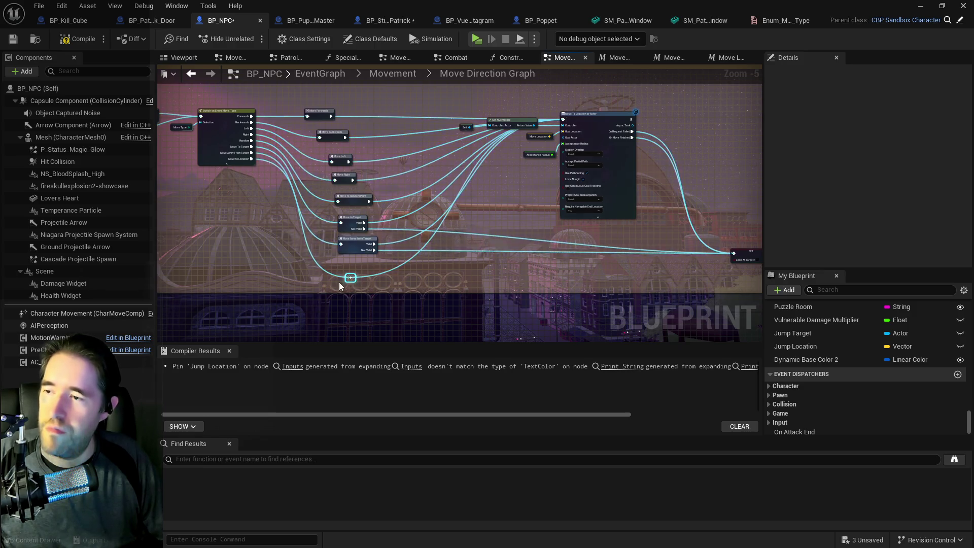
# Review the Move Away from Target, Move To Target and Move Left macro graphs
pyautogui.scroll(4, 341, 269)
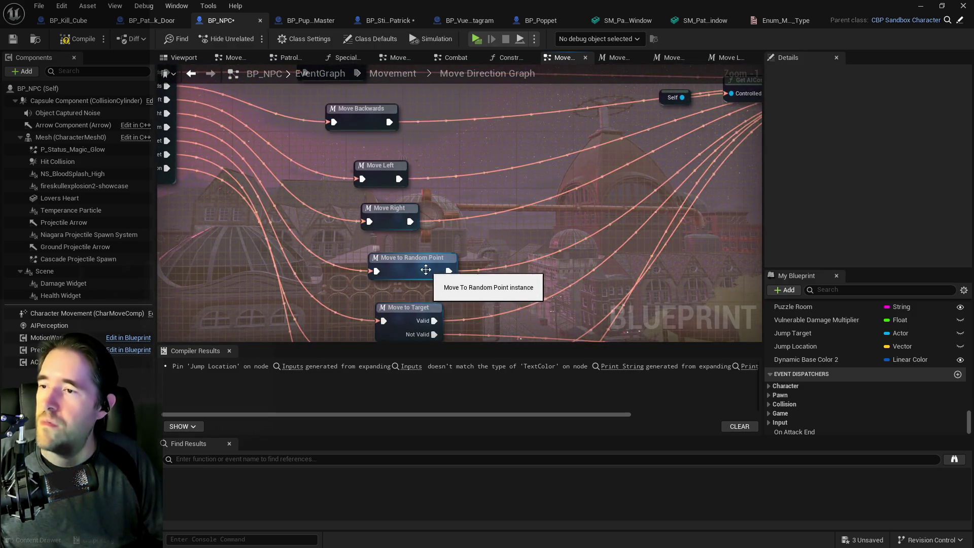
pyautogui.click(425, 268)
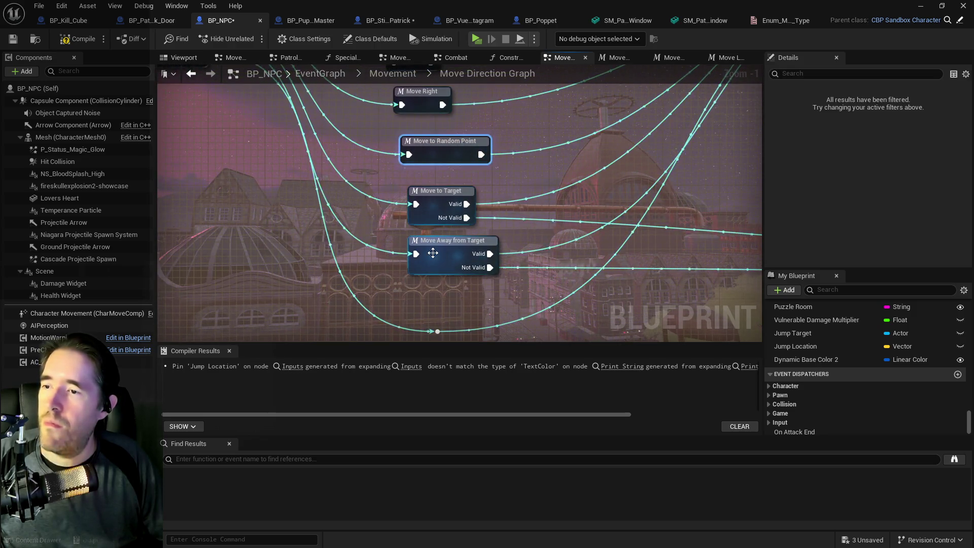
pyautogui.doubleClick(433, 253)
pyautogui.scroll(3, 377, 242)
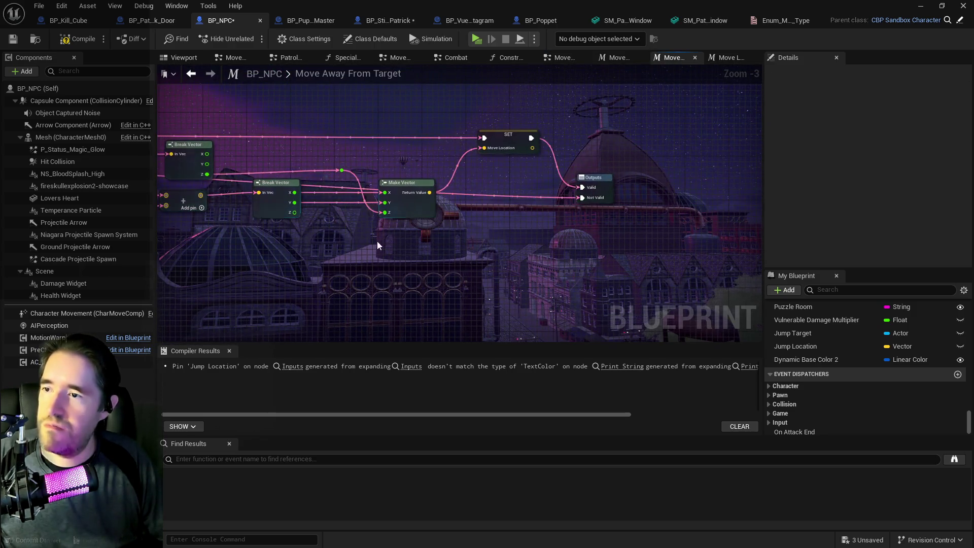
pyautogui.moveTo(421, 241); pyautogui.dragTo(673, 246)
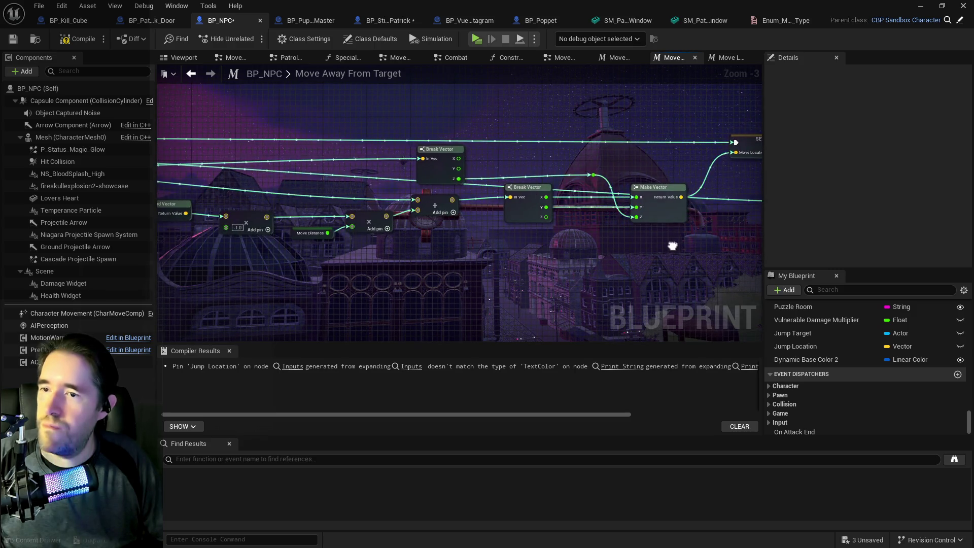
pyautogui.moveTo(508, 247); pyautogui.dragTo(675, 249)
pyautogui.moveTo(456, 264)
pyautogui.mouseDown()
pyautogui.moveTo(737, 272)
pyautogui.moveTo(532, 193)
pyautogui.mouseUp()
pyautogui.moveTo(721, 192); pyautogui.dragTo(523, 104)
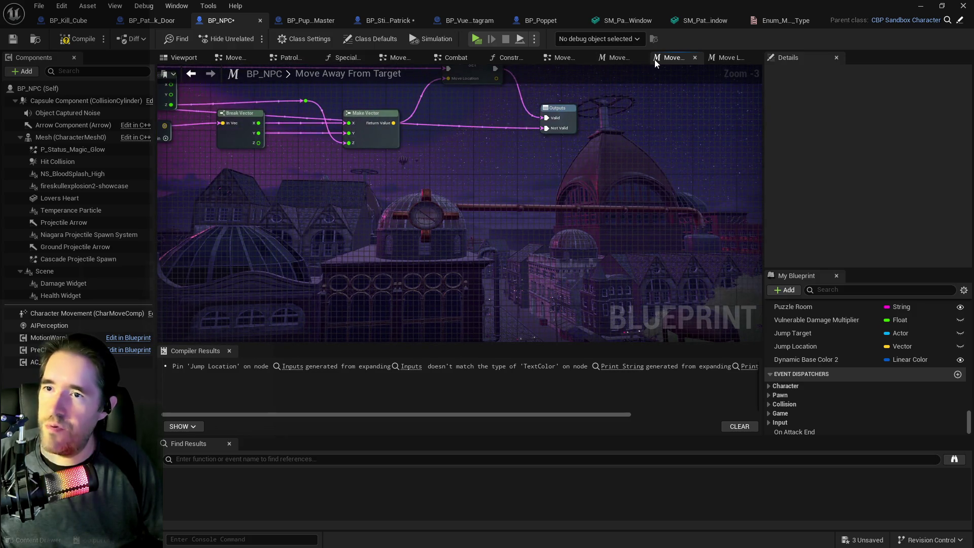
pyautogui.click(620, 58)
pyautogui.click(721, 58)
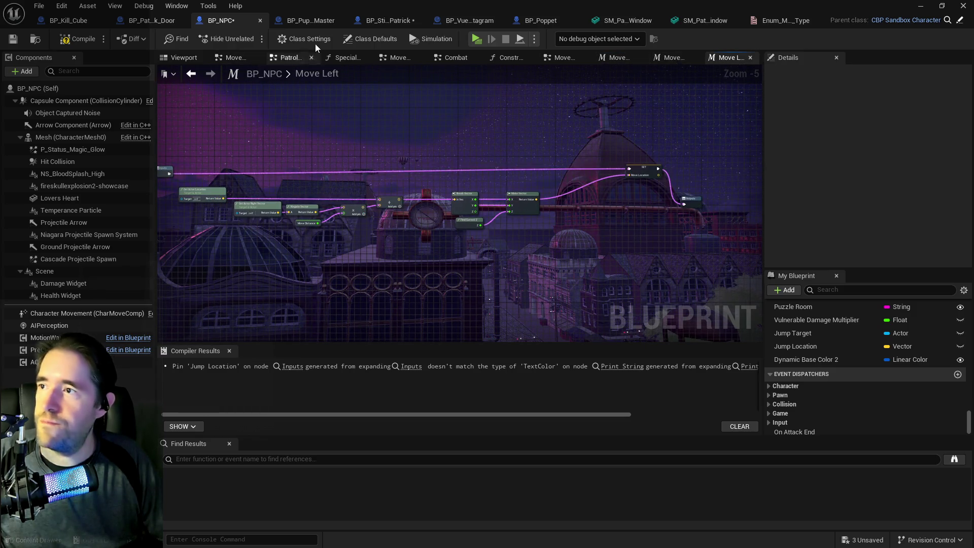
pyautogui.click(565, 62)
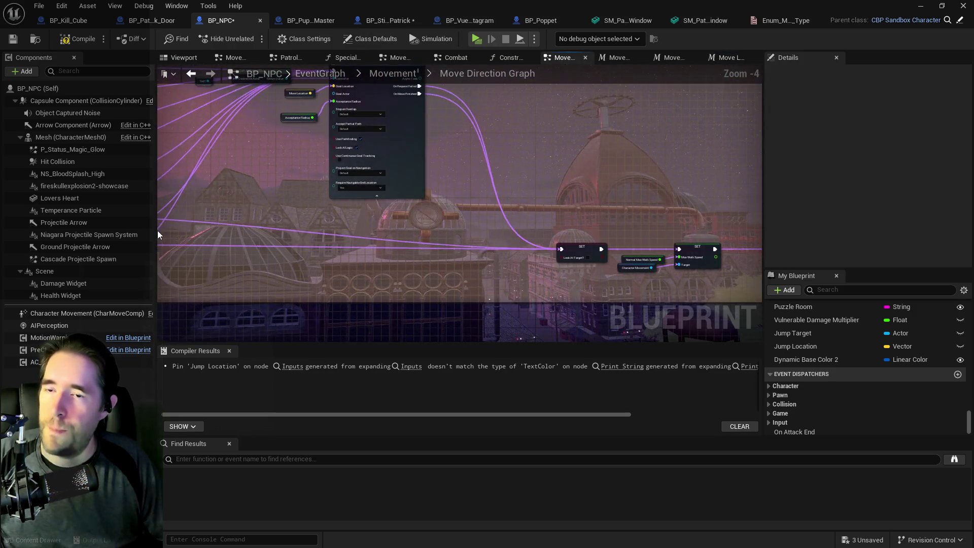
# Compile and save the BP_NPC blueprint
pyautogui.scroll(3, 547, 265)
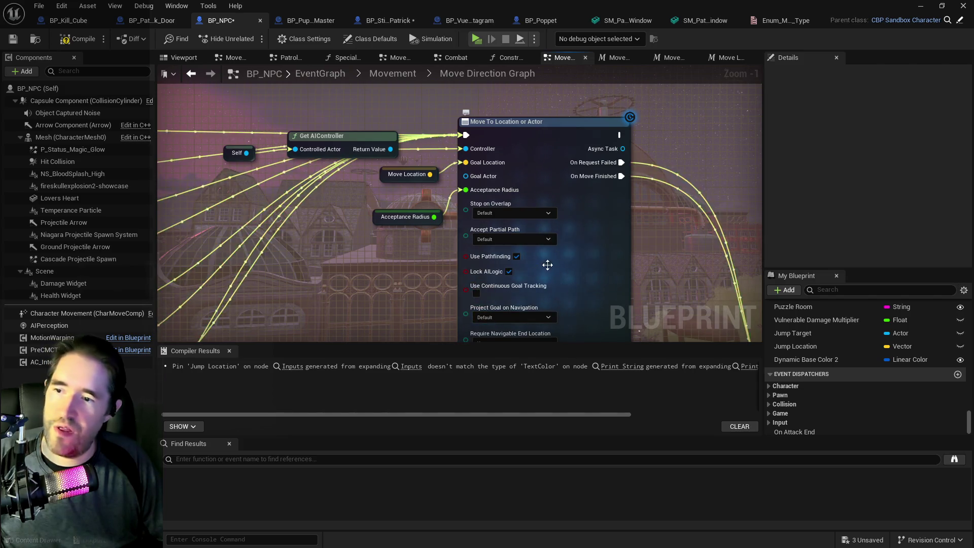
pyautogui.scroll(-1, 427, 276)
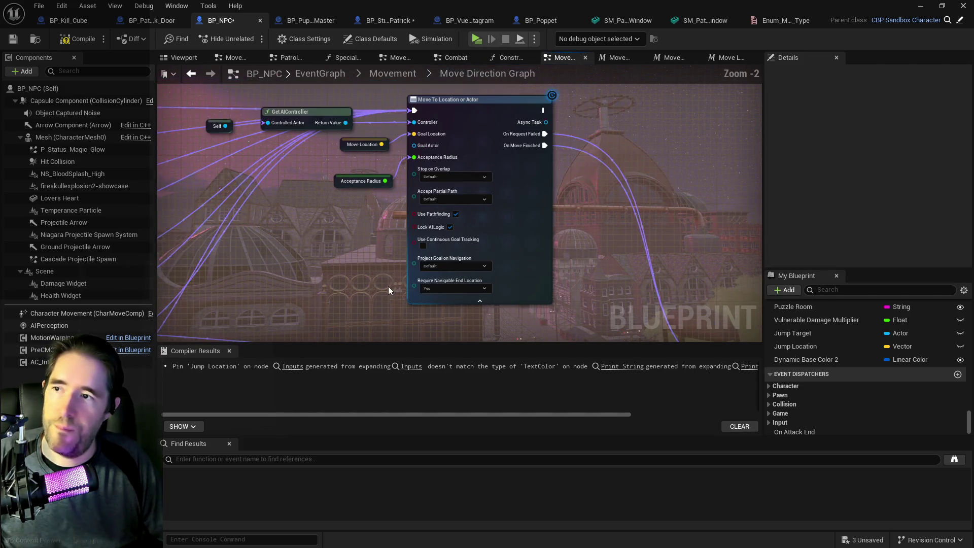
pyautogui.scroll(-1, 428, 220)
pyautogui.moveTo(428, 220)
pyautogui.mouseDown()
pyautogui.moveTo(516, 231)
pyautogui.moveTo(445, 198)
pyautogui.moveTo(933, 265)
pyautogui.mouseUp()
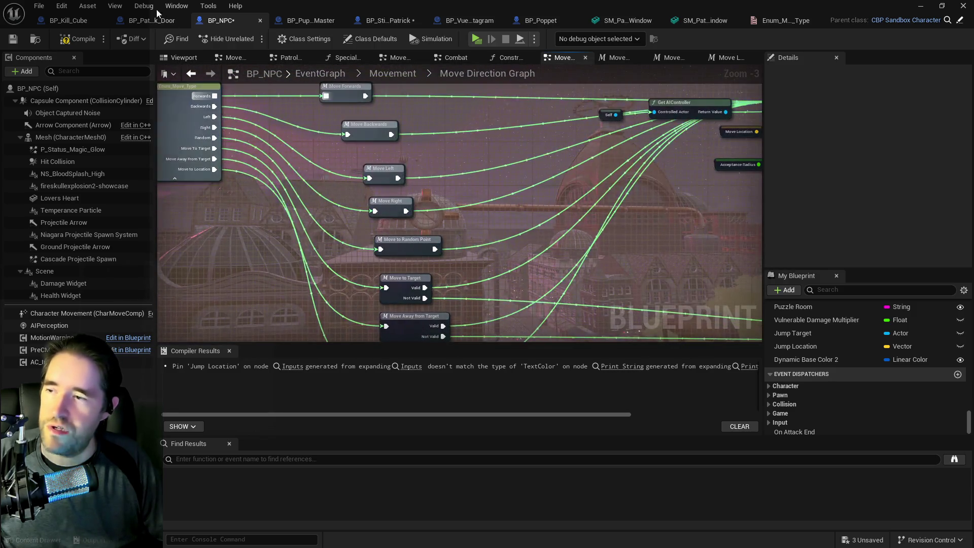
pyautogui.click(84, 45)
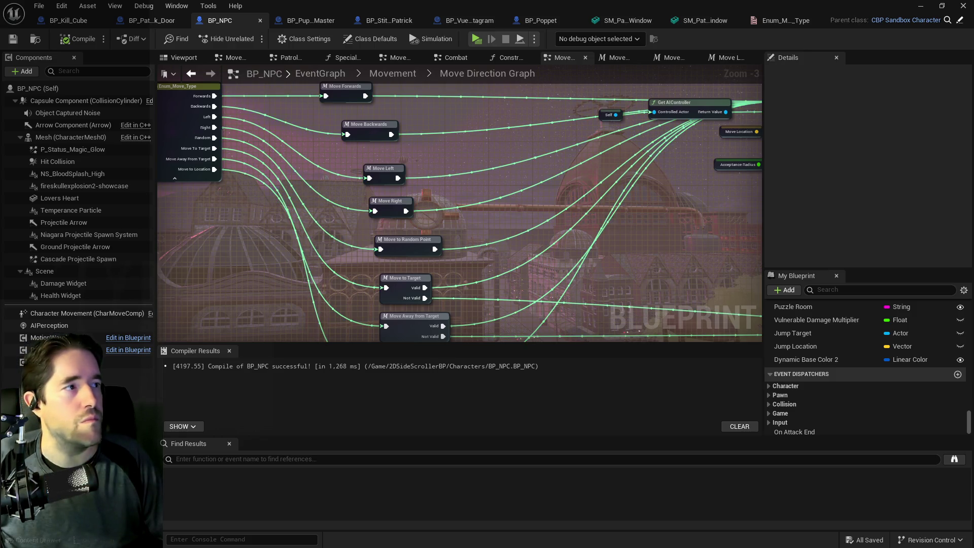
# Locate the Move to Target node and open its macro graph
pyautogui.moveTo(457, 223); pyautogui.dragTo(614, 200)
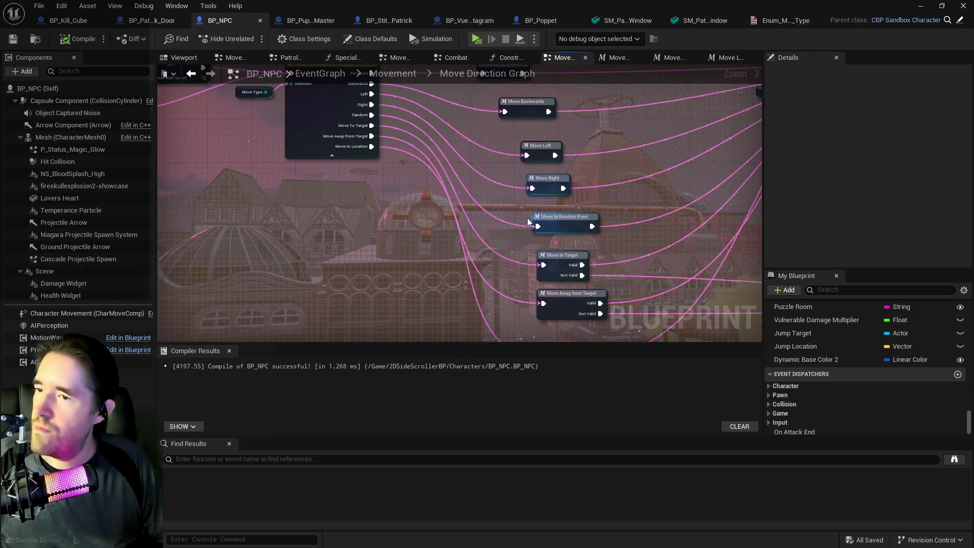
pyautogui.moveTo(528, 217)
pyautogui.mouseDown()
pyautogui.moveTo(449, 166)
pyautogui.moveTo(480, 182)
pyautogui.moveTo(478, 191)
pyautogui.moveTo(449, 158)
pyautogui.mouseUp()
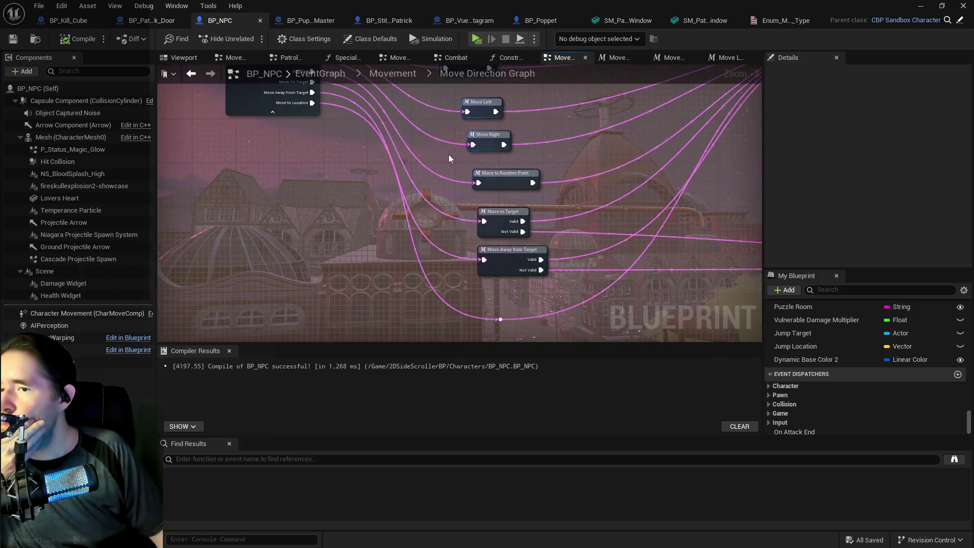
pyautogui.doubleClick(498, 228)
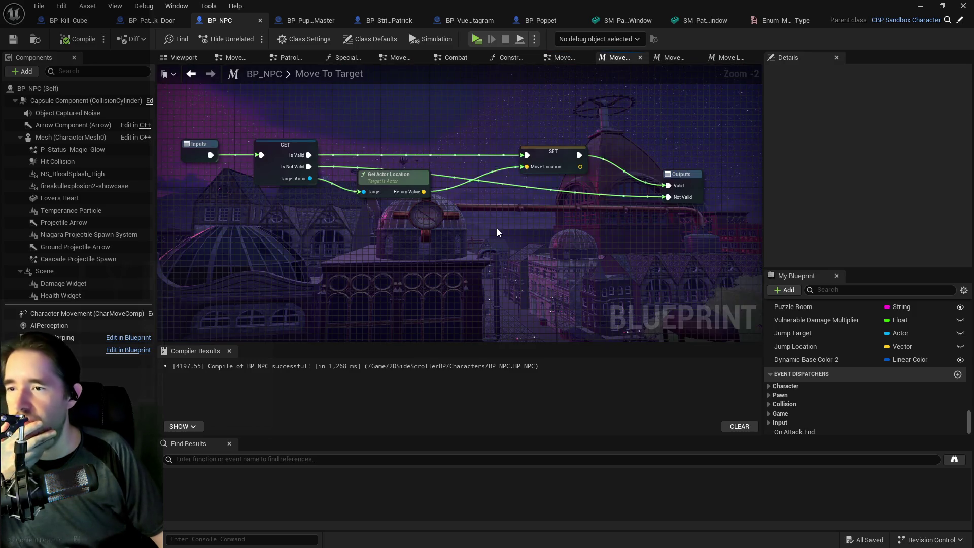
# Add a Print String node to the Move To Target macro with red text colour
pyautogui.rightClick(391, 251)
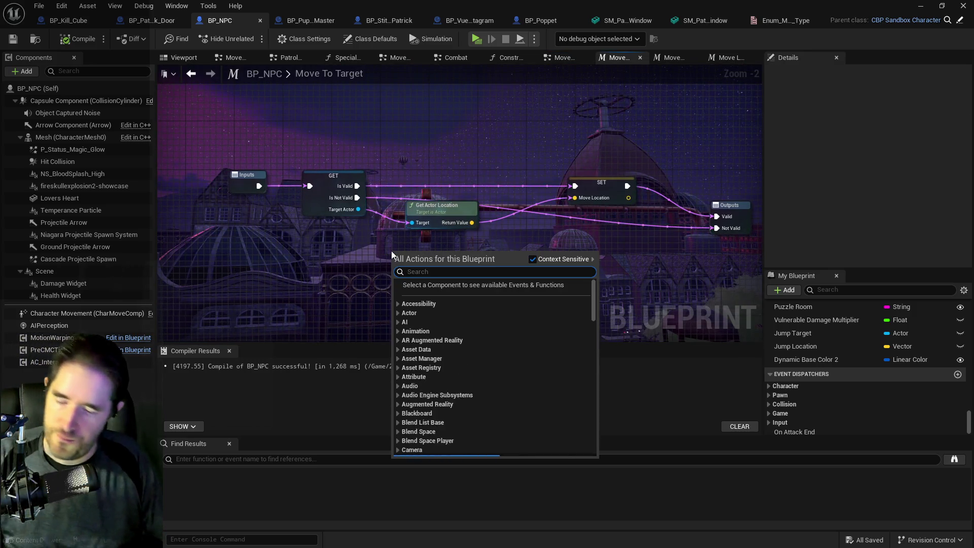
pyautogui.write('print s')
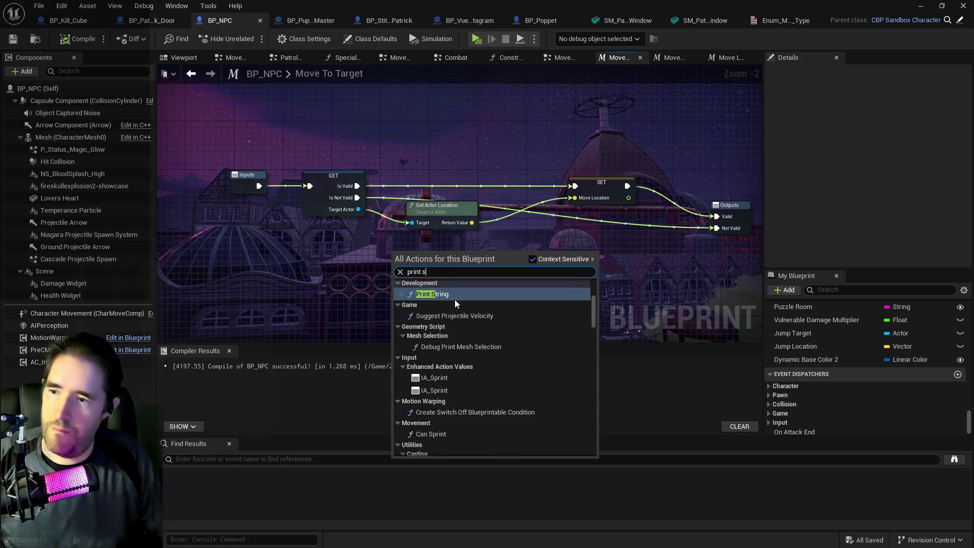
pyautogui.click(456, 300)
pyautogui.click(422, 296)
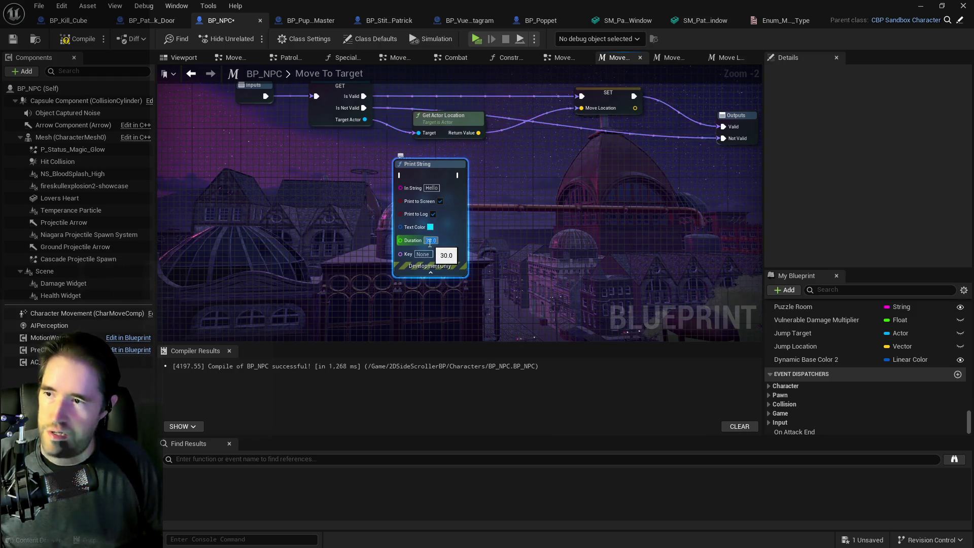
pyautogui.click(430, 228)
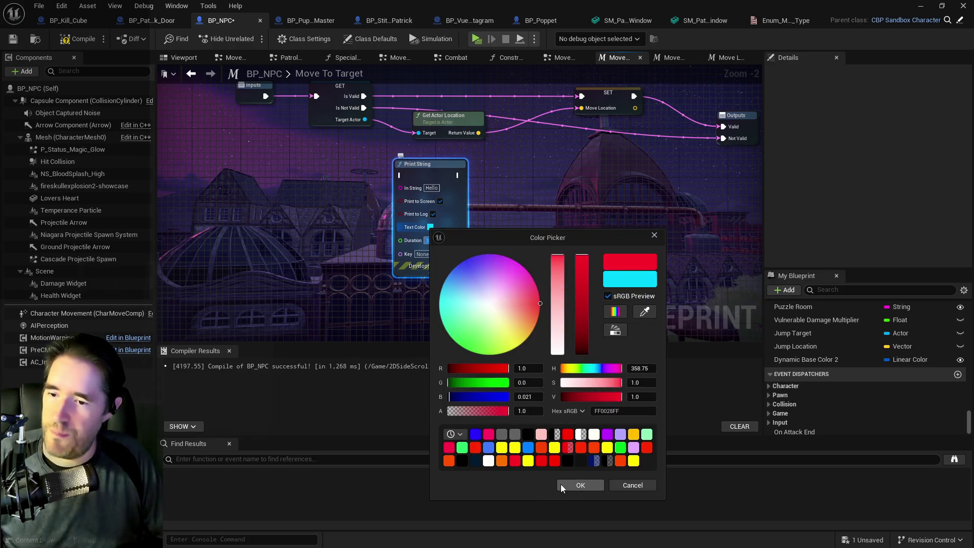
pyautogui.click(562, 484)
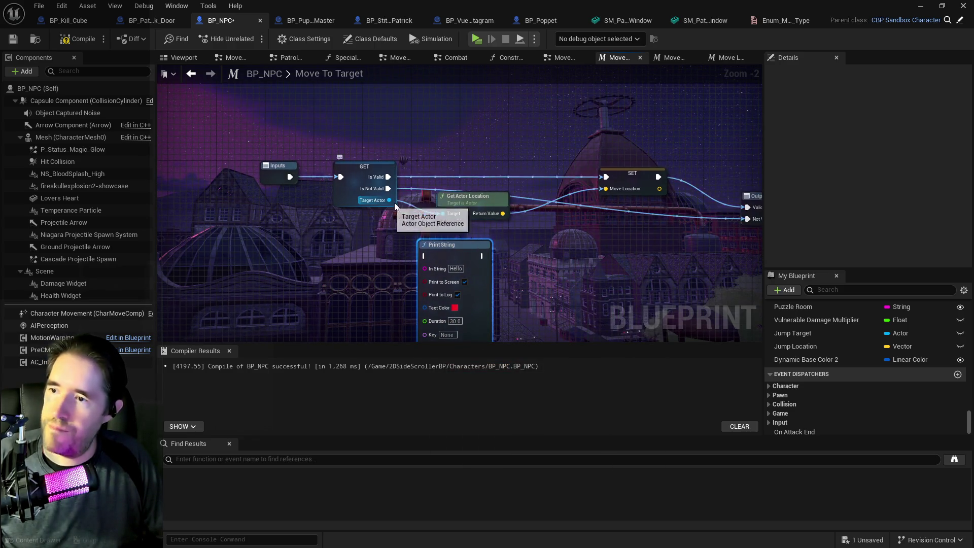
# Arrange Get Display Name and Print String below GET, moving Get Actor Location aside
pyautogui.moveTo(331, 206); pyautogui.dragTo(338, 158)
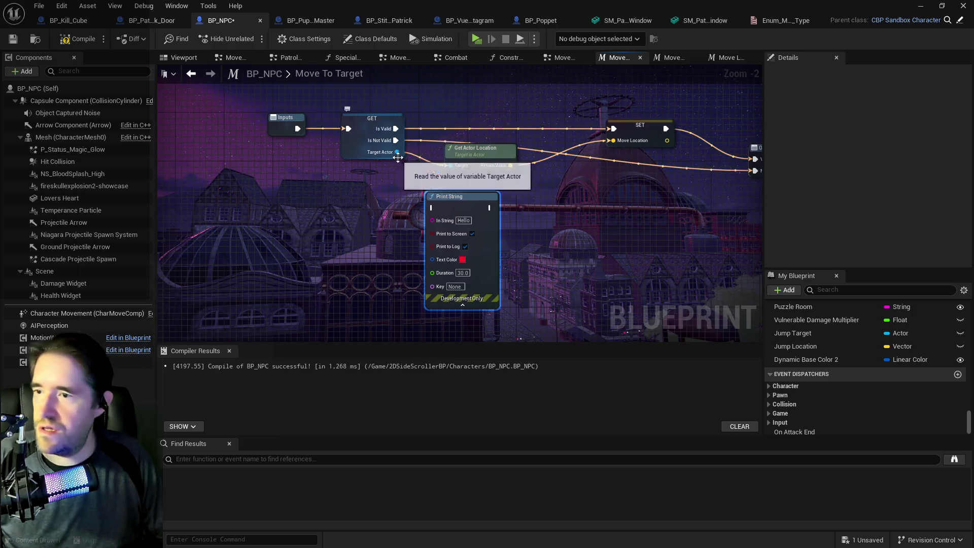
pyautogui.moveTo(400, 145)
pyautogui.mouseDown()
pyautogui.moveTo(354, 125)
pyautogui.moveTo(353, 181)
pyautogui.moveTo(389, 203)
pyautogui.moveTo(324, 190)
pyautogui.moveTo(336, 190)
pyautogui.mouseUp()
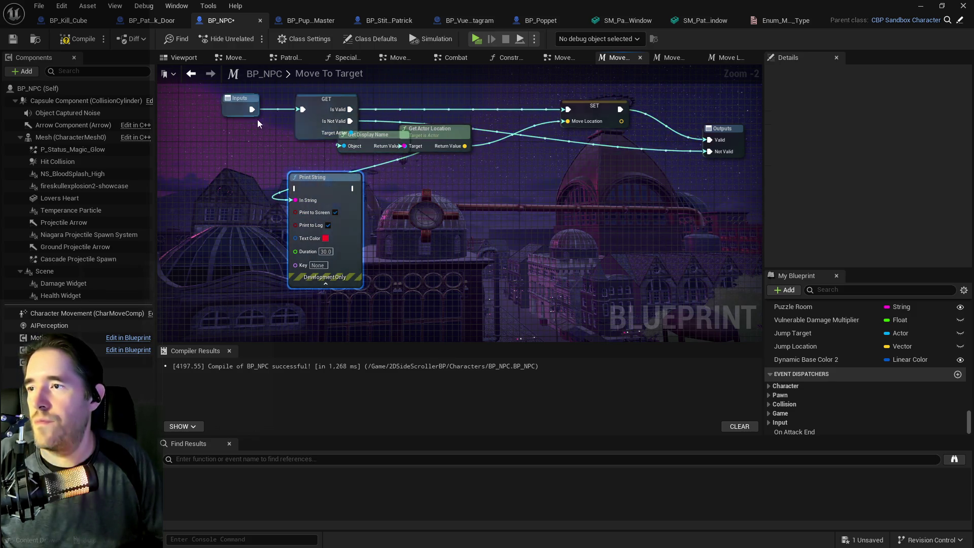
pyautogui.click(250, 112)
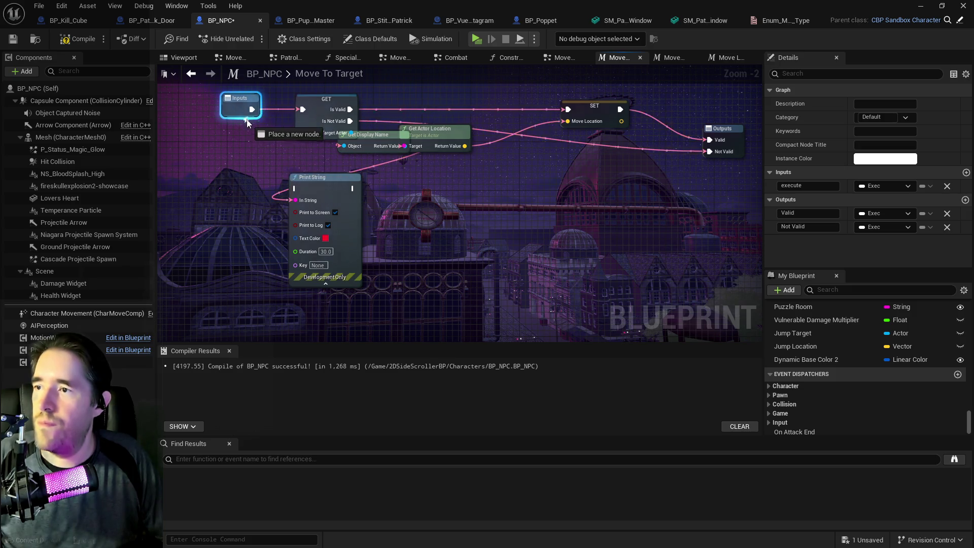
pyautogui.moveTo(325, 184)
pyautogui.mouseDown()
pyautogui.moveTo(477, 184)
pyautogui.moveTo(519, 129)
pyautogui.moveTo(372, 228)
pyautogui.moveTo(405, 210)
pyautogui.mouseUp()
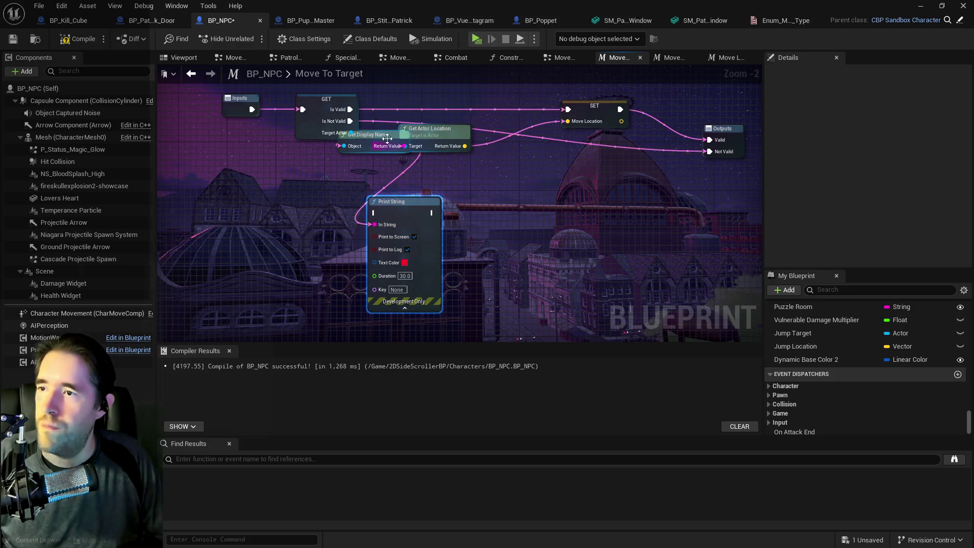
pyautogui.moveTo(387, 139); pyautogui.dragTo(341, 157)
pyautogui.moveTo(411, 148); pyautogui.dragTo(448, 147)
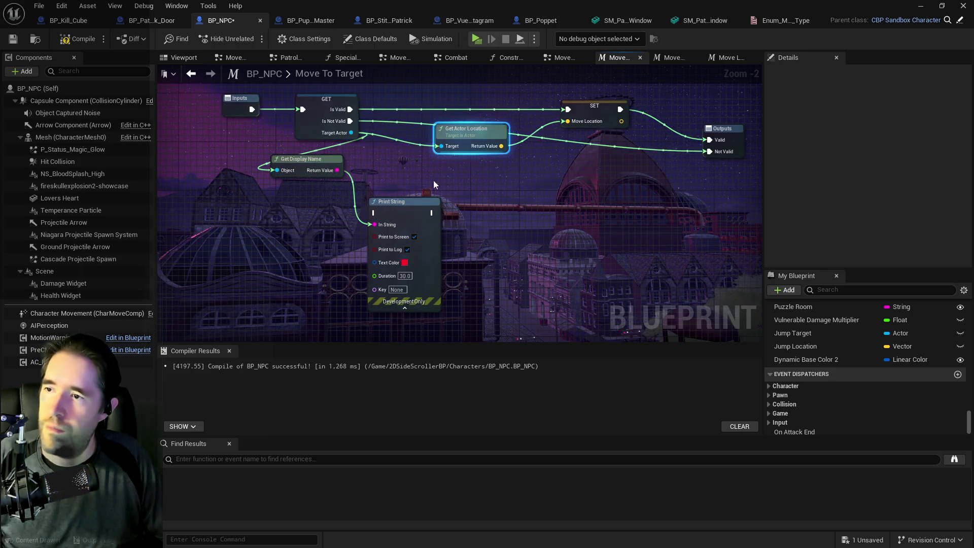
pyautogui.moveTo(402, 203)
pyautogui.mouseDown()
pyautogui.moveTo(394, 122)
pyautogui.moveTo(400, 133)
pyautogui.moveTo(412, 73)
pyautogui.moveTo(440, 270)
pyautogui.mouseUp()
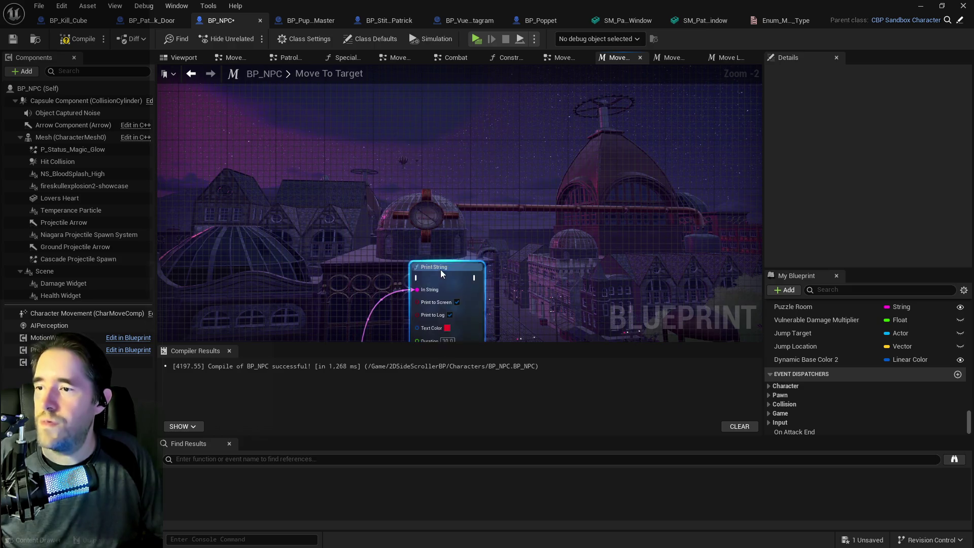
pyautogui.moveTo(659, 249); pyautogui.dragTo(664, 59)
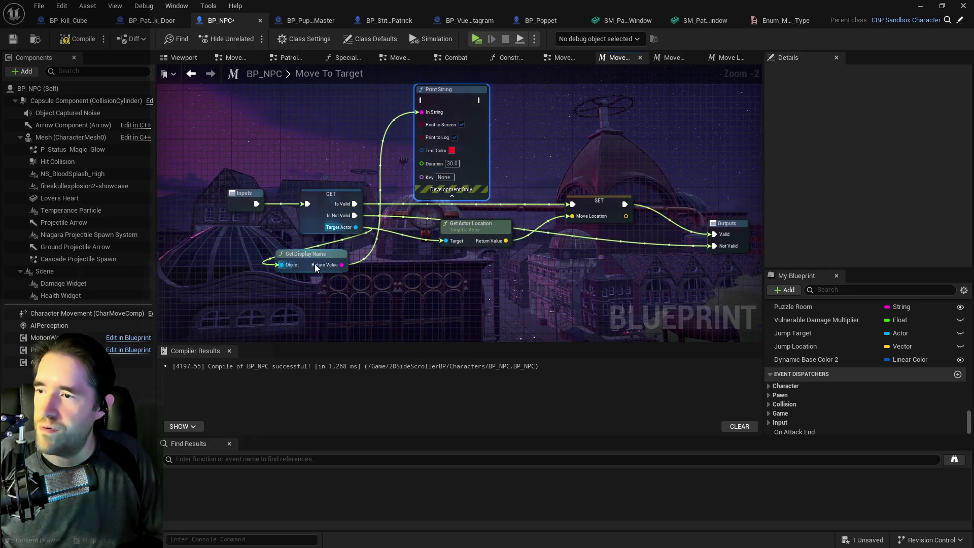
# Print the target's display name on Is Valid, continuing into the SET node
pyautogui.moveTo(313, 262); pyautogui.dragTo(350, 127)
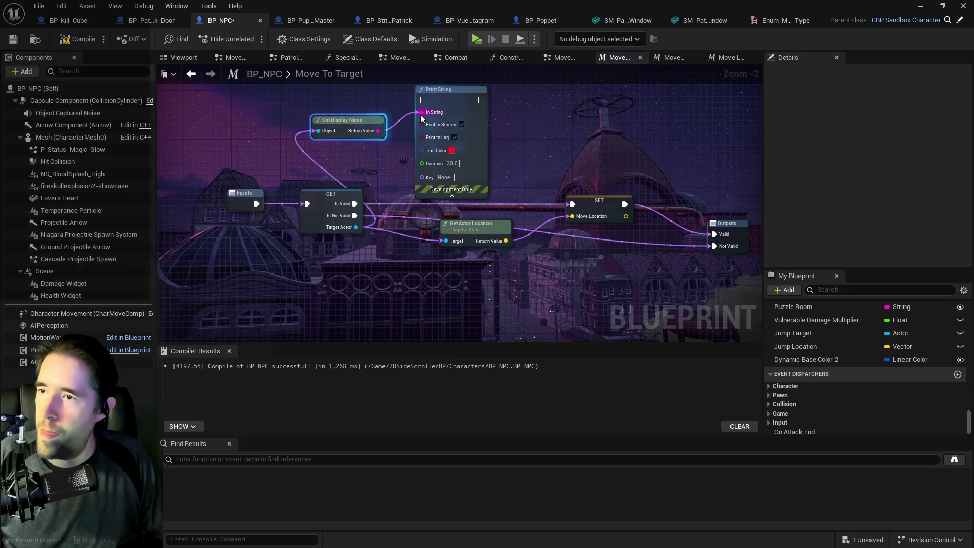
pyautogui.moveTo(354, 204)
pyautogui.mouseDown()
pyautogui.moveTo(390, 111)
pyautogui.moveTo(420, 100)
pyautogui.mouseUp()
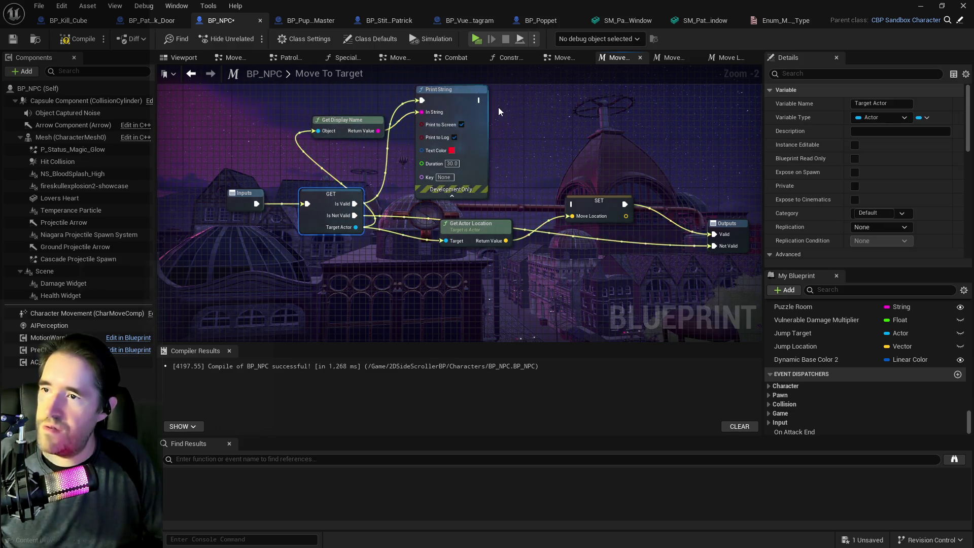
pyautogui.moveTo(479, 100); pyautogui.dragTo(560, 199)
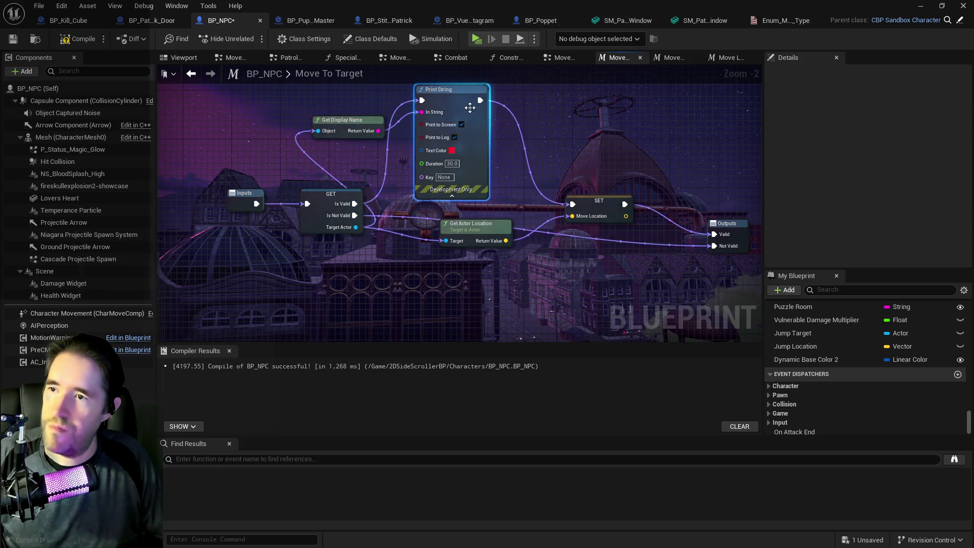
# Duplicate the Print String as a Not Valid message fed by Is Not Valid, then save BP_NPC
pyautogui.click(416, 239)
pyautogui.hotkey('ctrl', 'v')
pyautogui.click(446, 284)
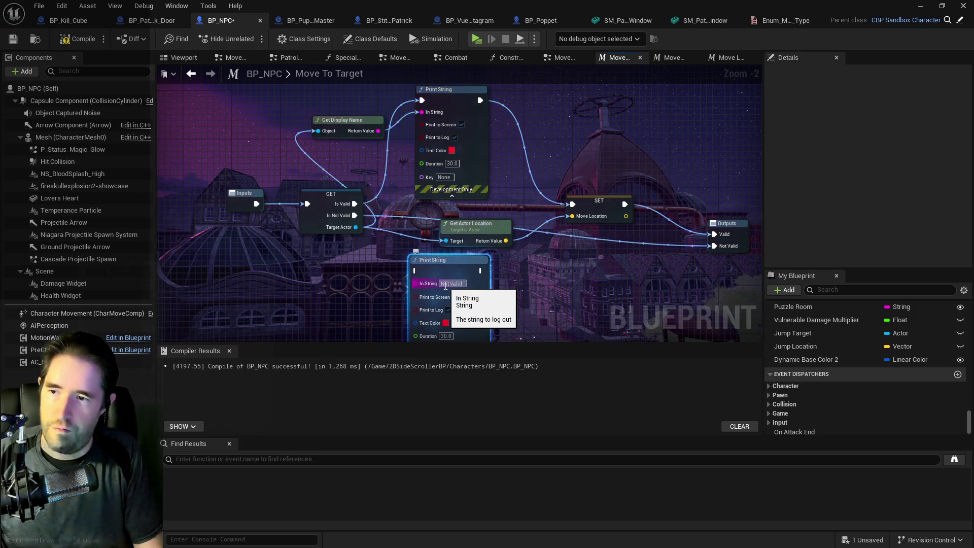
pyautogui.moveTo(355, 215)
pyautogui.mouseDown()
pyautogui.moveTo(383, 261)
pyautogui.moveTo(412, 272)
pyautogui.mouseUp()
pyautogui.moveTo(481, 269)
pyautogui.mouseDown()
pyautogui.moveTo(464, 271)
pyautogui.moveTo(573, 205)
pyautogui.mouseUp()
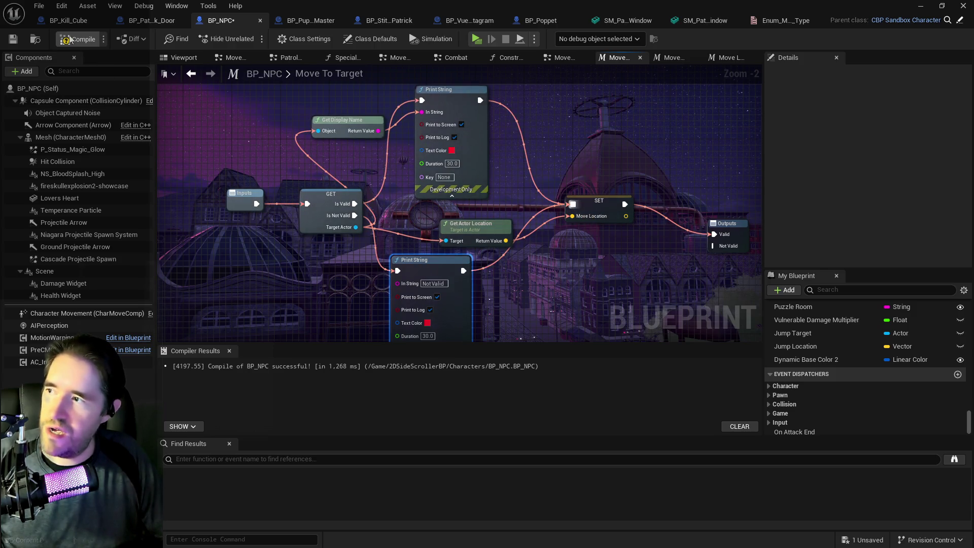
pyautogui.hotkey('ctrl', 's')
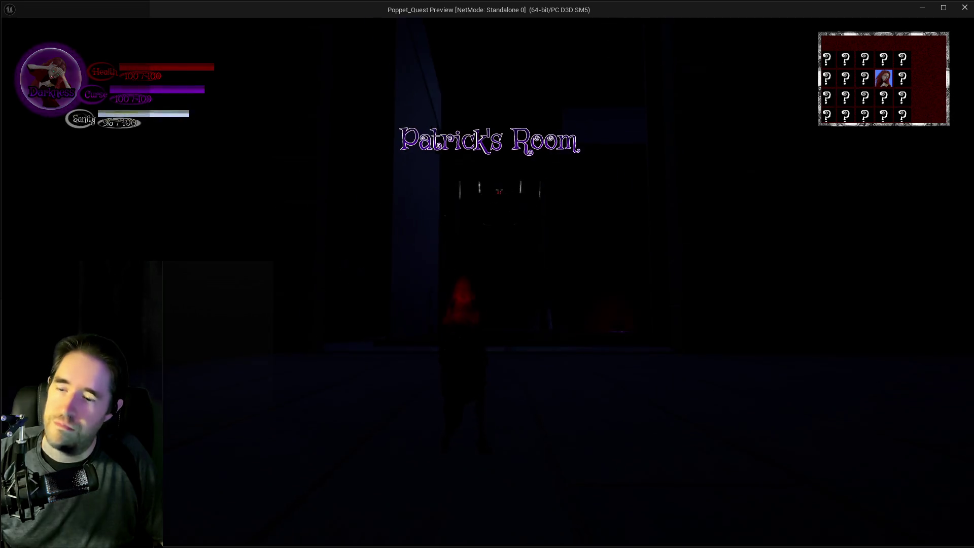
pyautogui.press('w')
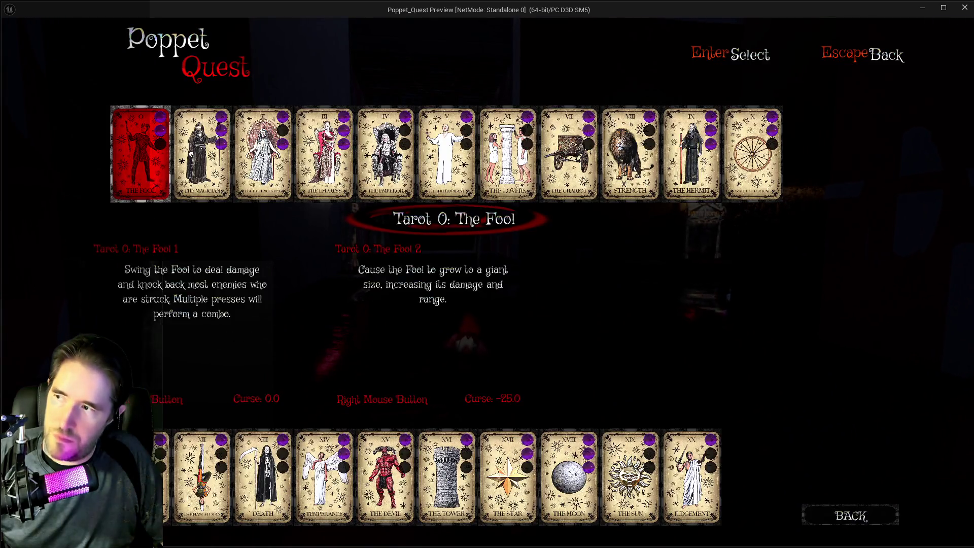
pyautogui.press('Escape')
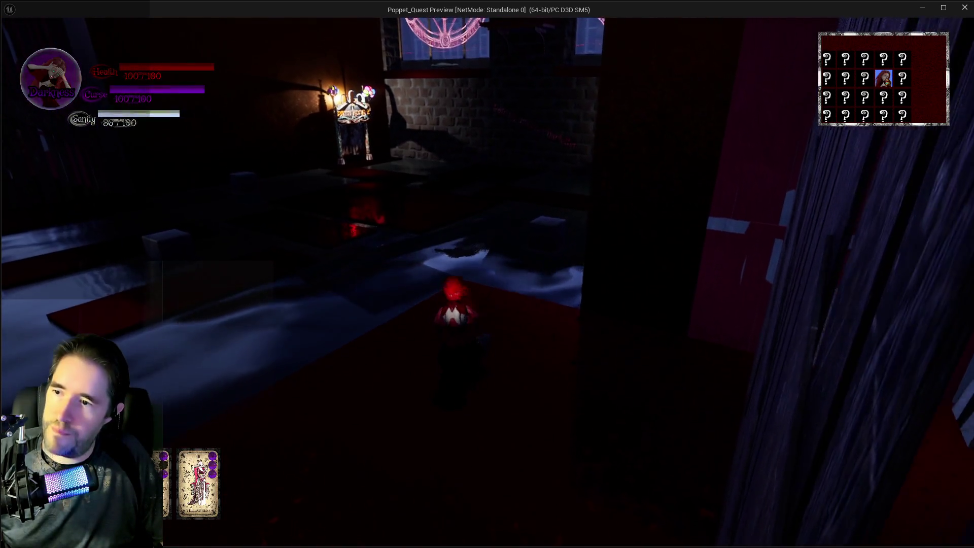
pyautogui.click(487, 274)
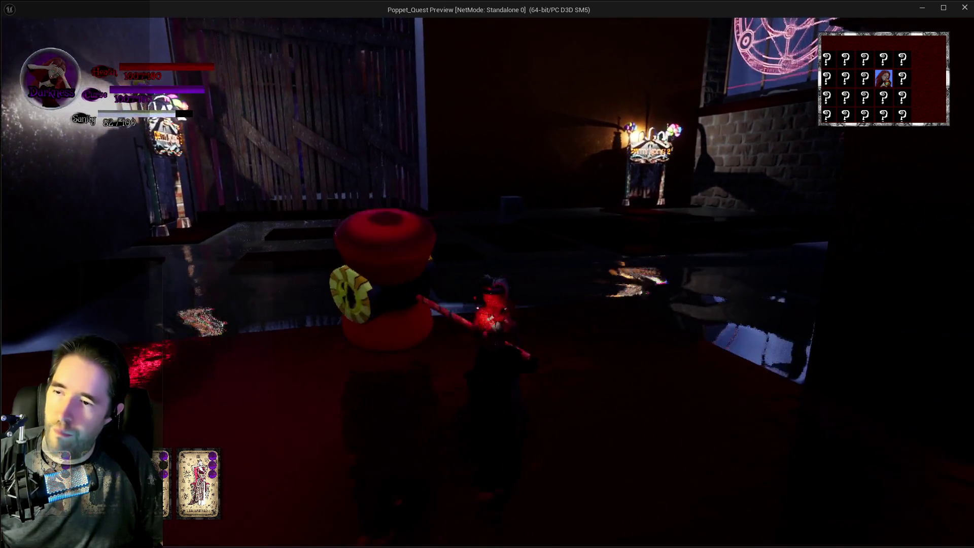
pyautogui.press('w')
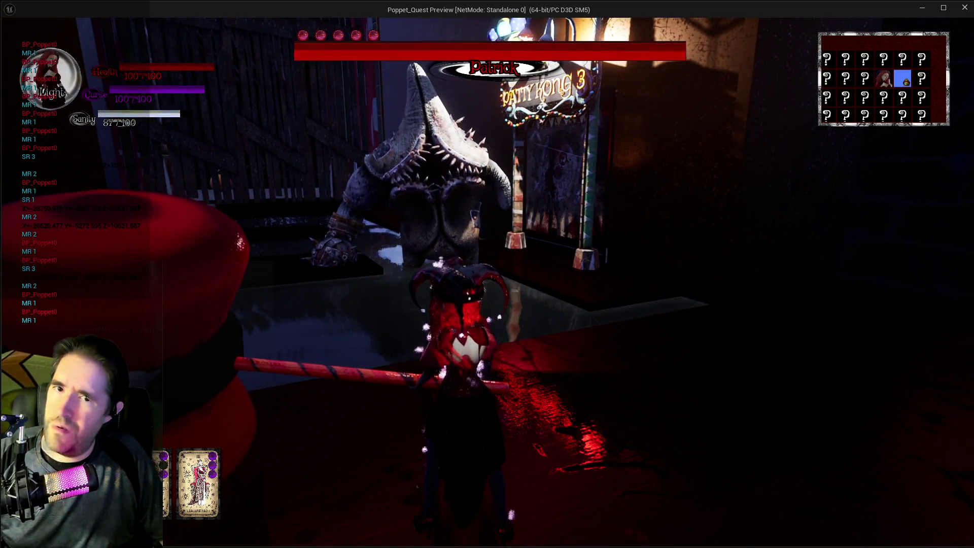
pyautogui.press('Escape')
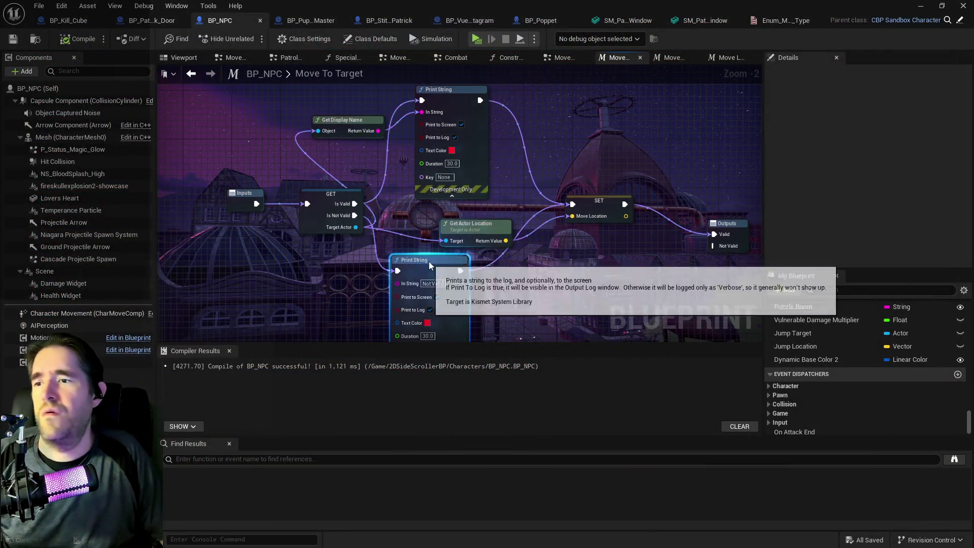
# Wire the lower Not Valid Print String to the Not Valid output in BP_NPC
pyautogui.moveTo(497, 252)
pyautogui.mouseDown()
pyautogui.moveTo(730, 111)
pyautogui.moveTo(610, 107)
pyautogui.mouseUp()
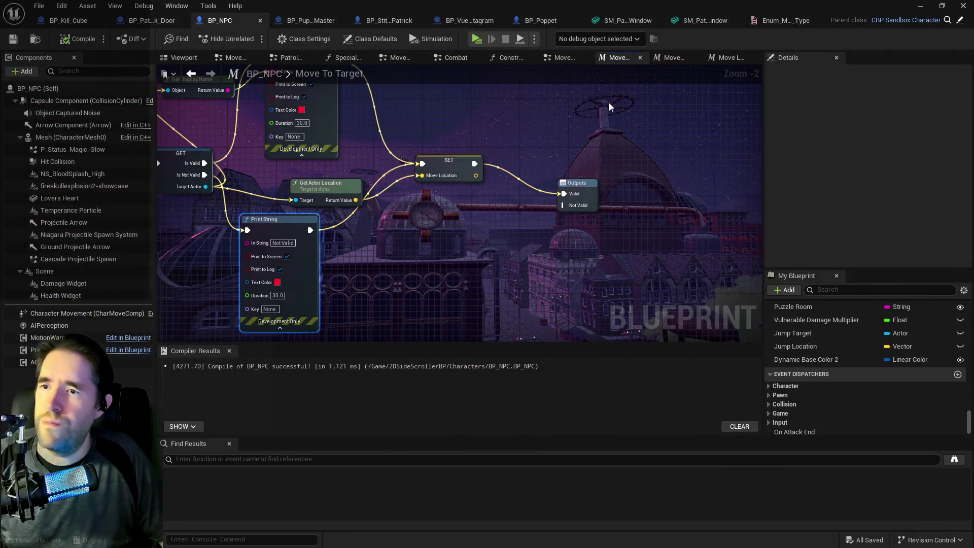
pyautogui.moveTo(538, 211)
pyautogui.mouseDown()
pyautogui.moveTo(583, 251)
pyautogui.moveTo(625, 252)
pyautogui.mouseUp()
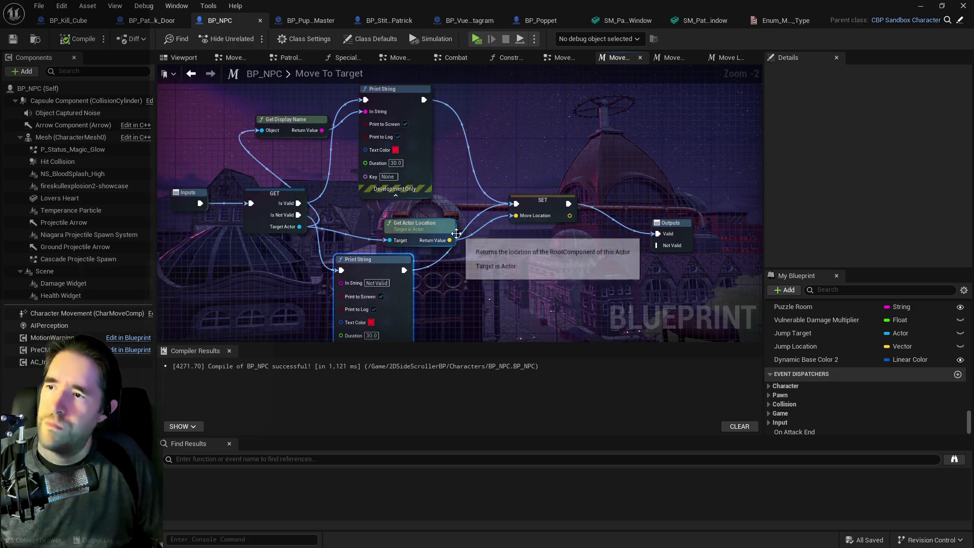
pyautogui.moveTo(403, 270); pyautogui.dragTo(517, 203)
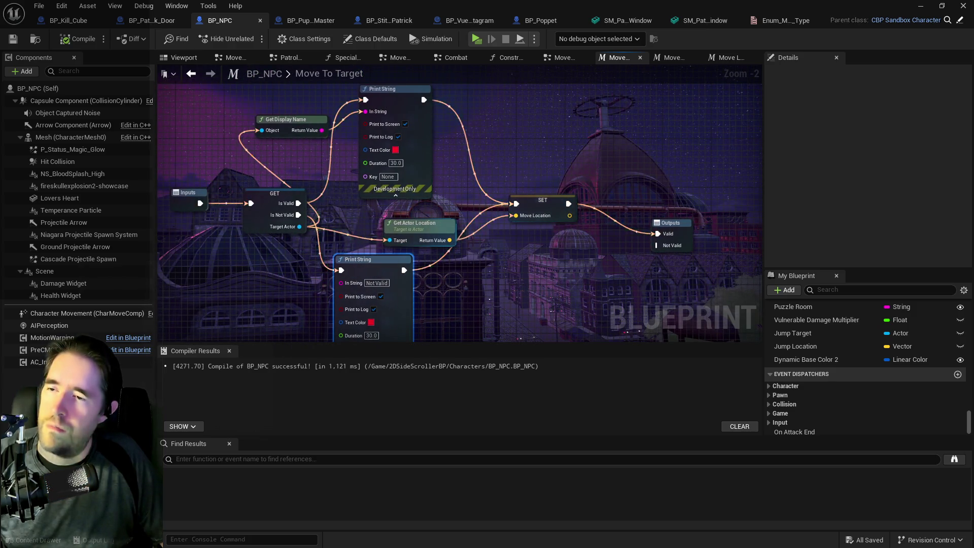
pyautogui.moveTo(430, 269)
pyautogui.mouseDown()
pyautogui.moveTo(468, 232)
pyautogui.moveTo(694, 208)
pyautogui.moveTo(511, 227)
pyautogui.mouseUp()
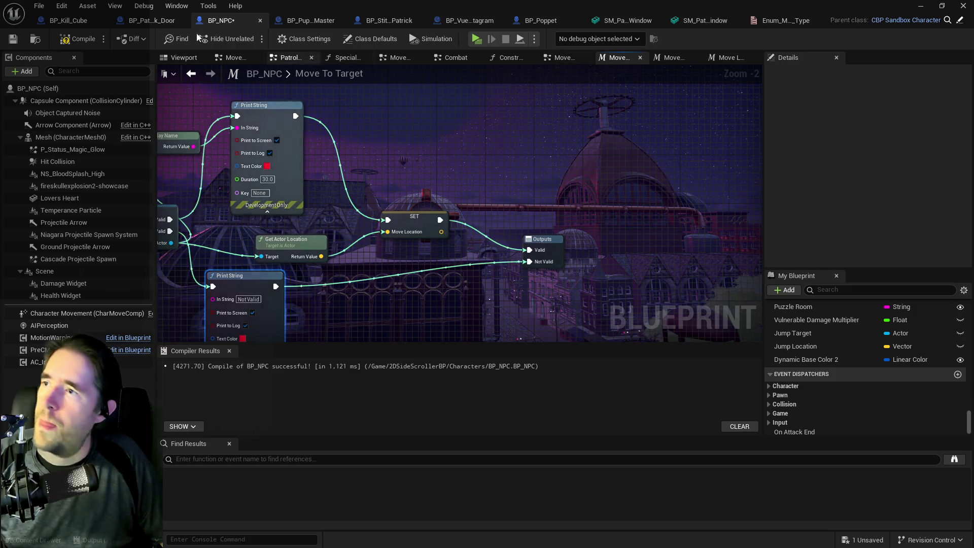
# Uncheck Look at Target? on BP_Stitch_Patrick's Move Direction node, then return to BP_NPC
pyautogui.click(376, 23)
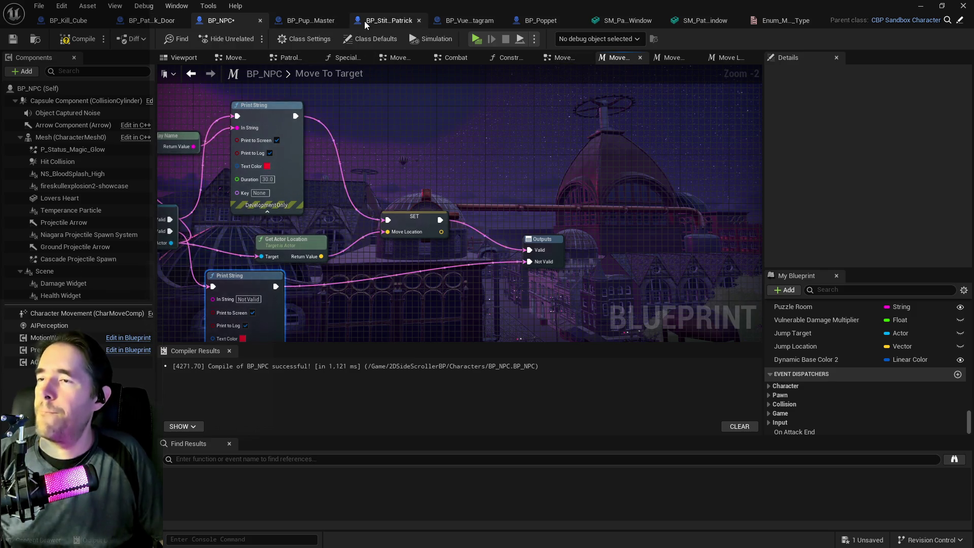
pyautogui.moveTo(443, 136)
pyautogui.mouseDown()
pyautogui.moveTo(299, 130)
pyautogui.moveTo(320, 108)
pyautogui.moveTo(321, 87)
pyautogui.mouseUp()
pyautogui.moveTo(378, 172)
pyautogui.mouseDown()
pyautogui.moveTo(434, 157)
pyautogui.moveTo(447, 127)
pyautogui.moveTo(448, 185)
pyautogui.mouseUp()
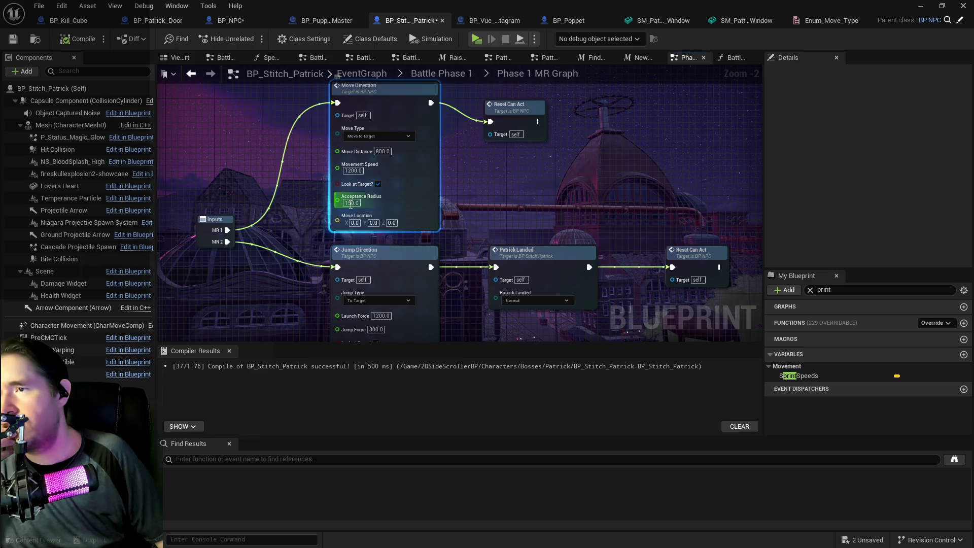
pyautogui.click(379, 184)
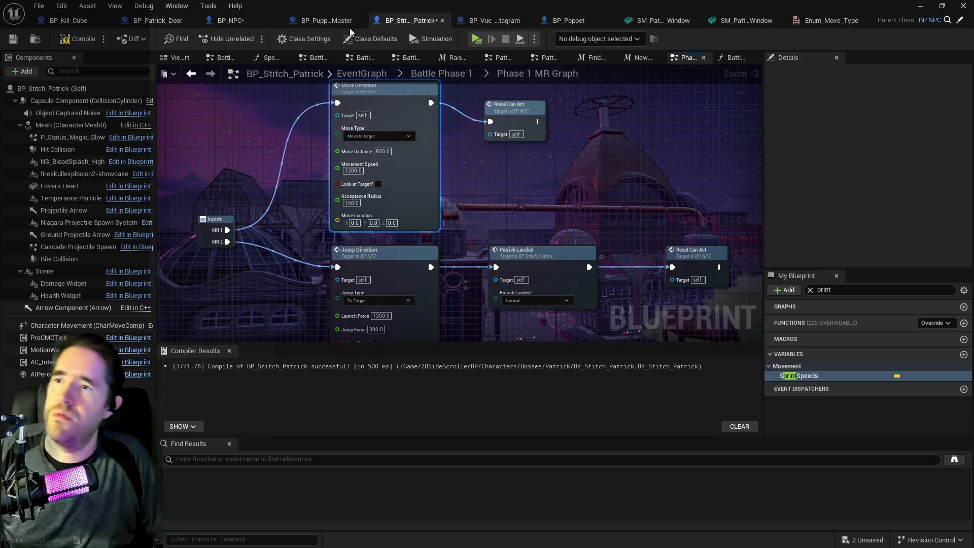
pyautogui.click(226, 20)
pyautogui.moveTo(440, 113); pyautogui.dragTo(556, 129)
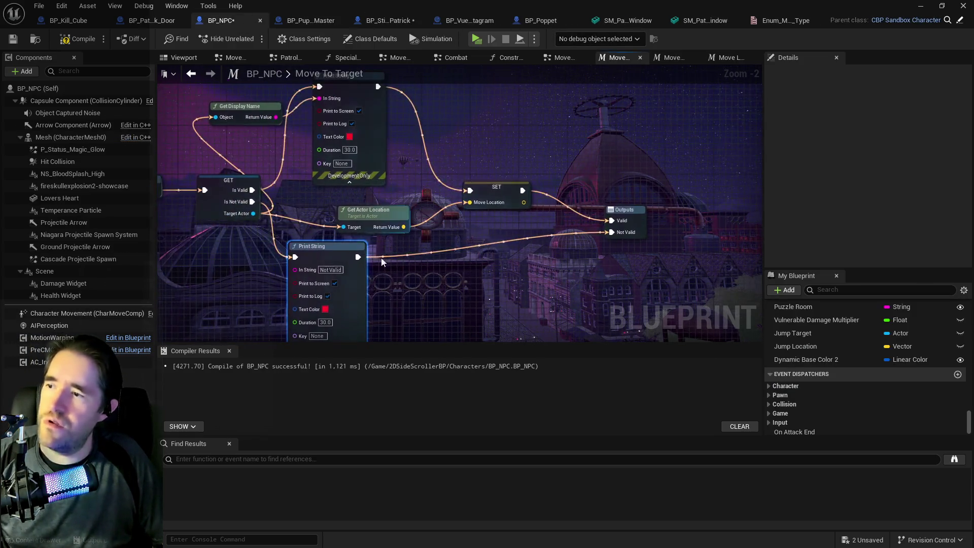
# Add a green Print String after SET that prints the Move Location value
pyautogui.hotkey('ctrl', 'v')
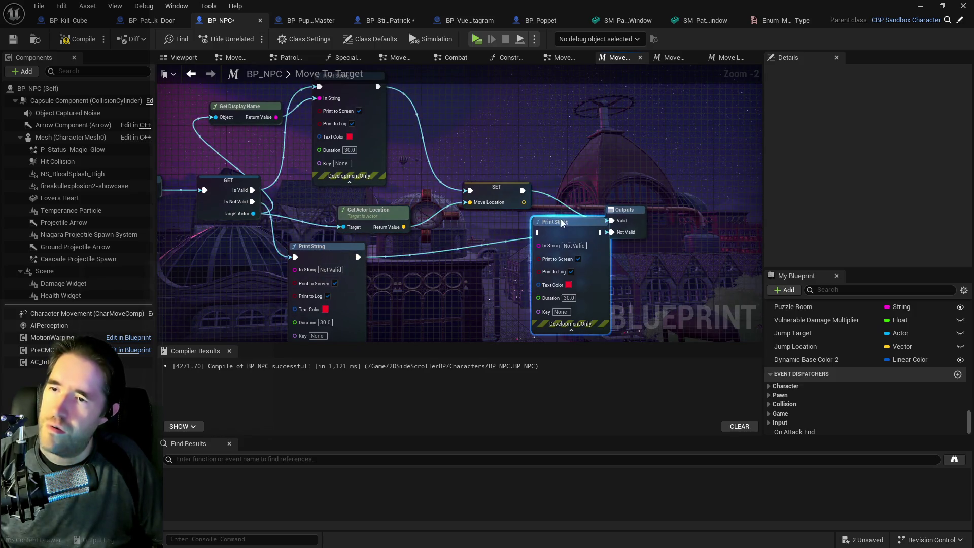
pyautogui.moveTo(562, 222); pyautogui.dragTo(574, 88)
pyautogui.click(516, 193)
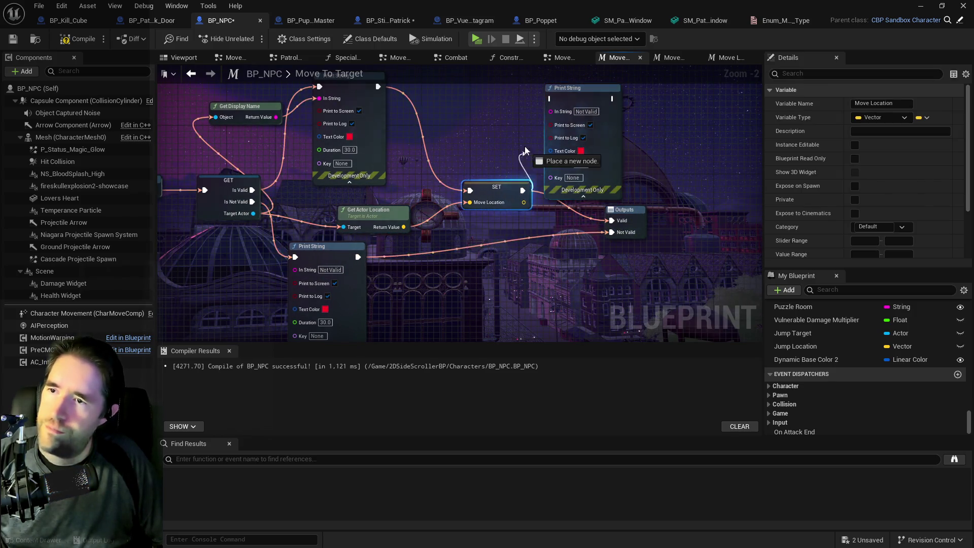
pyautogui.moveTo(523, 191)
pyautogui.mouseDown()
pyautogui.moveTo(546, 101)
pyautogui.moveTo(555, 118)
pyautogui.mouseUp()
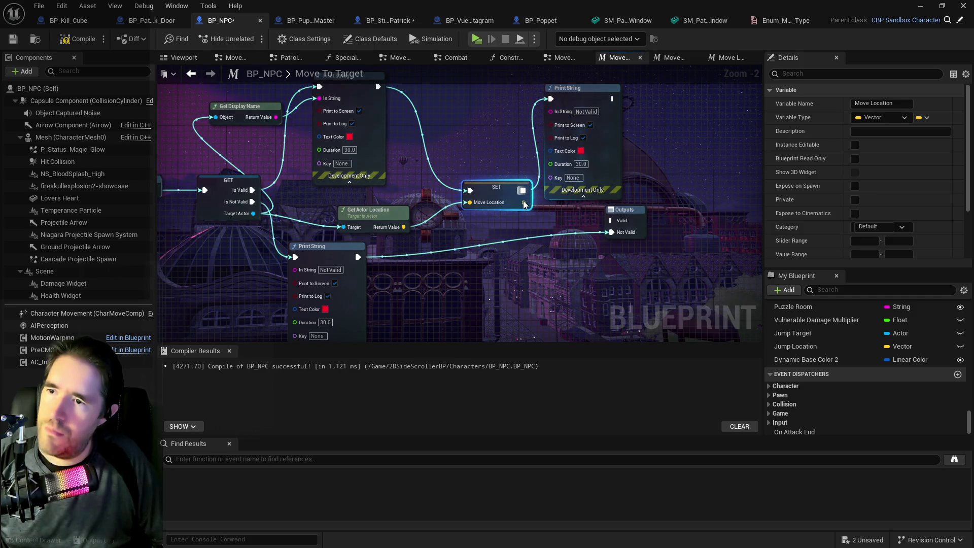
pyautogui.moveTo(524, 203); pyautogui.dragTo(551, 111)
pyautogui.click(581, 149)
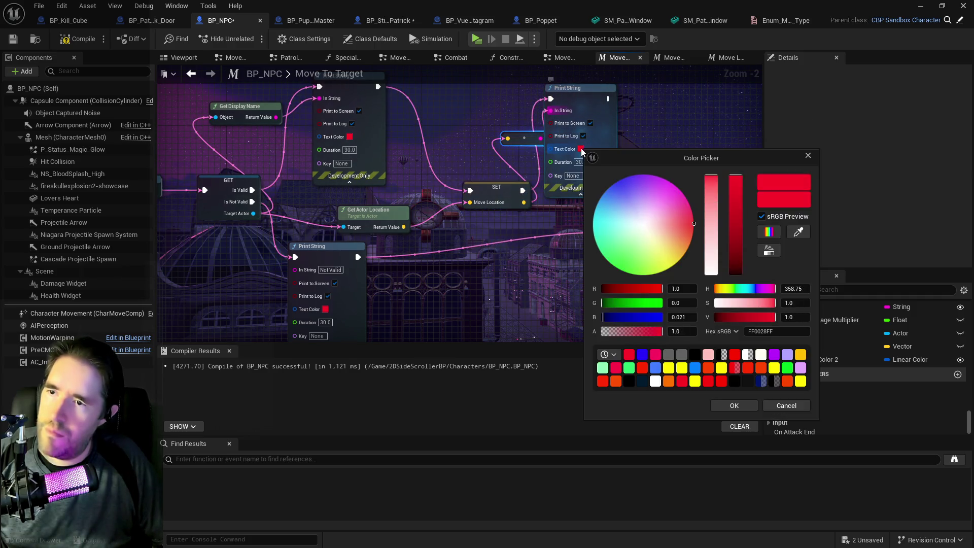
pyautogui.click(616, 256)
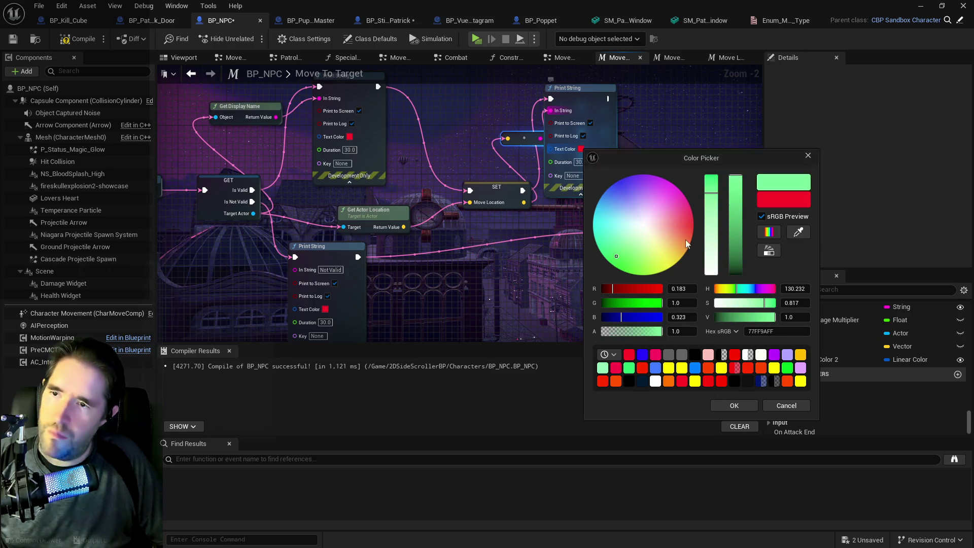
pyautogui.click(768, 411)
pyautogui.click(582, 149)
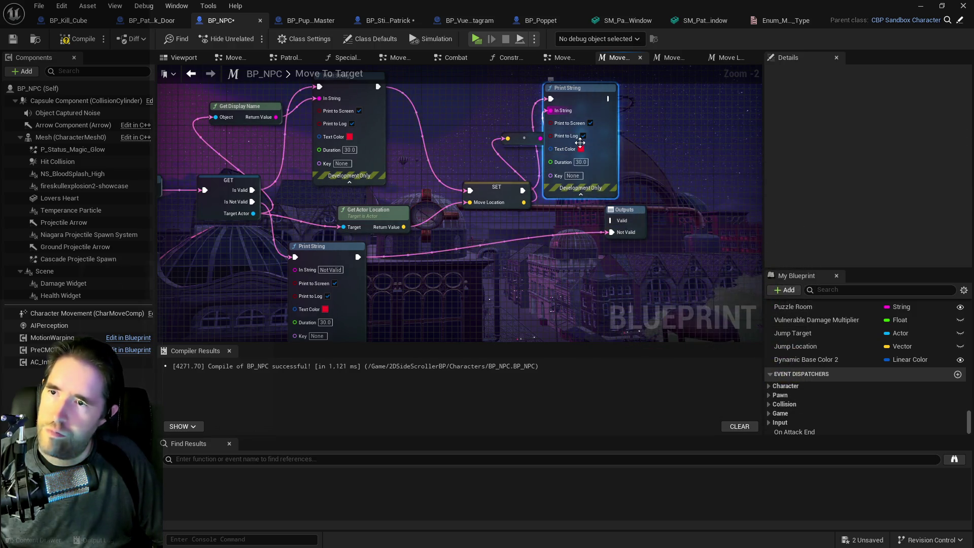
pyautogui.click(623, 271)
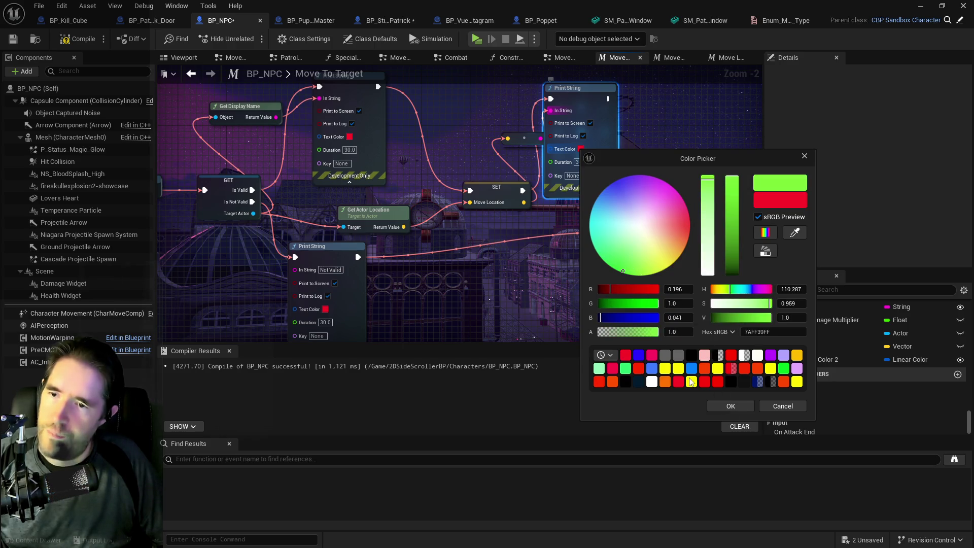
pyautogui.click(730, 406)
pyautogui.moveTo(602, 114); pyautogui.dragTo(512, 142)
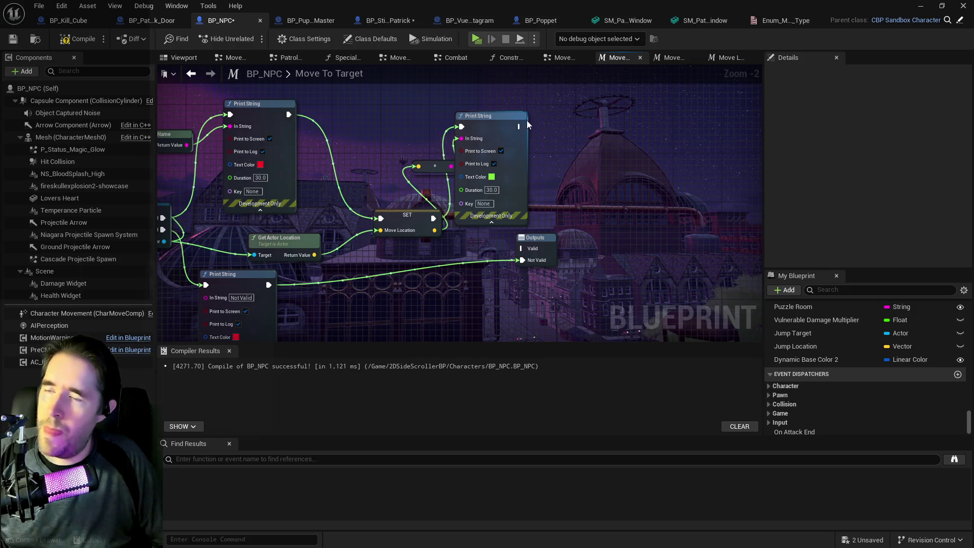
# Copy the green print and feed a Get Actor Location node into its In String
pyautogui.click(493, 116)
pyautogui.hotkey('ctrl', 'c')
pyautogui.hotkey('ctrl', 'v')
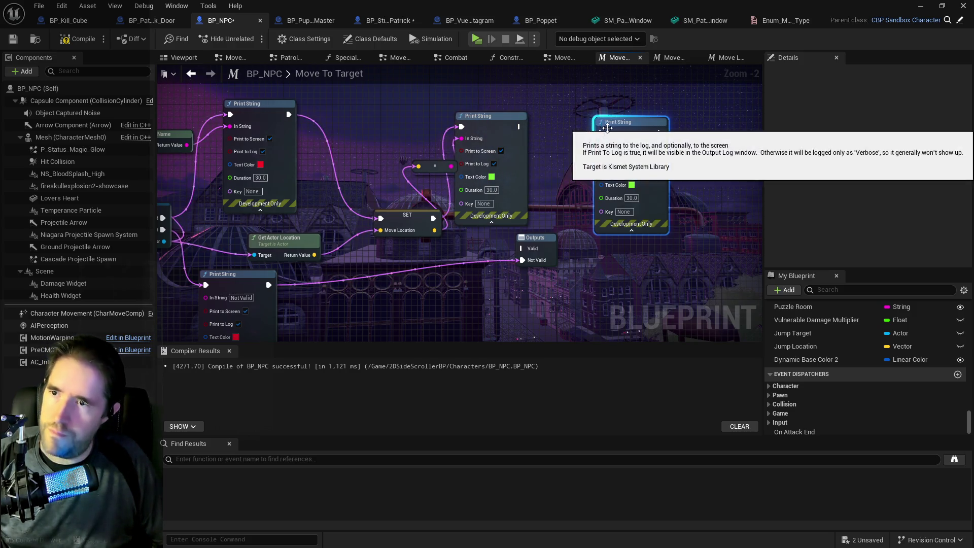
pyautogui.moveTo(625, 127); pyautogui.dragTo(667, 121)
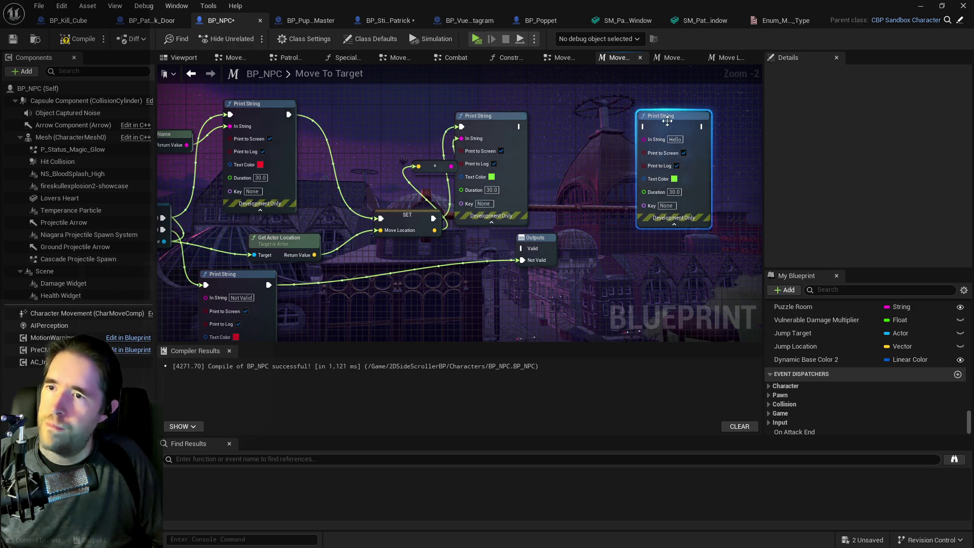
pyautogui.rightClick(573, 166)
pyautogui.write('get')
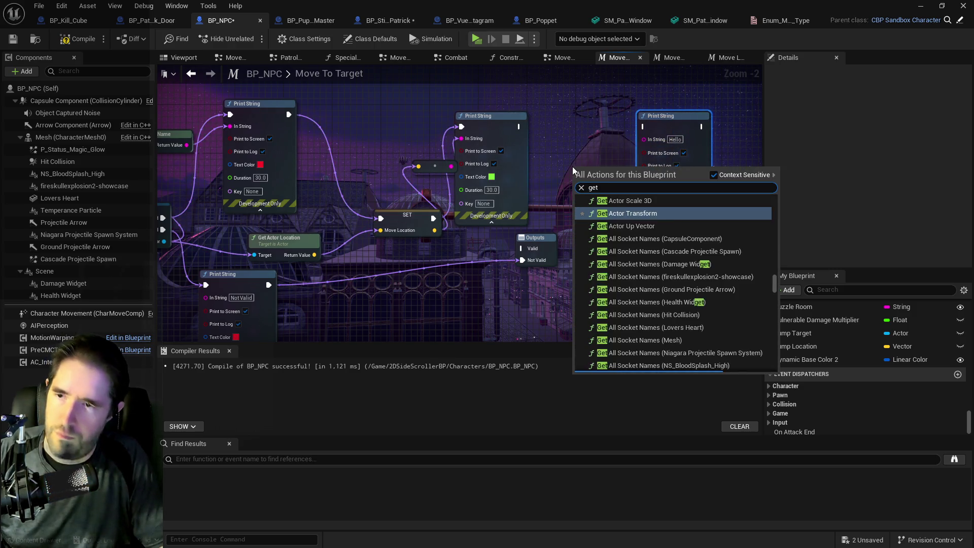
pyautogui.write(' actor lo')
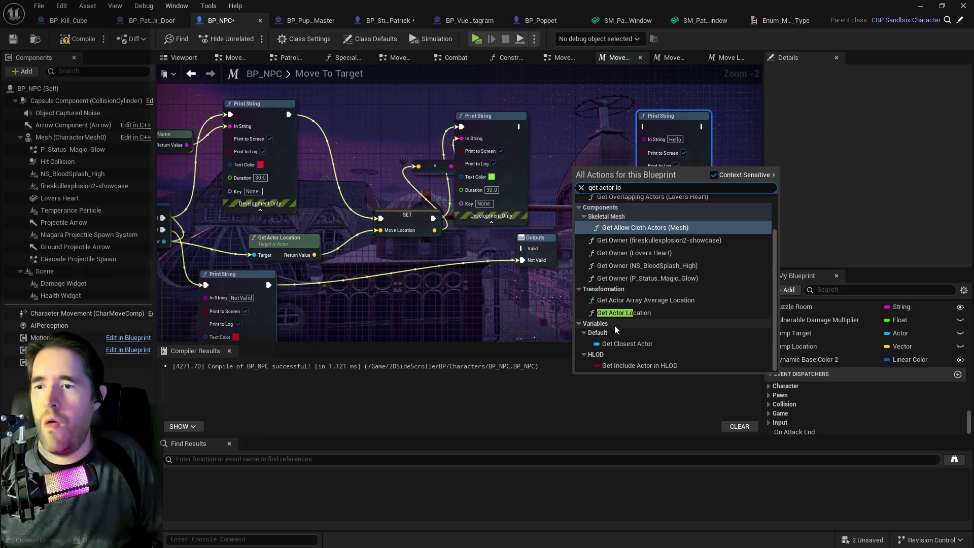
pyautogui.click(624, 313)
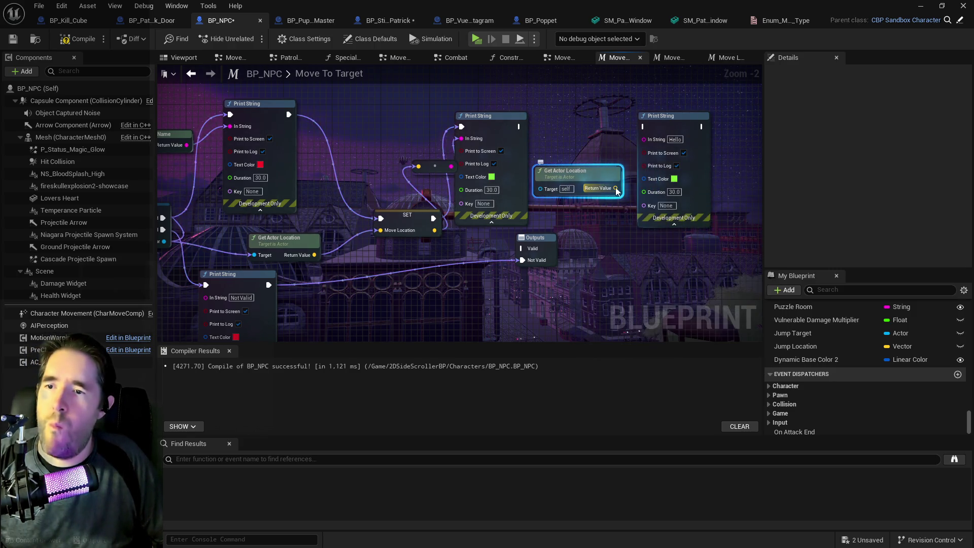
pyautogui.moveTo(617, 190)
pyautogui.mouseDown()
pyautogui.moveTo(655, 153)
pyautogui.moveTo(641, 142)
pyautogui.mouseUp()
pyautogui.press('Escape')
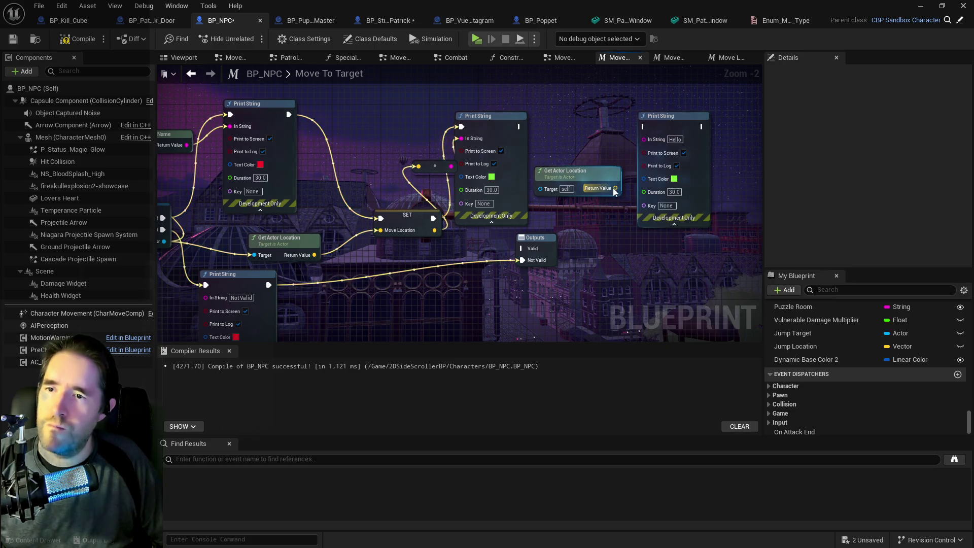
pyautogui.moveTo(616, 188)
pyautogui.mouseDown()
pyautogui.moveTo(652, 148)
pyautogui.moveTo(643, 139)
pyautogui.mouseUp()
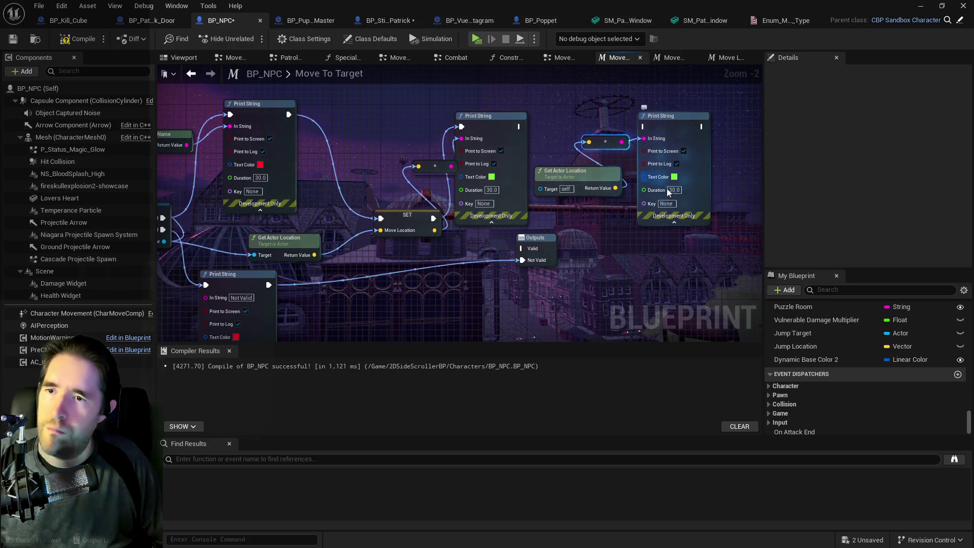
# Make the actor-location print cyan, chain it after the middle print, and open Move Direction Graph
pyautogui.click(675, 177)
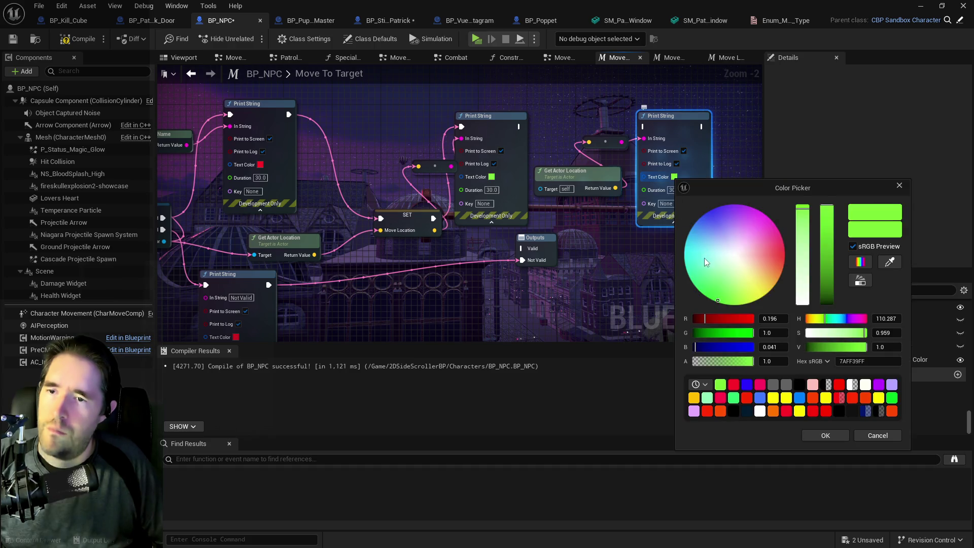
pyautogui.moveTo(707, 262); pyautogui.dragTo(682, 254)
pyautogui.click(825, 436)
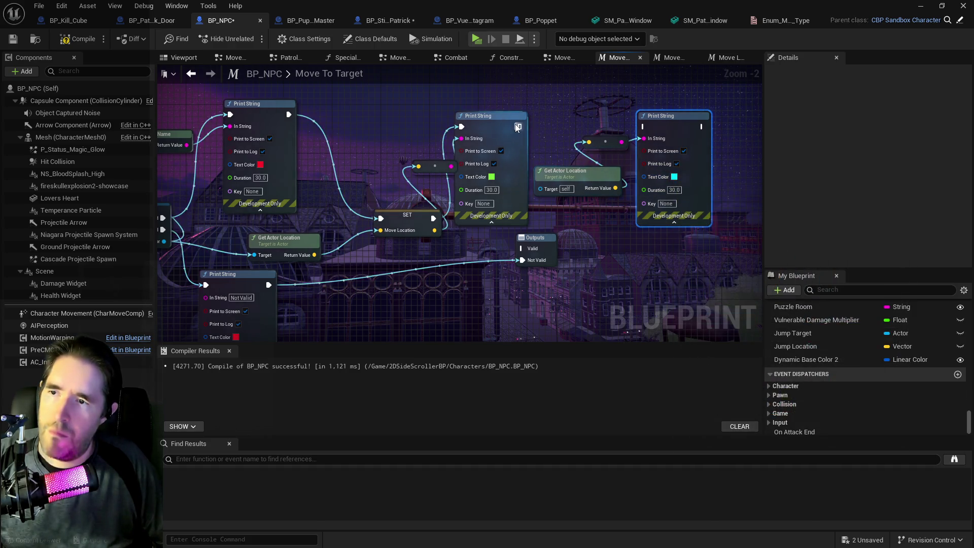
pyautogui.moveTo(519, 126)
pyautogui.mouseDown()
pyautogui.moveTo(700, 127)
pyautogui.moveTo(688, 122)
pyautogui.moveTo(513, 249)
pyautogui.mouseUp()
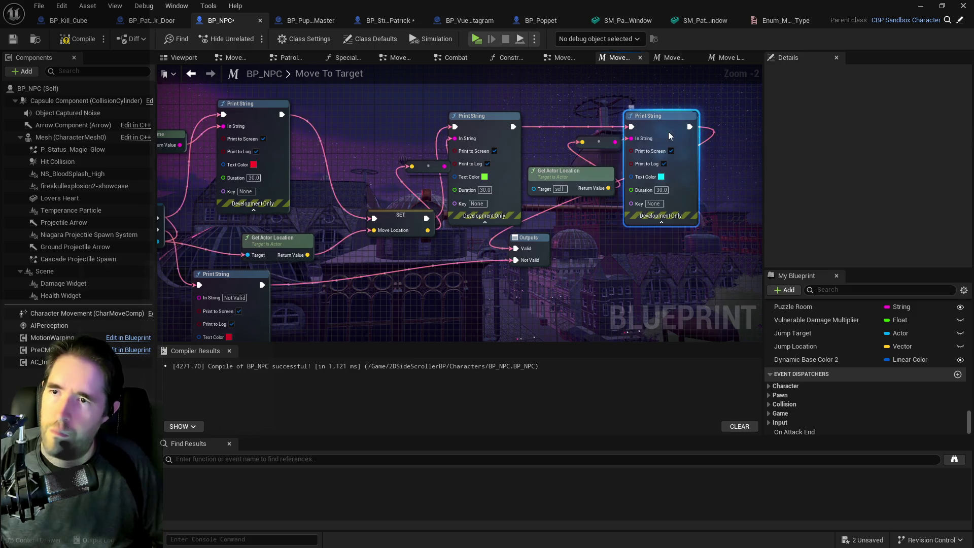
pyautogui.click(556, 58)
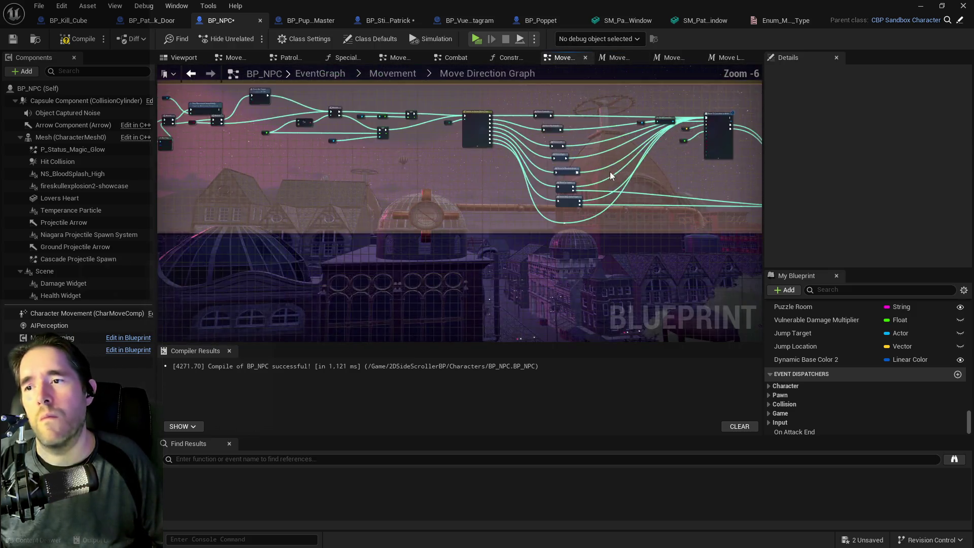
# Add a blue Move Failed Print String on On Request Failed, wired into SET
pyautogui.scroll(5, 462, 151)
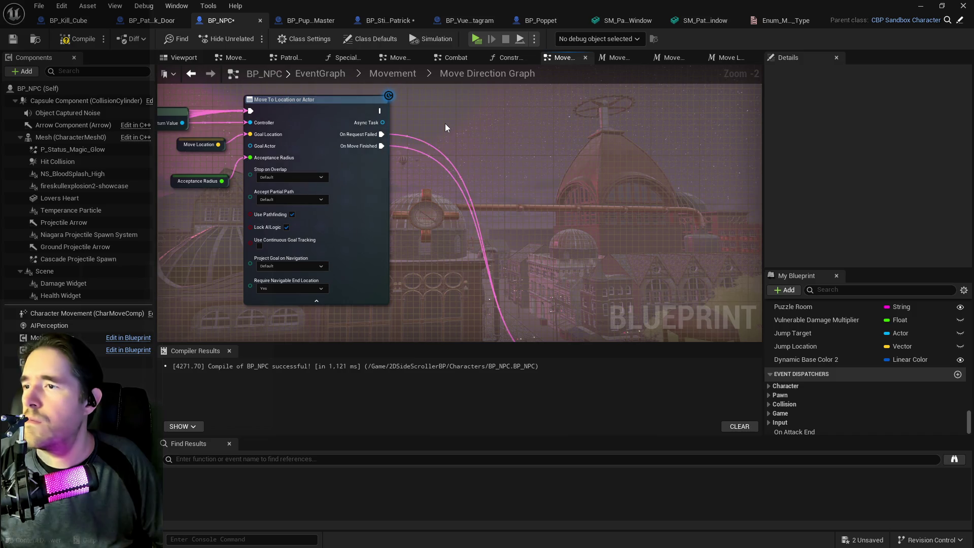
pyautogui.hotkey('ctrl', 'z')
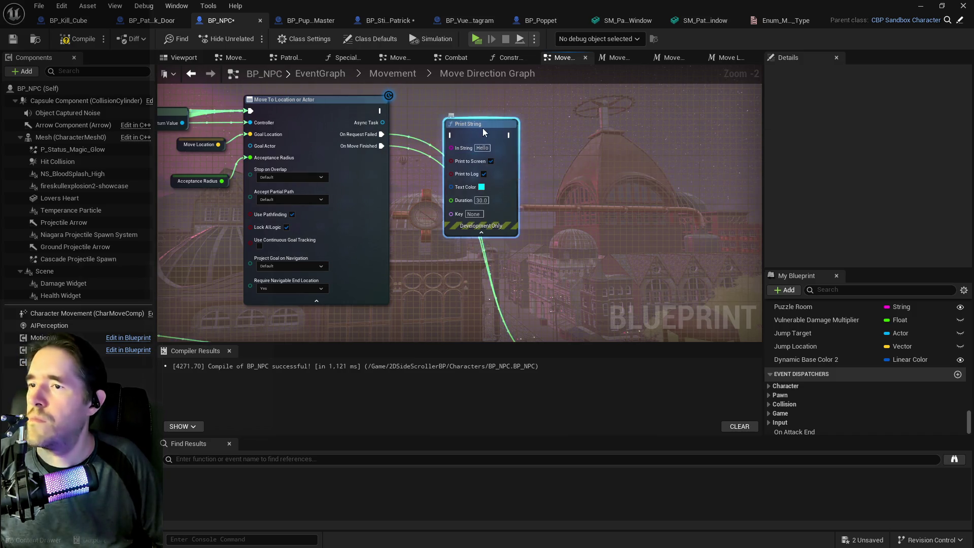
pyautogui.moveTo(482, 140); pyautogui.dragTo(500, 141)
pyautogui.moveTo(382, 134); pyautogui.dragTo(453, 136)
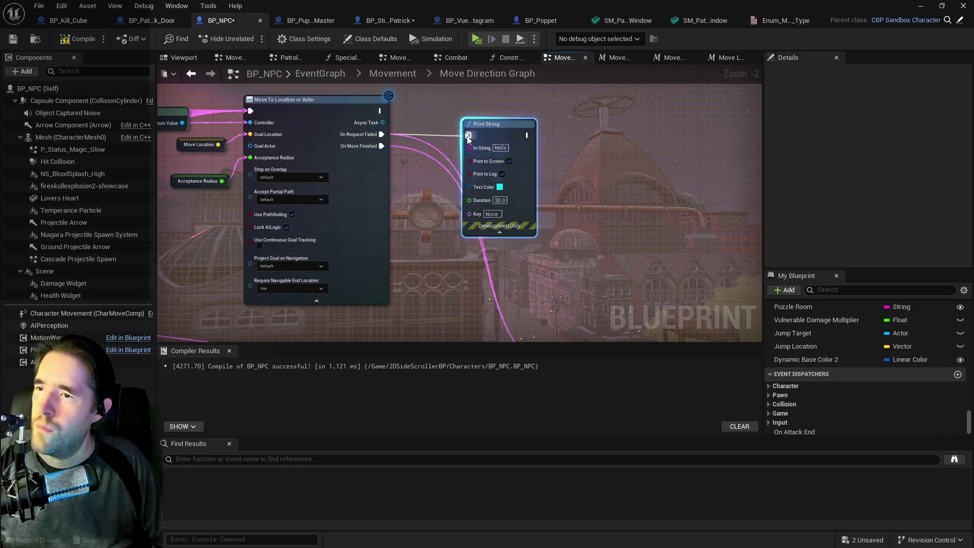
pyautogui.press('BackSpace')
pyautogui.write('Move Failed')
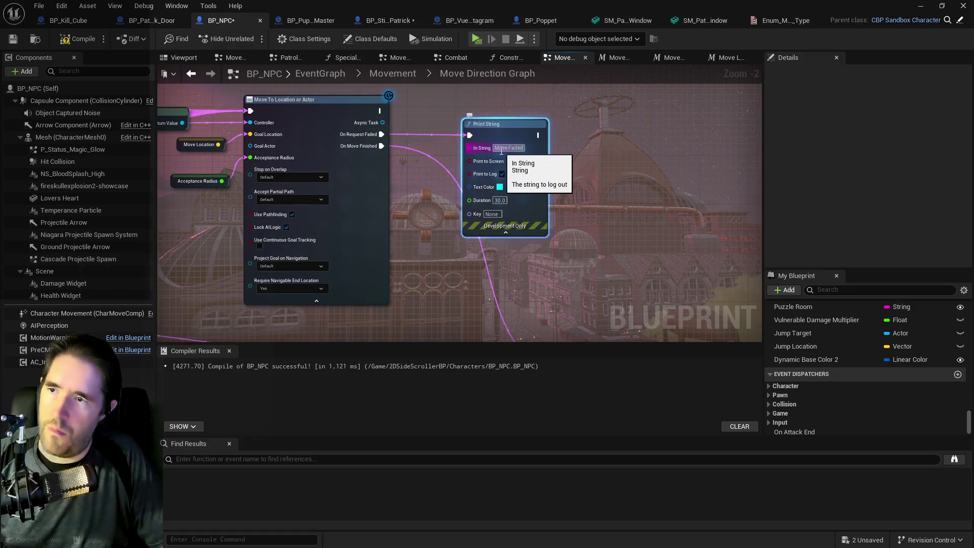
pyautogui.click(500, 187)
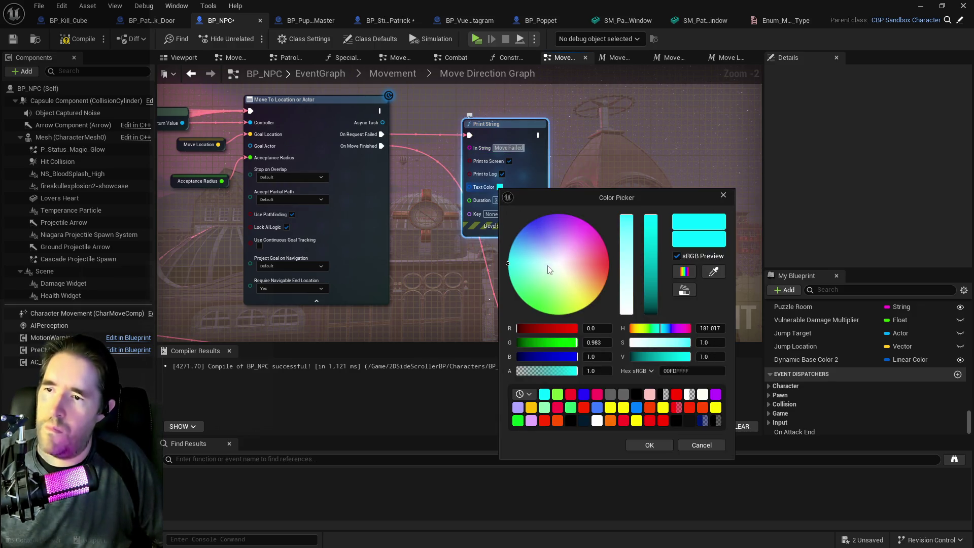
pyautogui.moveTo(548, 269); pyautogui.dragTo(531, 224)
pyautogui.click(639, 445)
pyautogui.scroll(-1, 574, 203)
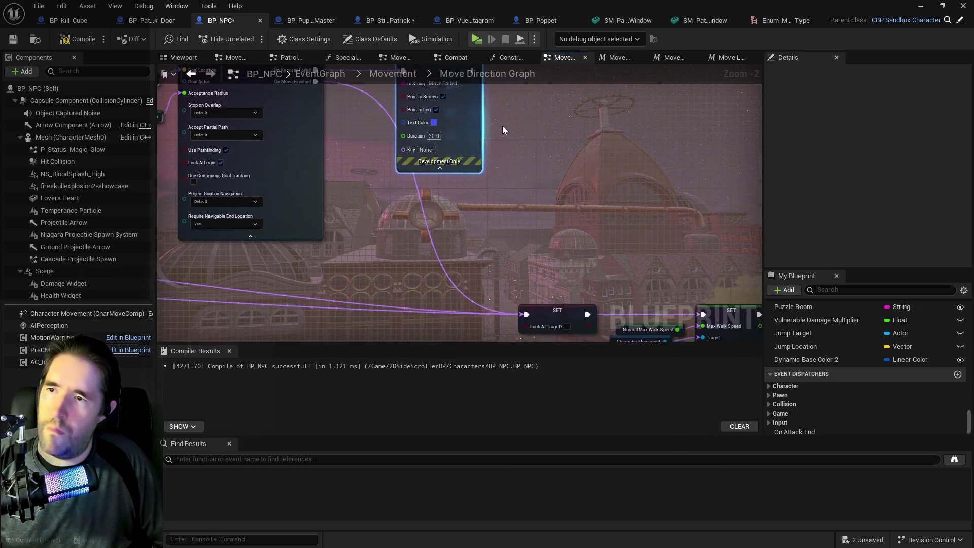
pyautogui.moveTo(469, 100)
pyautogui.mouseDown()
pyautogui.moveTo(457, 259)
pyautogui.moveTo(519, 320)
pyautogui.mouseUp()
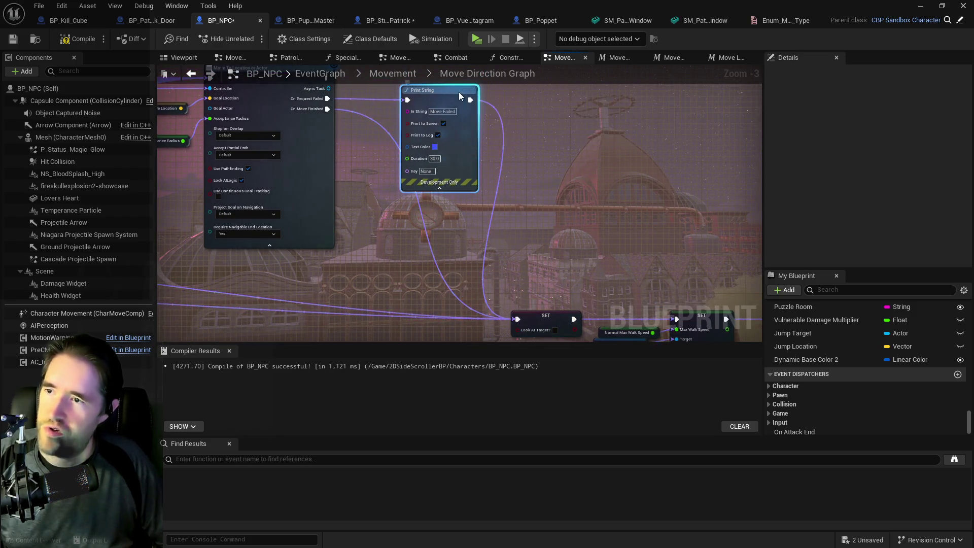
# Duplicate it as a 'Move Success' print on On Move Finished into SET, then compile and save
pyautogui.hotkey('ctrl', 'c')
pyautogui.hotkey('ctrl', 'v')
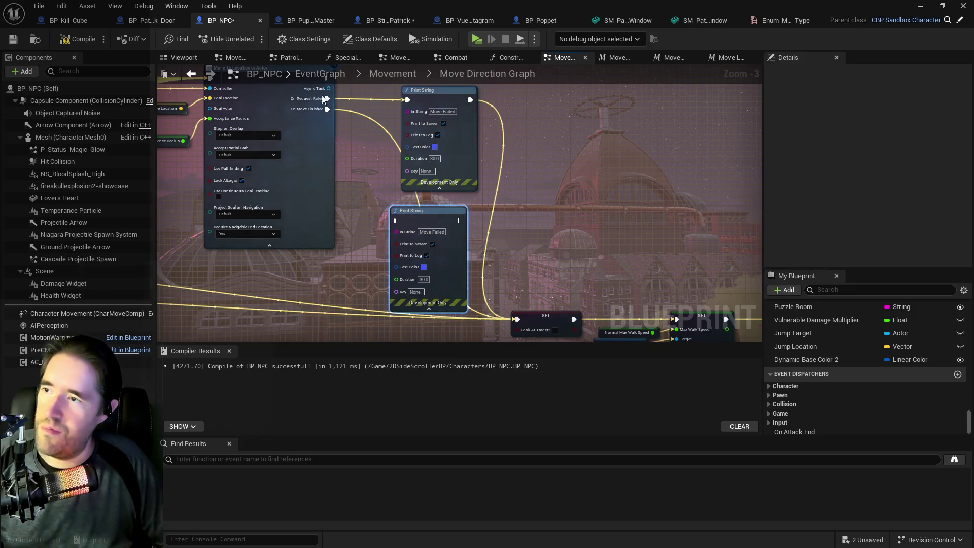
pyautogui.moveTo(328, 109)
pyautogui.mouseDown()
pyautogui.moveTo(373, 214)
pyautogui.moveTo(406, 220)
pyautogui.moveTo(397, 220)
pyautogui.mouseUp()
pyautogui.moveTo(459, 221); pyautogui.dragTo(517, 318)
pyautogui.click(447, 249)
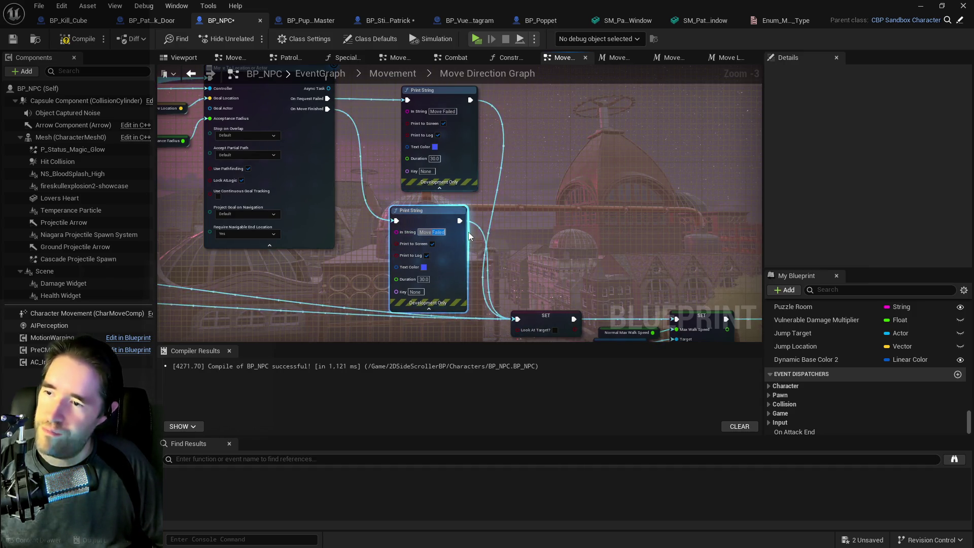
pyautogui.write('Move Success')
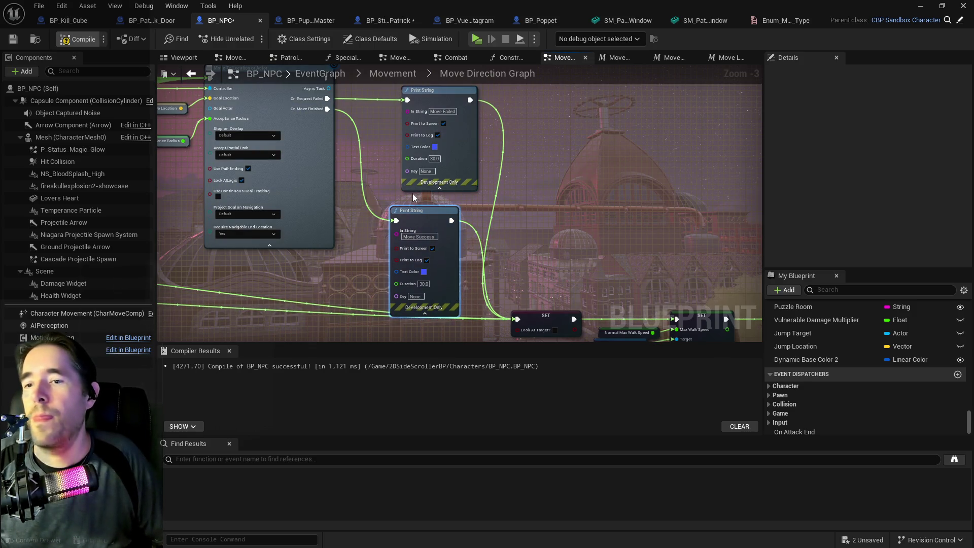
pyautogui.hotkey('ctrl', 'shift', 's')
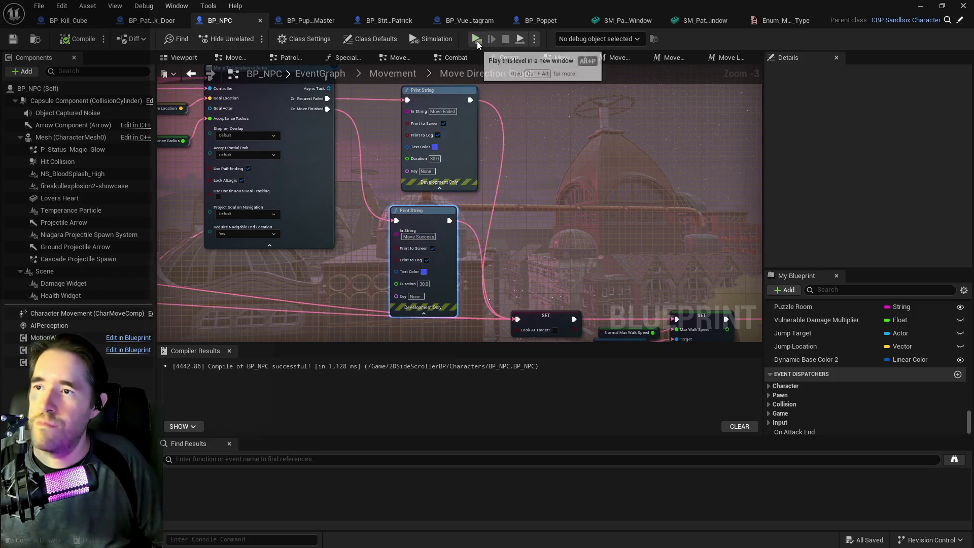
# Playtest the level in a new editor window, attack once, then pause the game
pyautogui.click(477, 41)
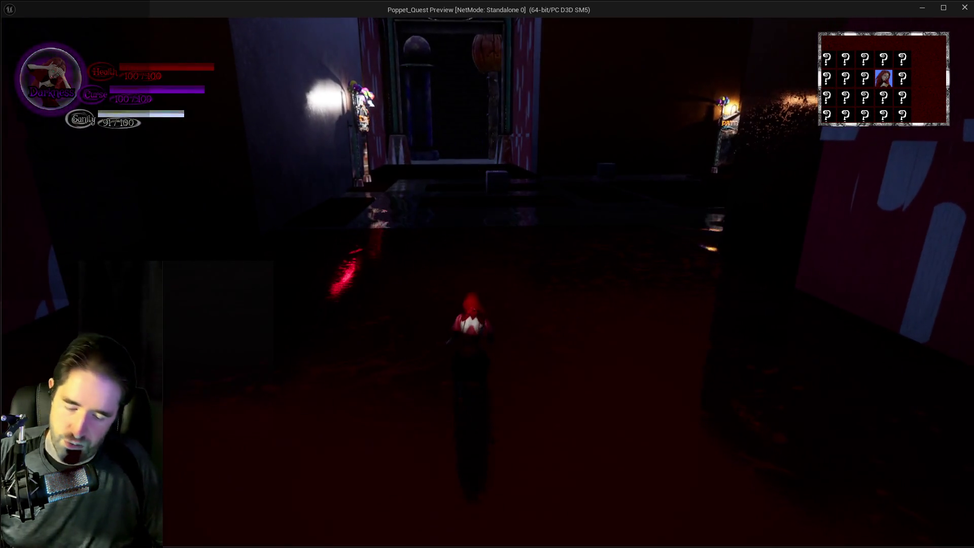
pyautogui.press('Tab')
pyautogui.press('Tab')
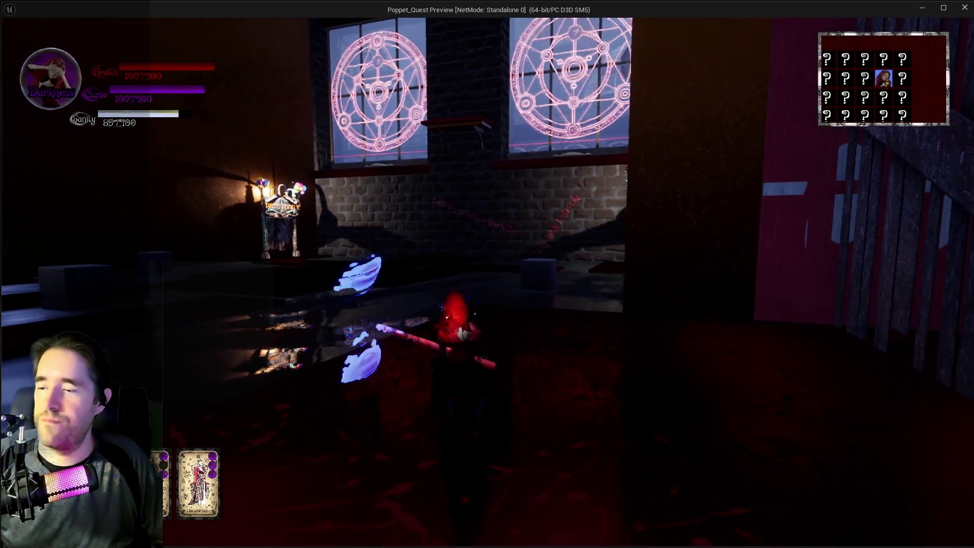
pyautogui.click(487, 274)
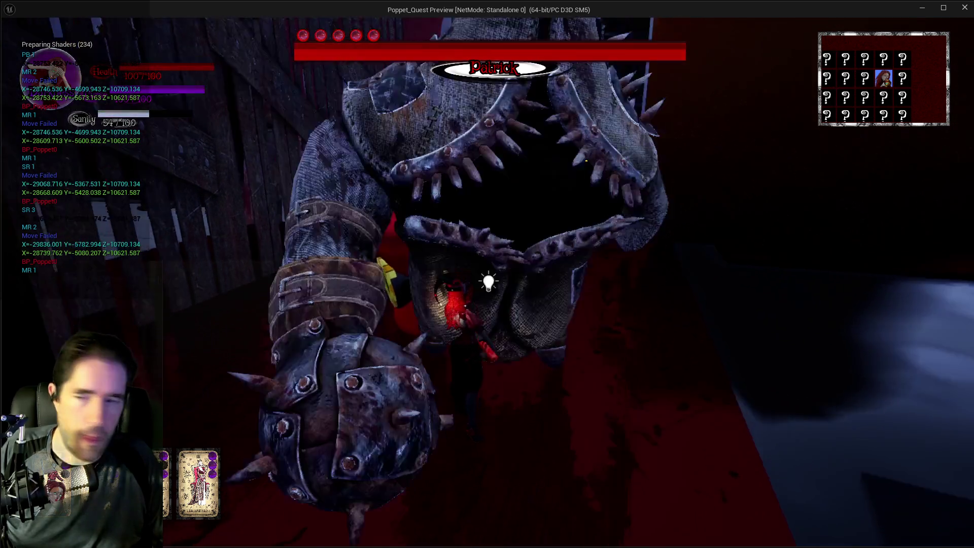
pyautogui.press('Escape')
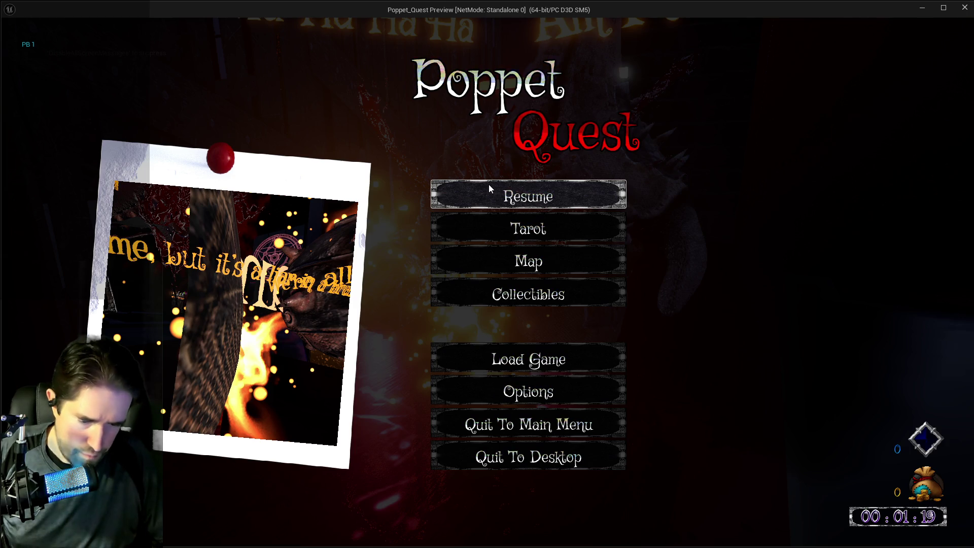
pyautogui.click(537, 201)
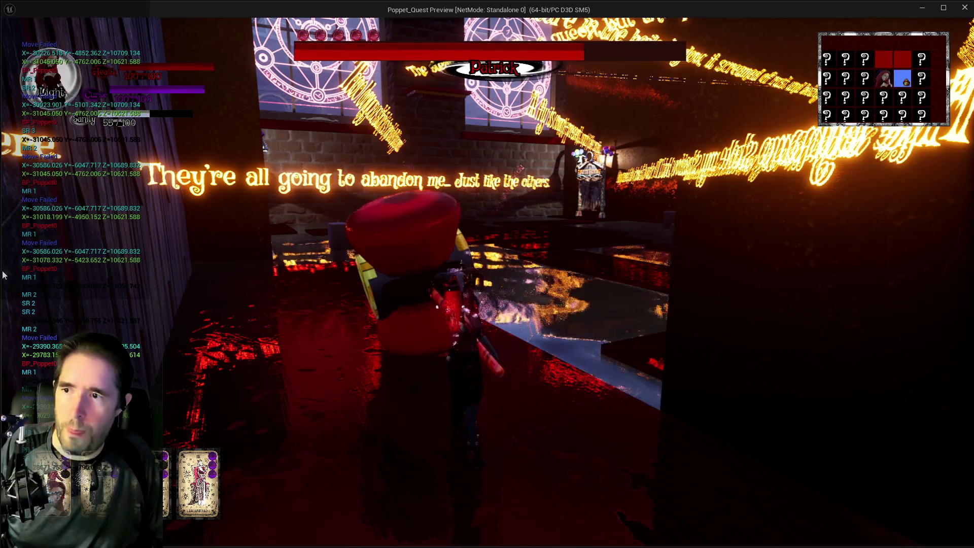
pyautogui.press('Escape')
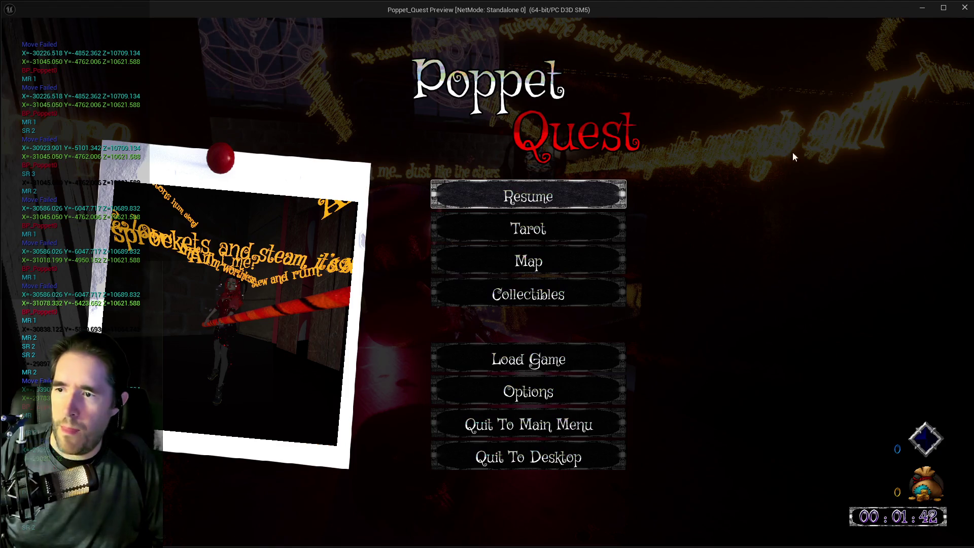
pyautogui.press('Down')
pyautogui.press('Down')
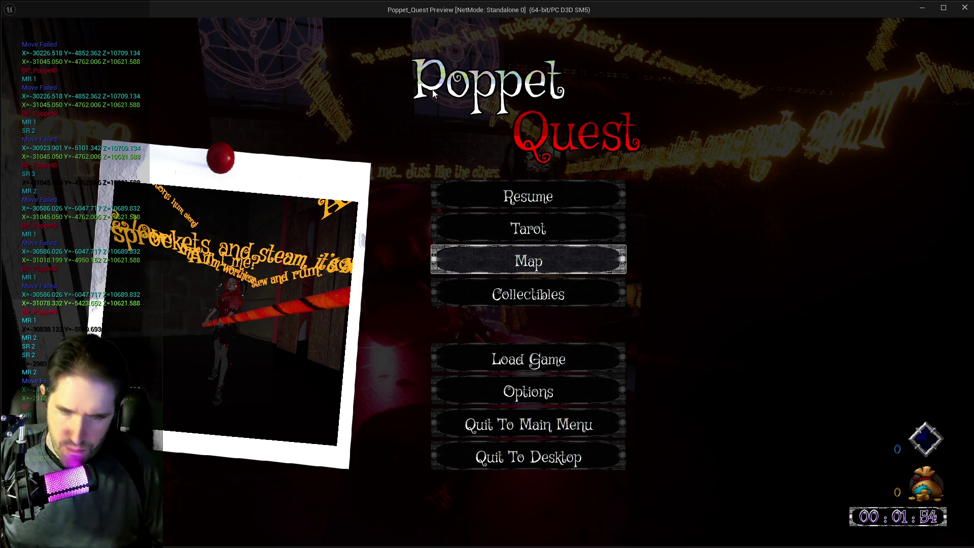
pyautogui.click(437, 10)
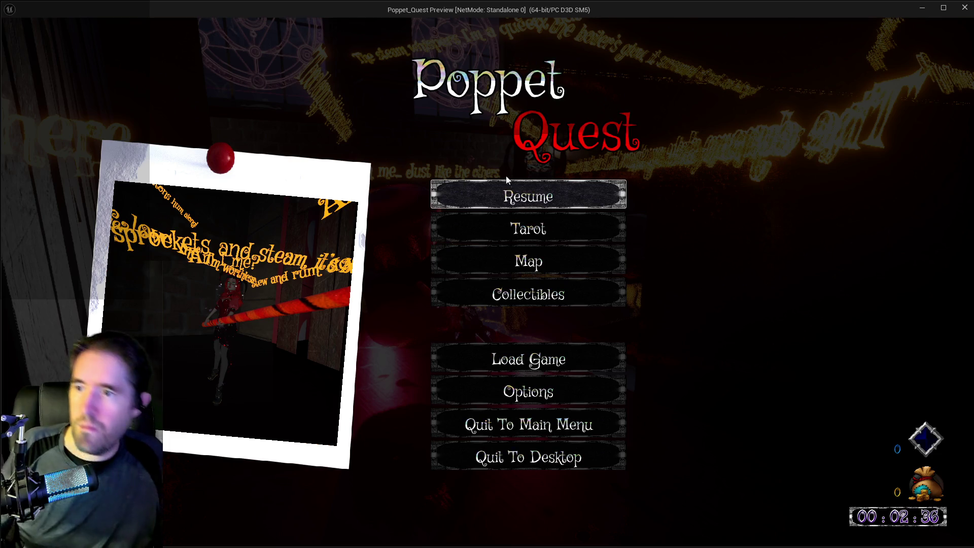
pyautogui.click(507, 195)
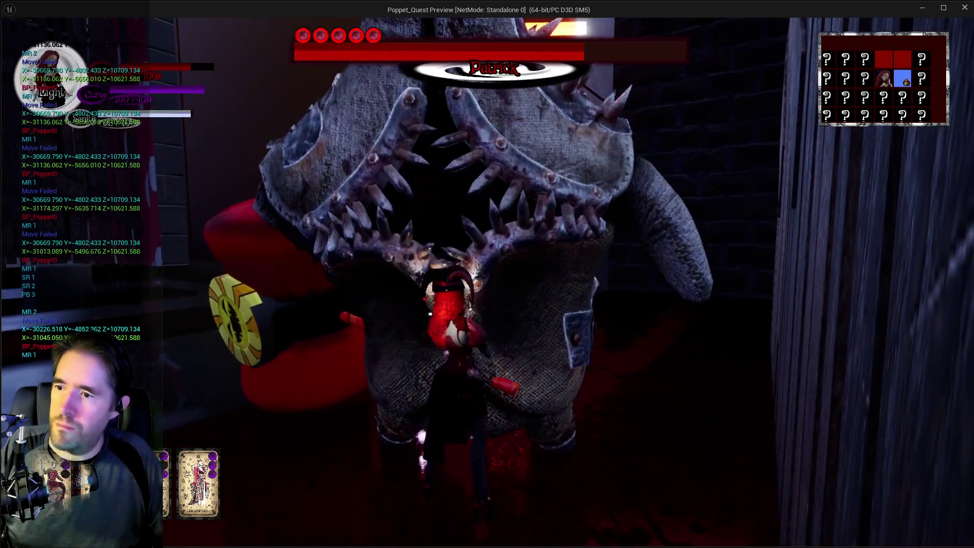
# Pause the playtest and close the game preview window
pyautogui.press('Escape')
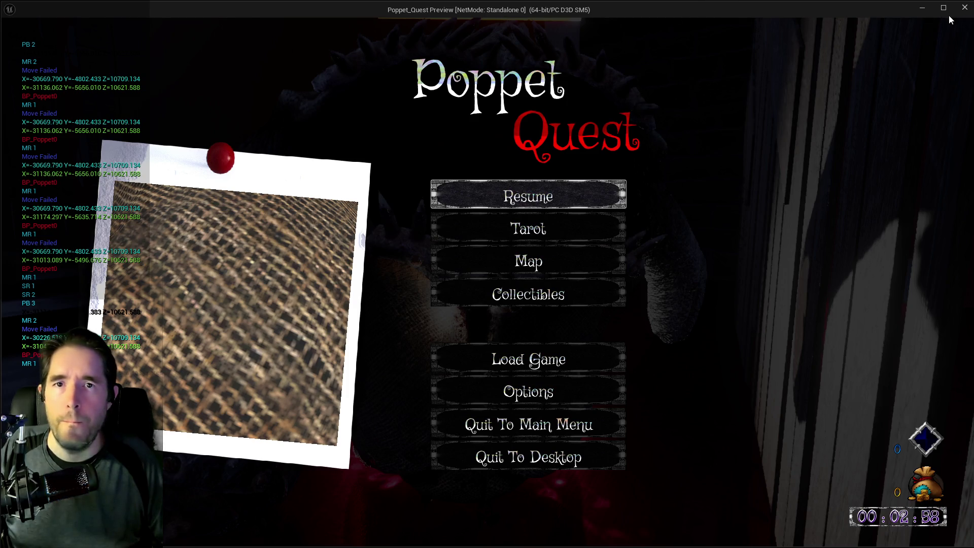
pyautogui.click(965, 7)
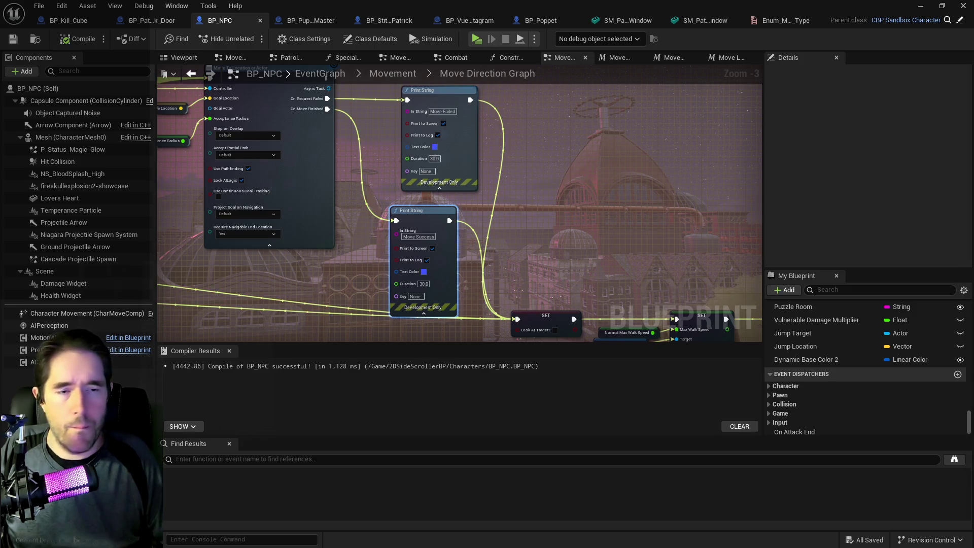
# View the Krita screenshot of the repeated Move Failed log, then return to the blueprint
pyautogui.hotkey('alt', 'Tab')
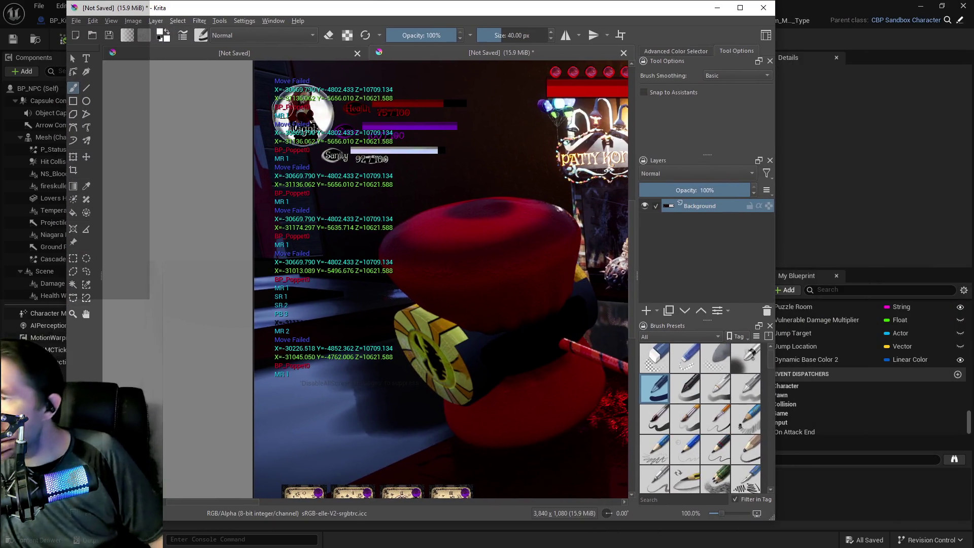
pyautogui.scroll(2, 286, 240)
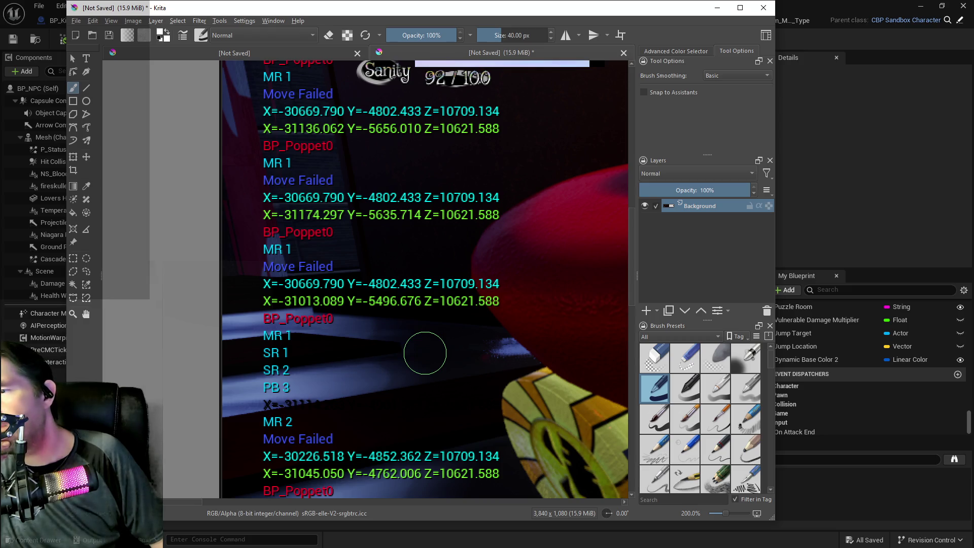
pyautogui.click(796, 56)
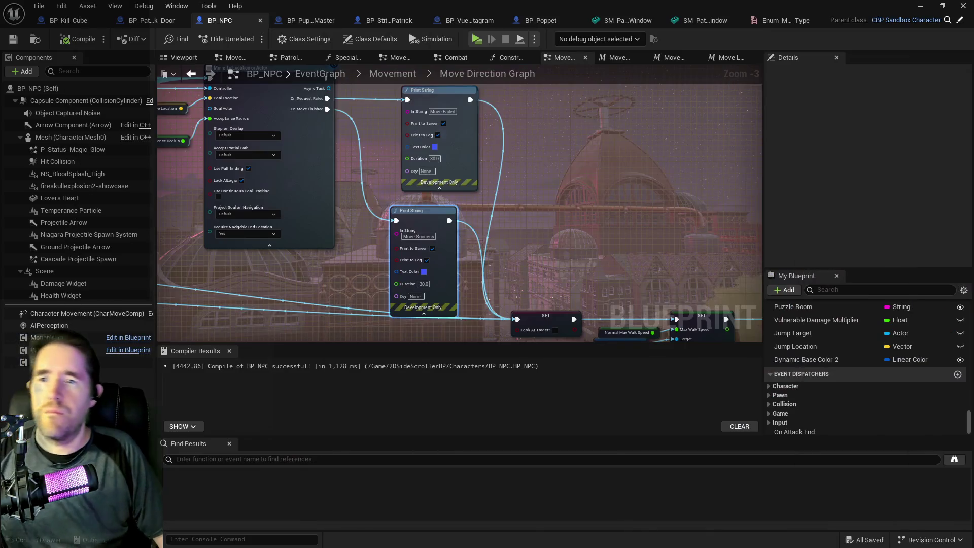
# Drop a Nav Mesh Bounds Volume from Quick Add > Volumes over the red floor and save the level
pyautogui.hotkey('alt', 'Tab')
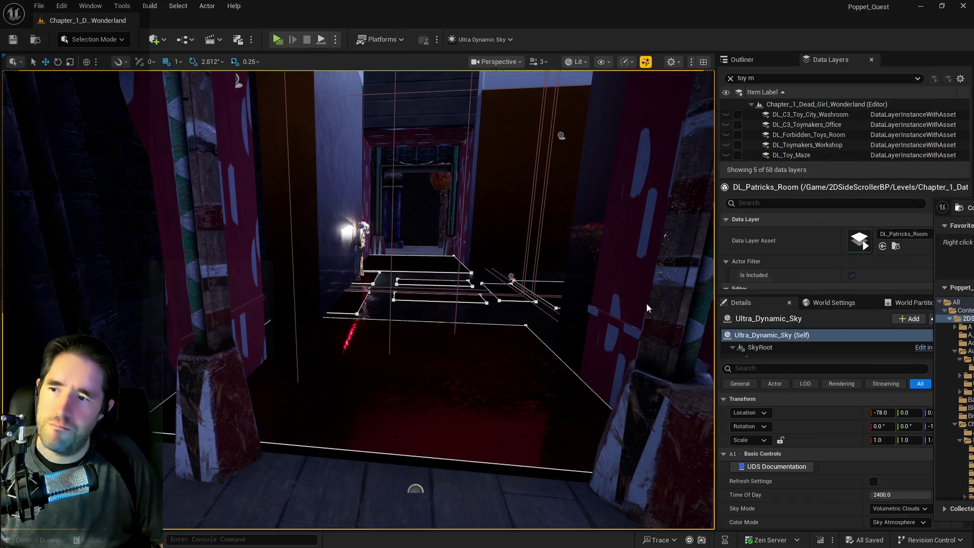
pyautogui.moveTo(647, 308); pyautogui.dragTo(523, 326)
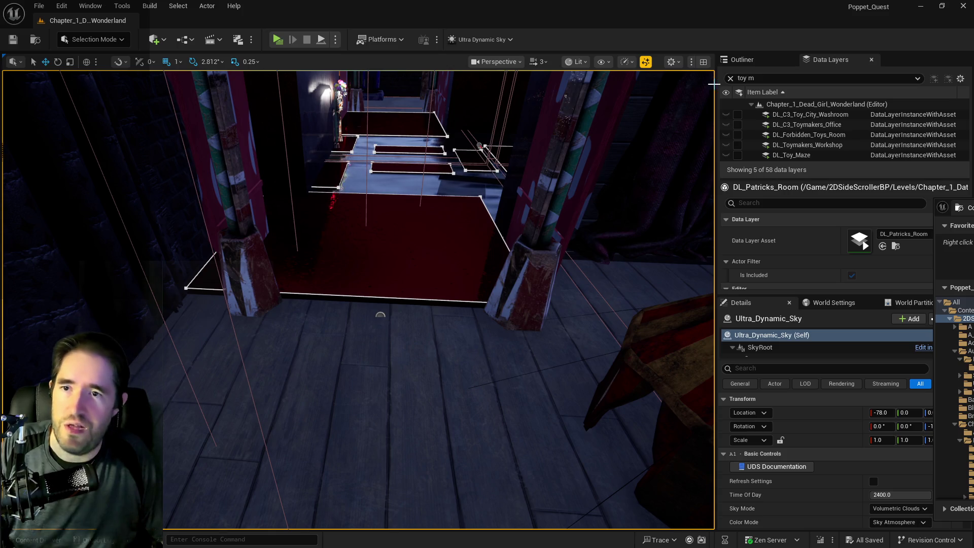
pyautogui.click(735, 63)
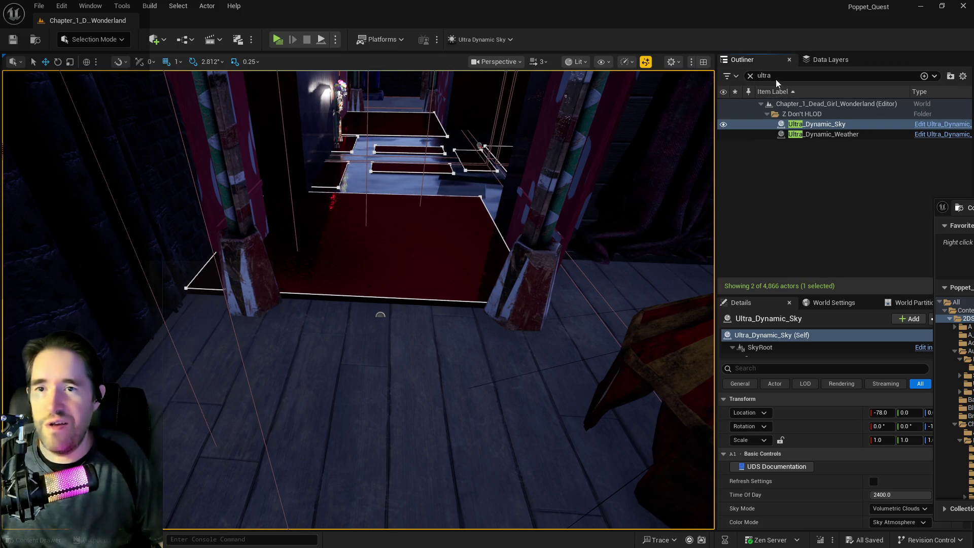
pyautogui.click(172, 40)
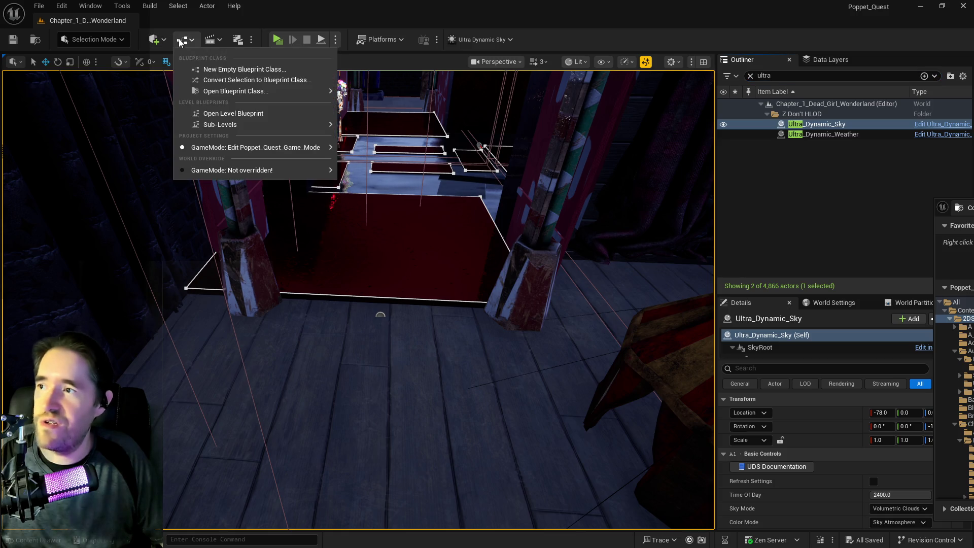
pyautogui.click(158, 39)
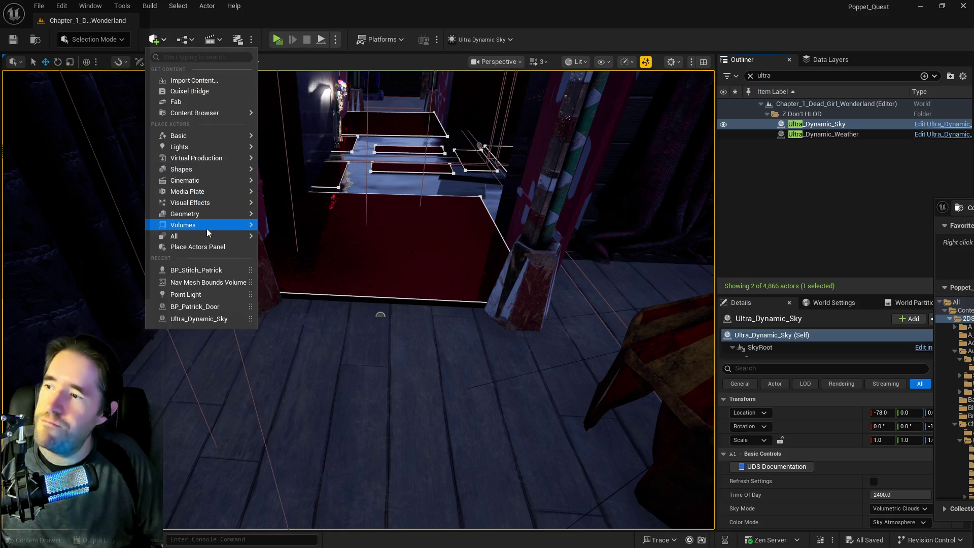
pyautogui.moveTo(227, 225)
pyautogui.moveTo(367, 245); pyautogui.dragTo(426, 193)
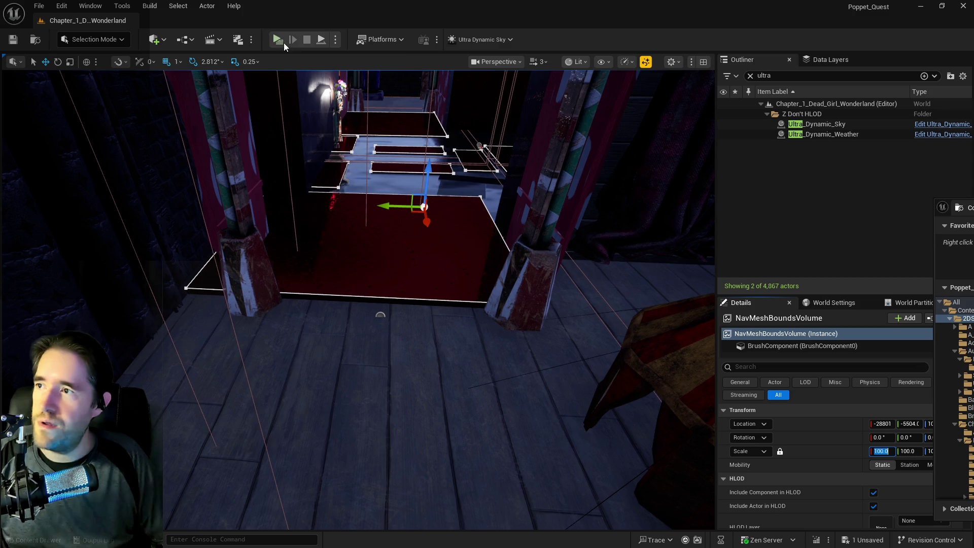
pyautogui.press('Escape')
pyautogui.hotkey('ctrl', 's')
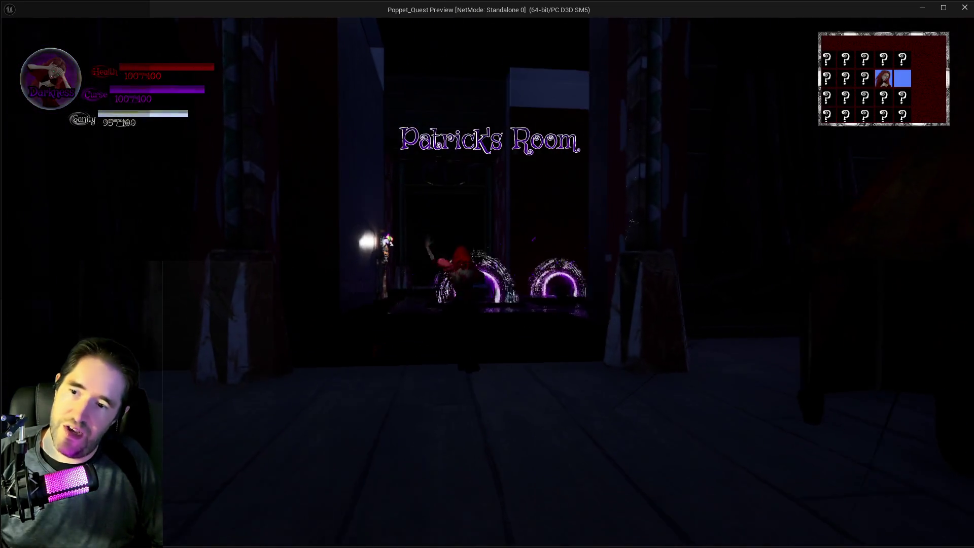
# Walk through the corridor into the red room, closing the tarot menu and swinging the hammer
pyautogui.press('w')
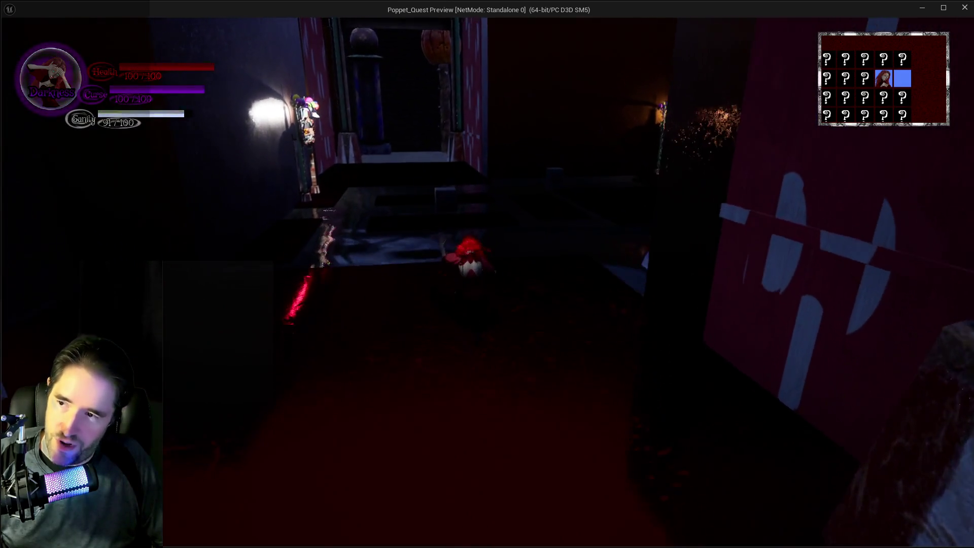
pyautogui.press('Tab')
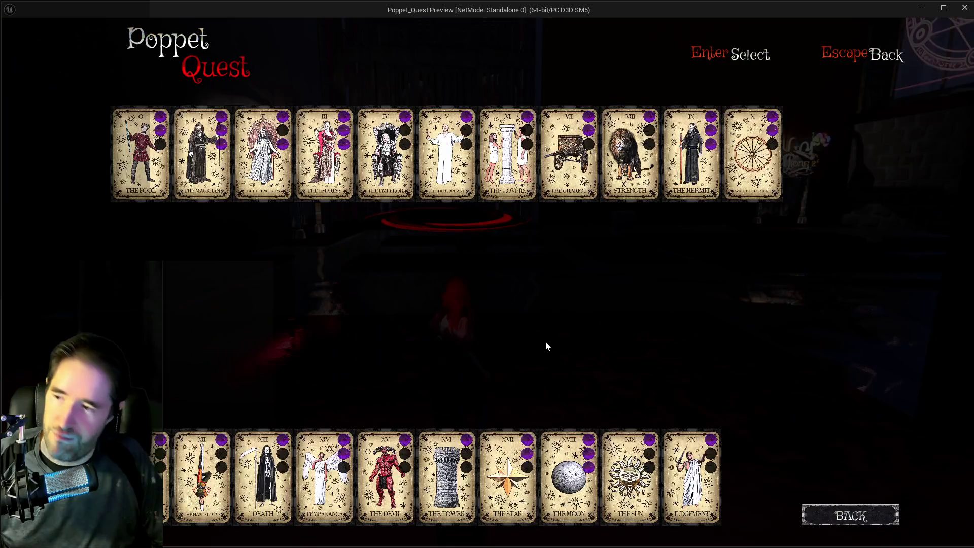
pyautogui.click(173, 190)
pyautogui.press('w')
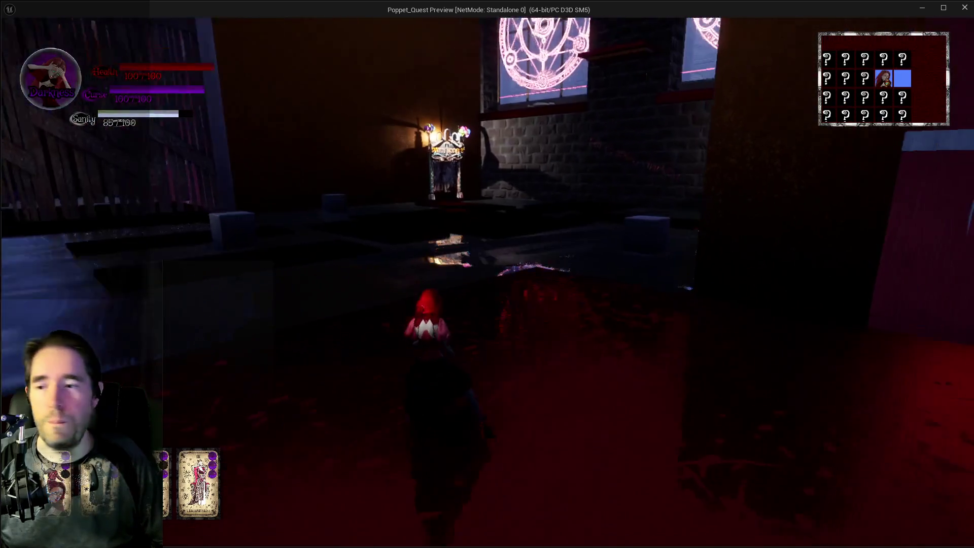
pyautogui.click(488, 274)
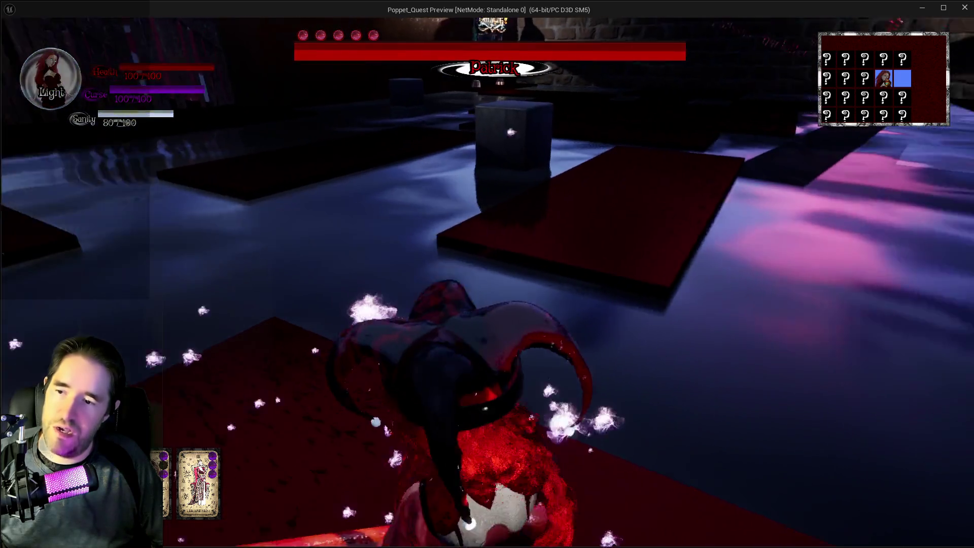
pyautogui.press('w')
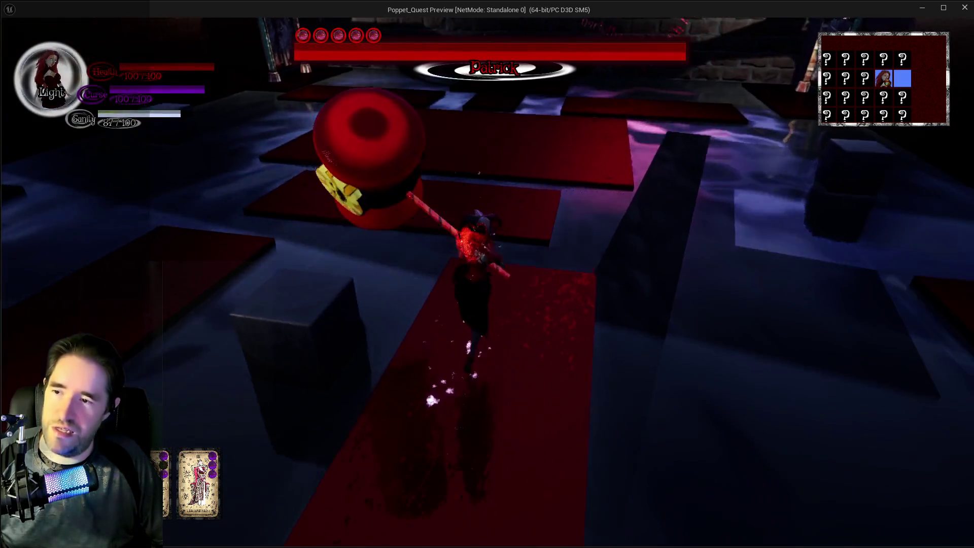
# Circle and close in on the boss Patrick while Move Success messages print
pyautogui.press('q')
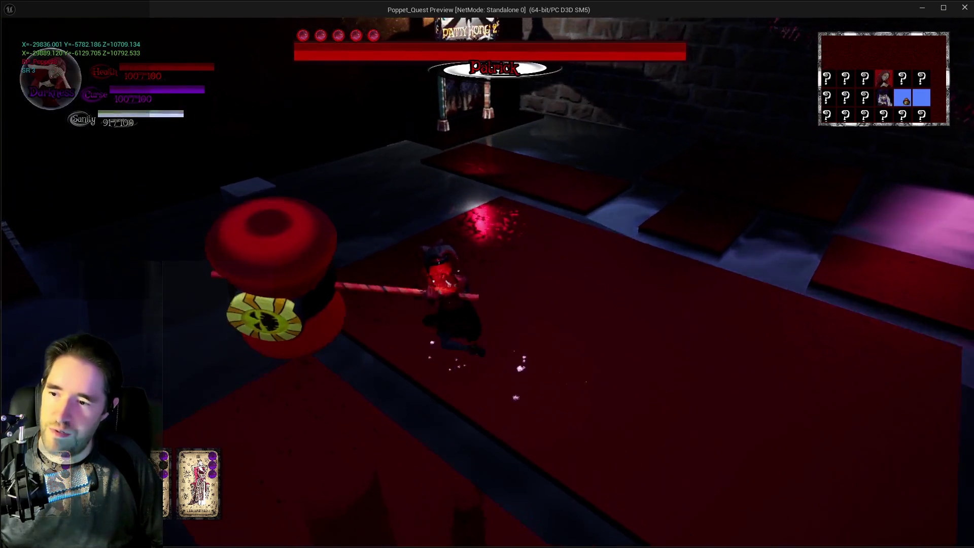
pyautogui.press('w')
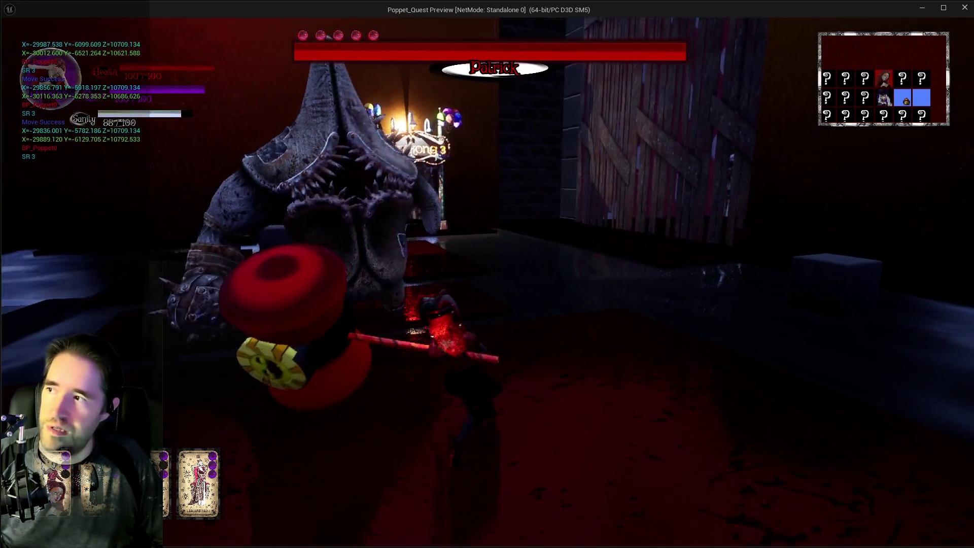
pyautogui.press('w')
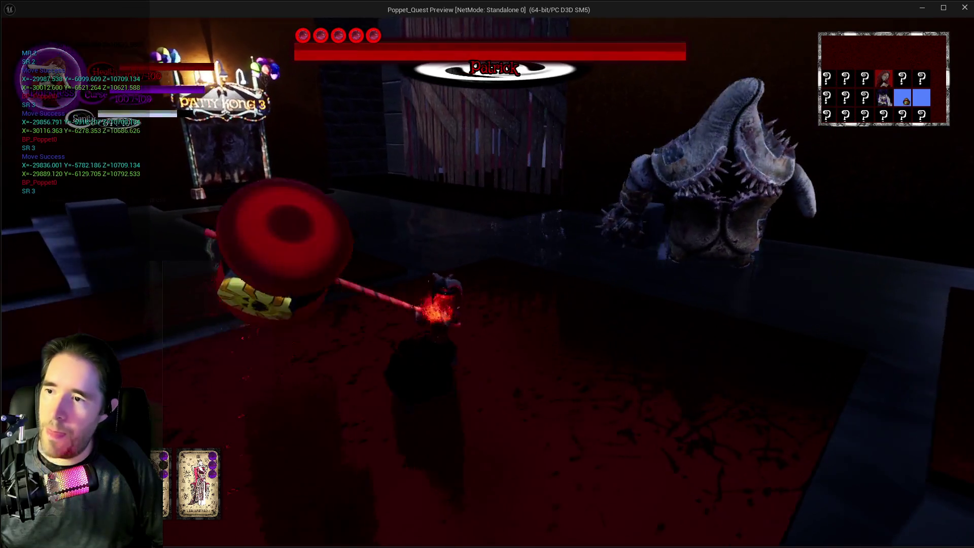
pyautogui.press('w')
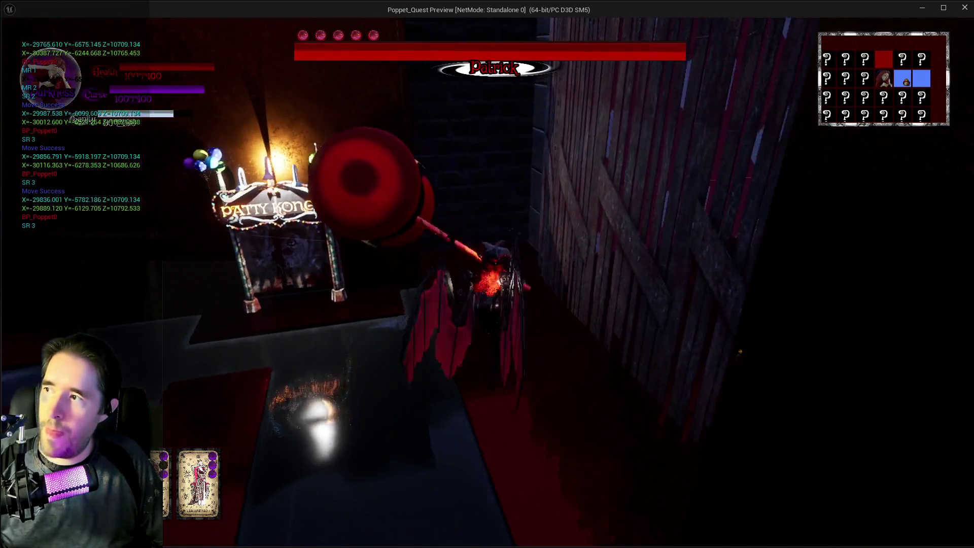
pyautogui.press('w')
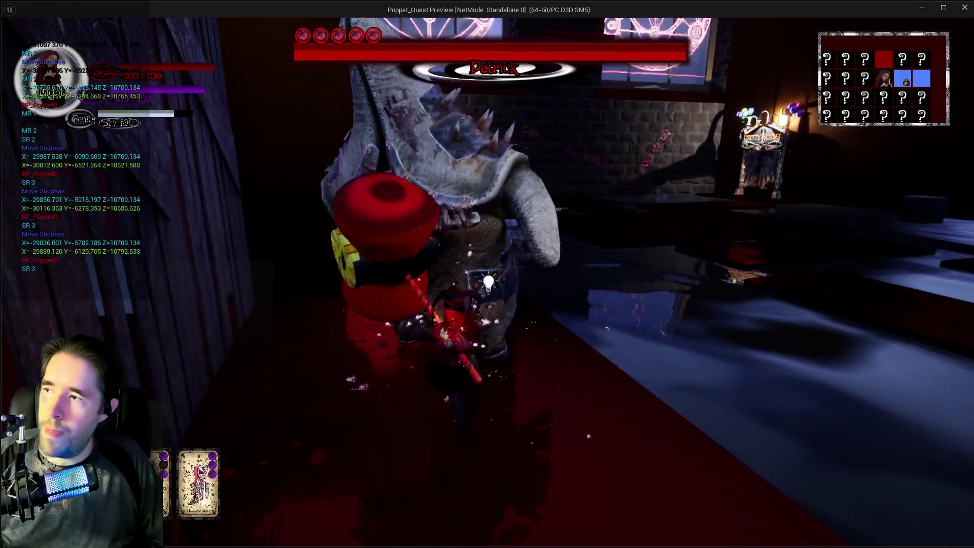
pyautogui.press('w')
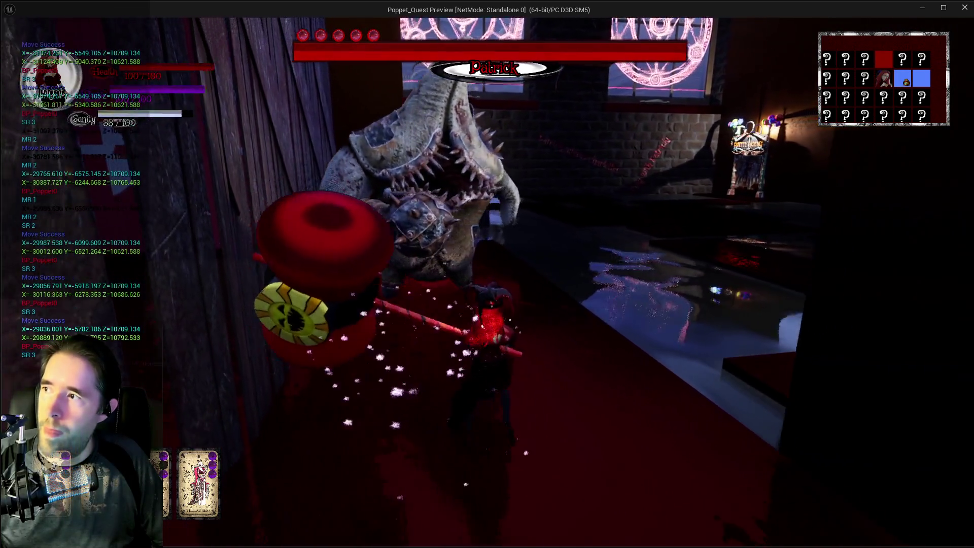
pyautogui.press('w')
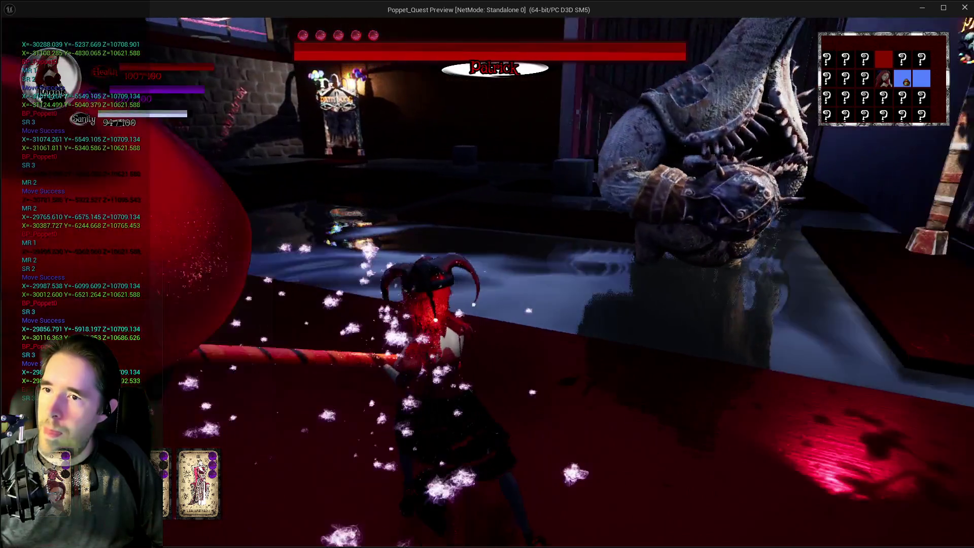
pyautogui.press('w')
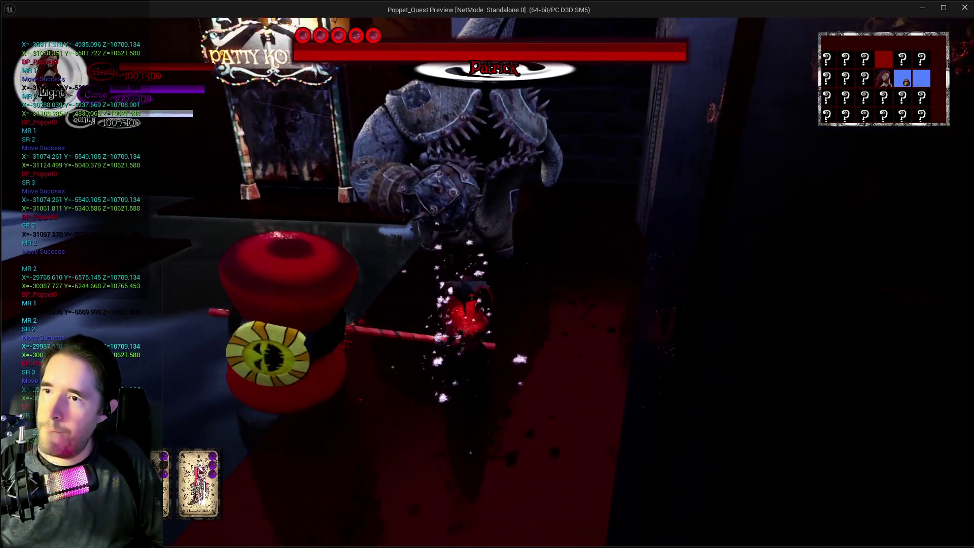
pyautogui.press('w')
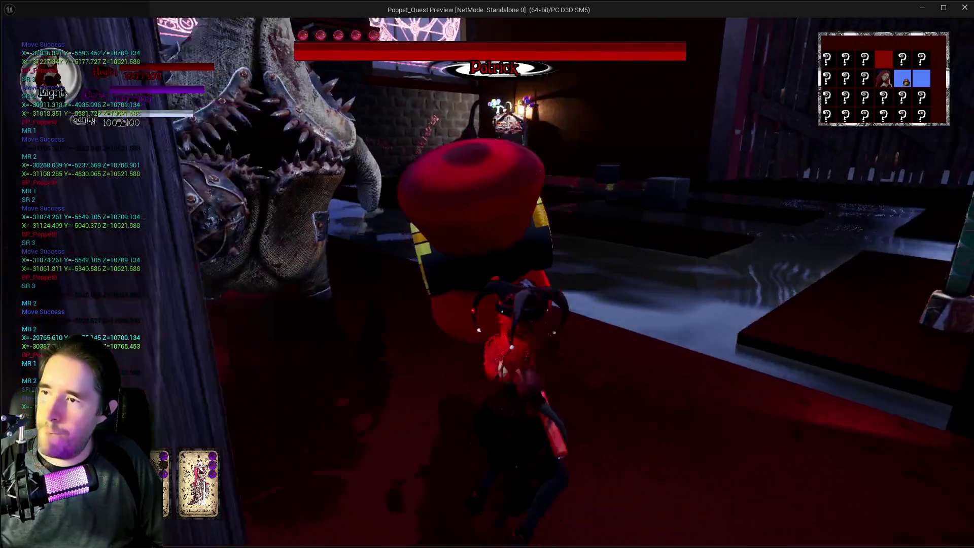
pyautogui.press('w')
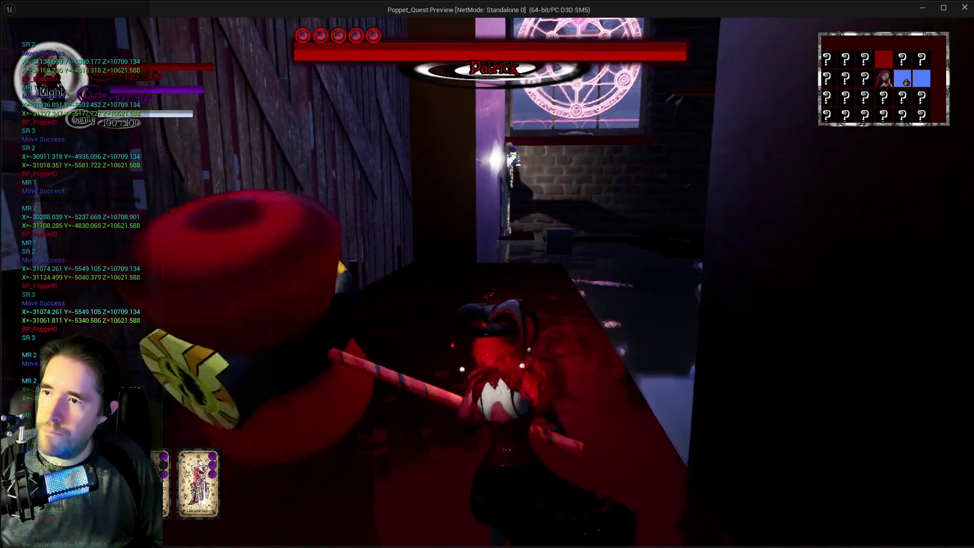
pyautogui.press('w')
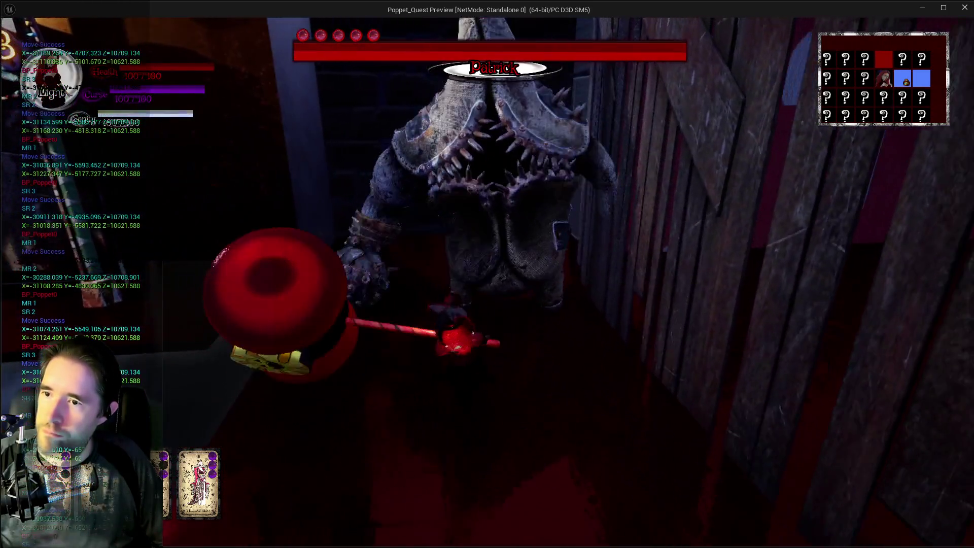
pyautogui.press('w')
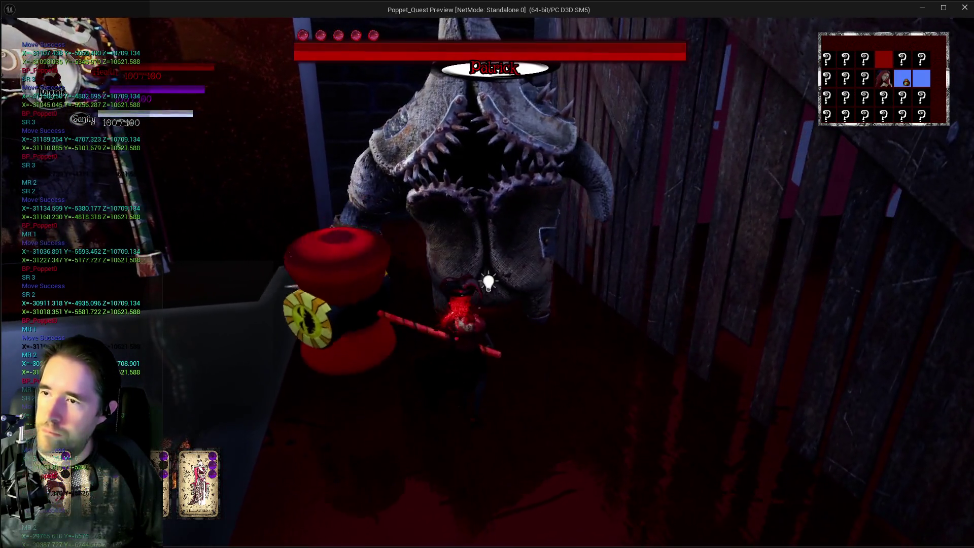
pyautogui.press('w')
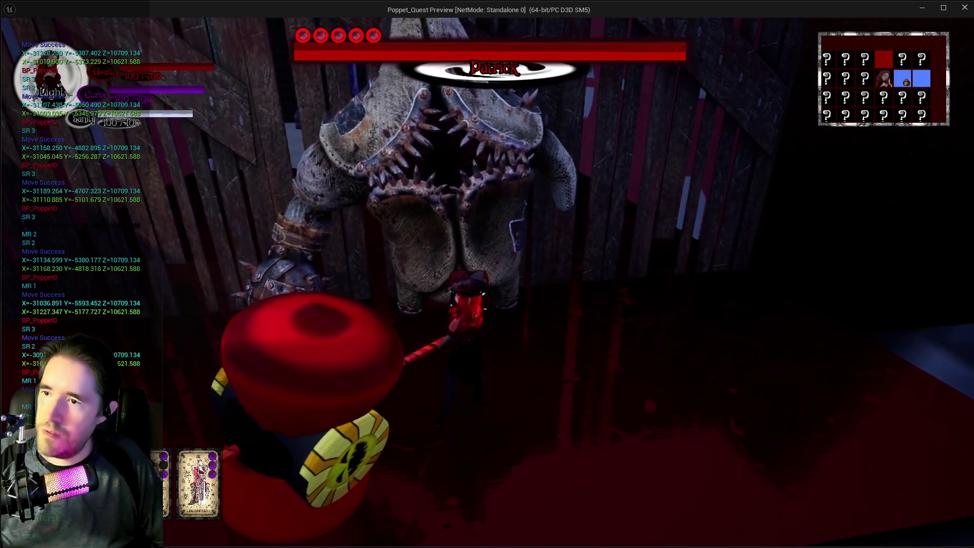
pyautogui.press('w')
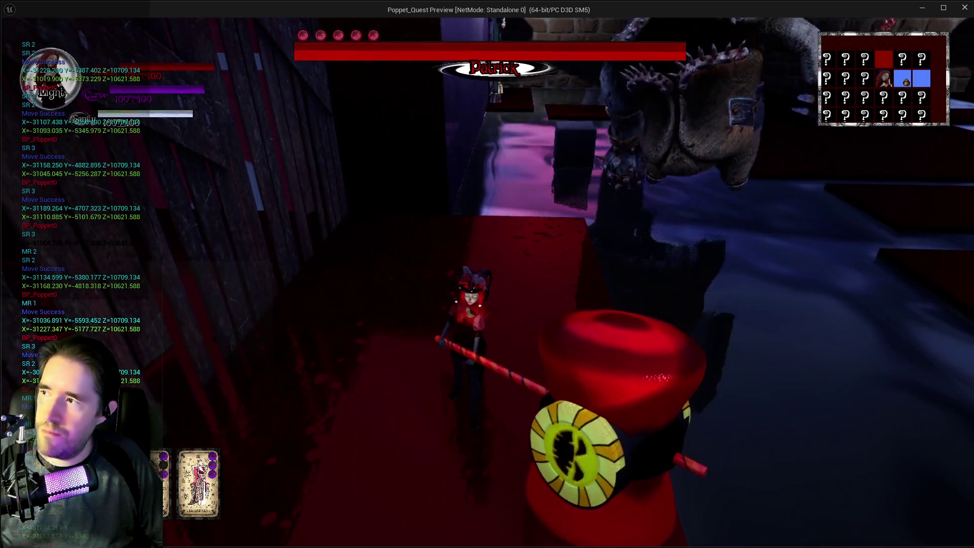
pyautogui.press('w')
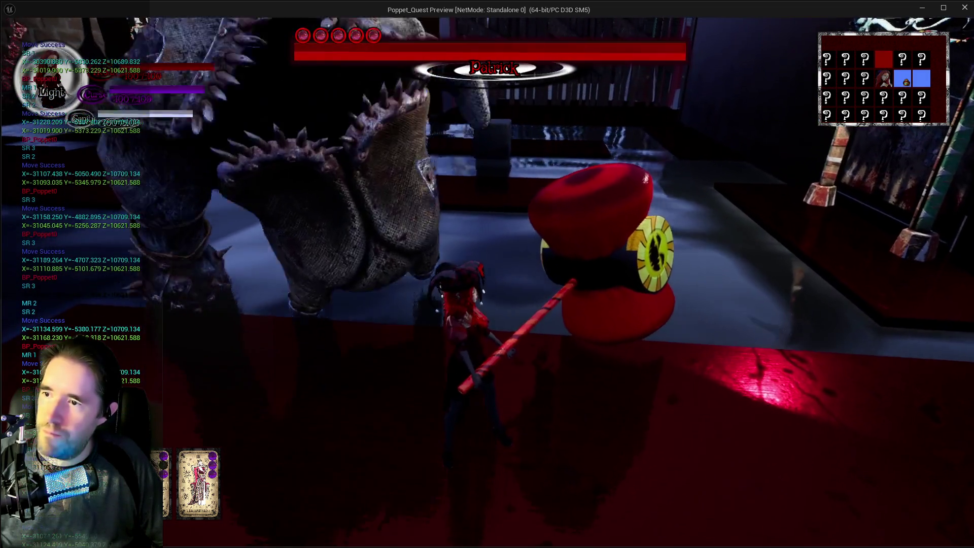
pyautogui.press('w')
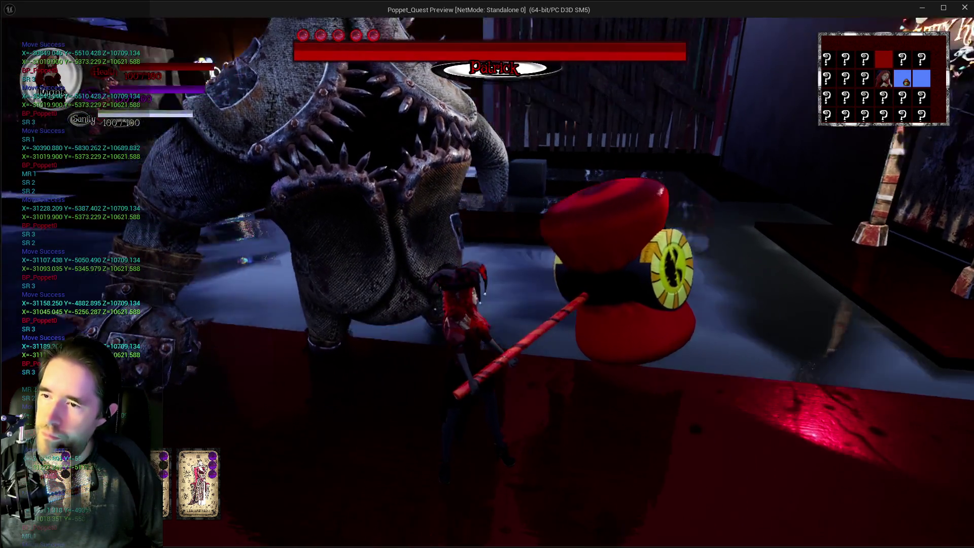
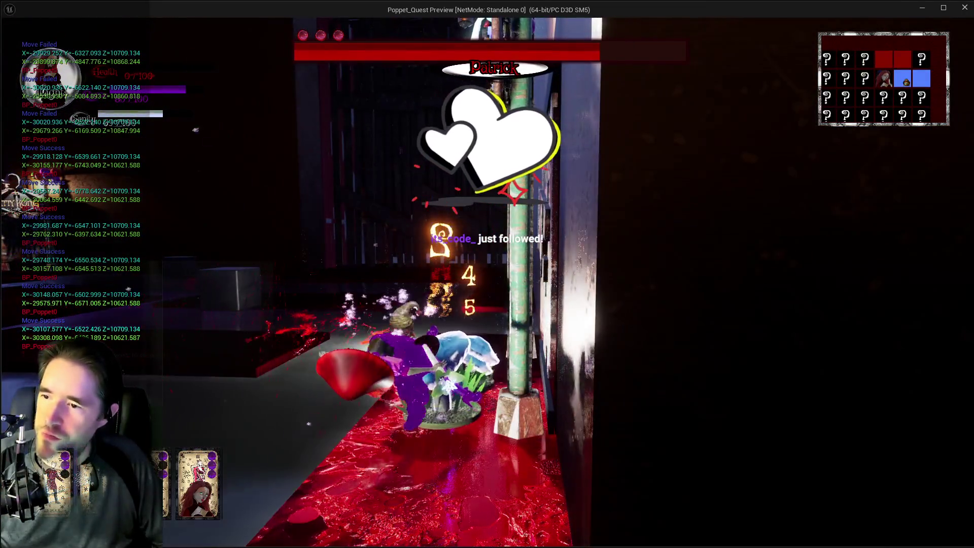
# End the play test and return to BP_Puppet_Master's Patrick Battle Phase 1 graph
pyautogui.hotkey('alt', 'Tab')
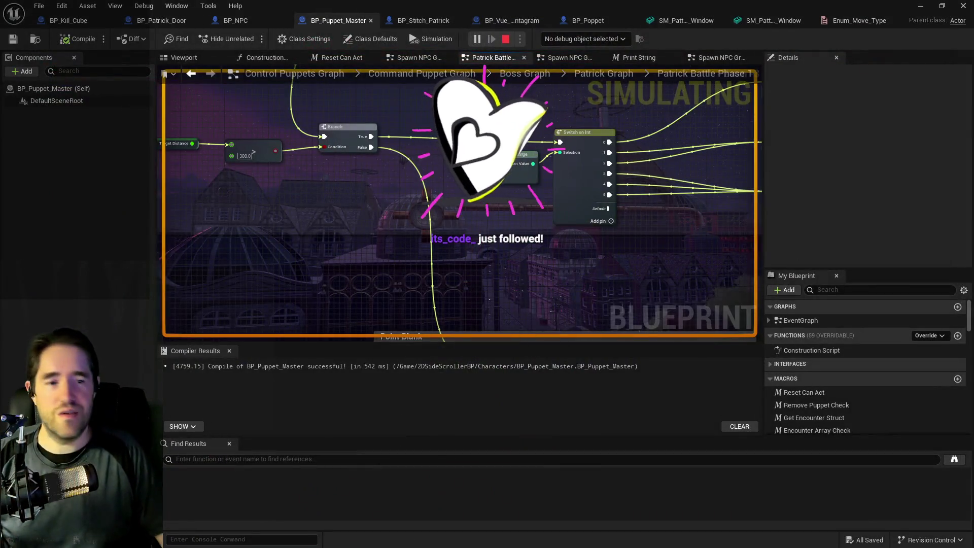
pyautogui.press('Escape')
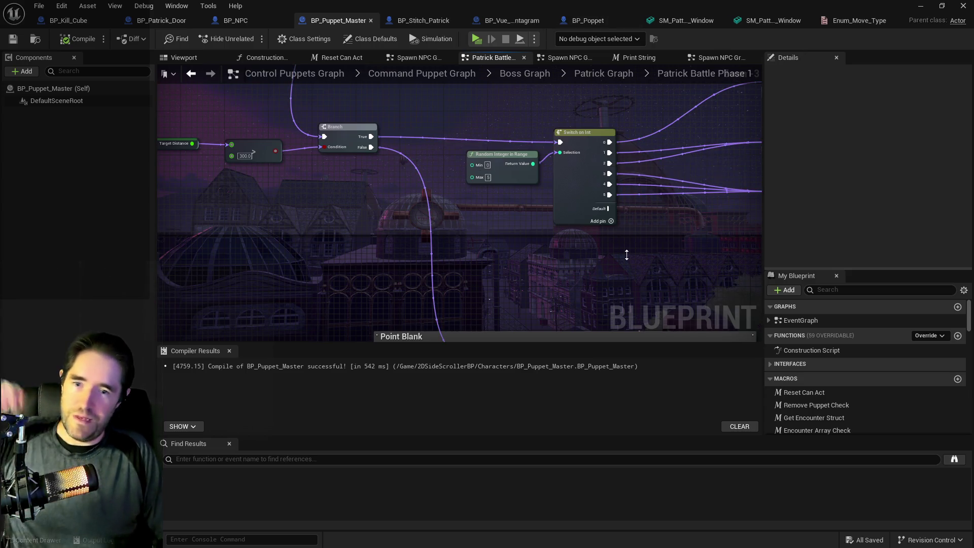
pyautogui.moveTo(627, 255)
pyautogui.mouseDown()
pyautogui.moveTo(696, 215)
pyautogui.moveTo(581, 235)
pyautogui.mouseUp()
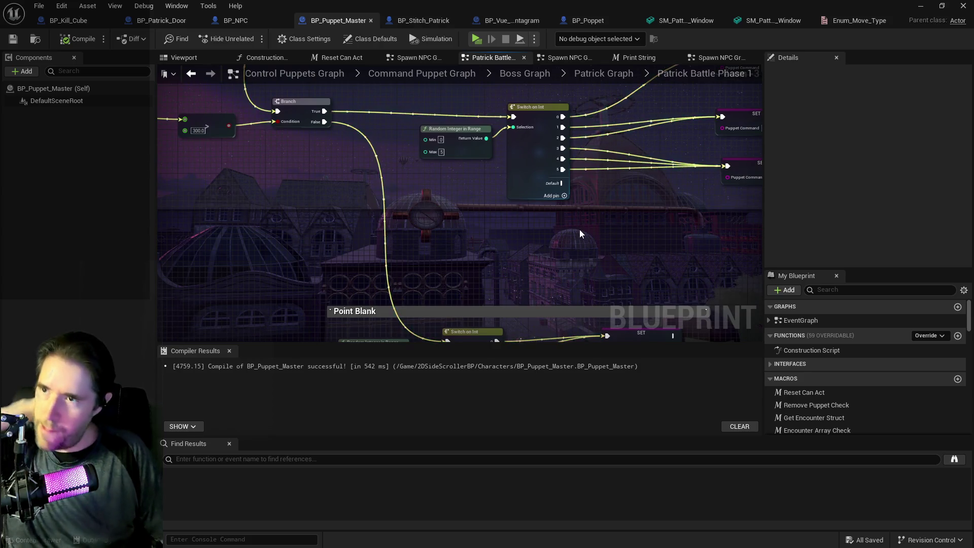
# In BP_Stitch_Patrick, line Reset Can Act up with the Move Direction node
pyautogui.click(413, 21)
pyautogui.scroll(-2, 489, 157)
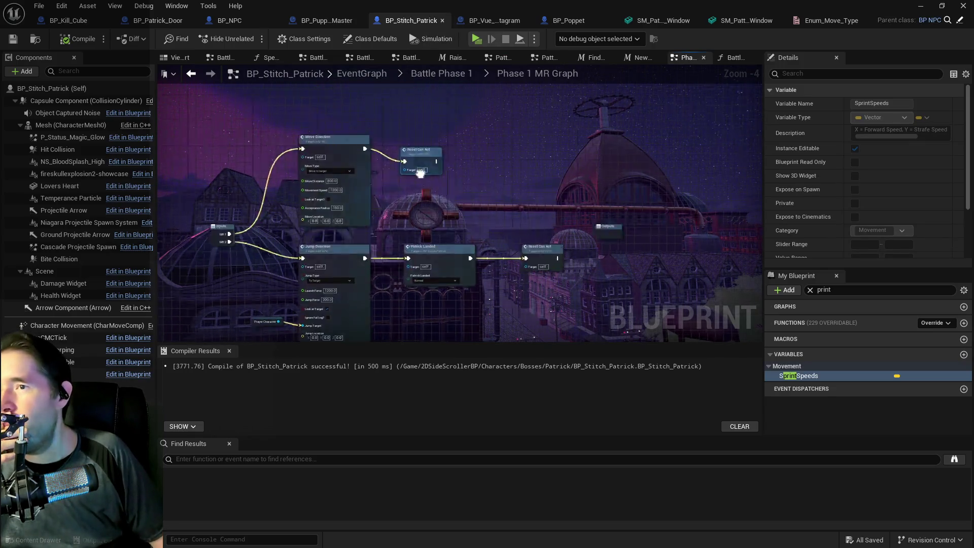
pyautogui.moveTo(402, 189); pyautogui.dragTo(408, 178)
pyautogui.moveTo(410, 183)
pyautogui.mouseDown()
pyautogui.moveTo(370, 133)
pyautogui.moveTo(474, 136)
pyautogui.moveTo(588, 161)
pyautogui.mouseUp()
# Go back to Battle Phase 1 and reopen the Phase 1 MR Graph to review it
pyautogui.click(433, 74)
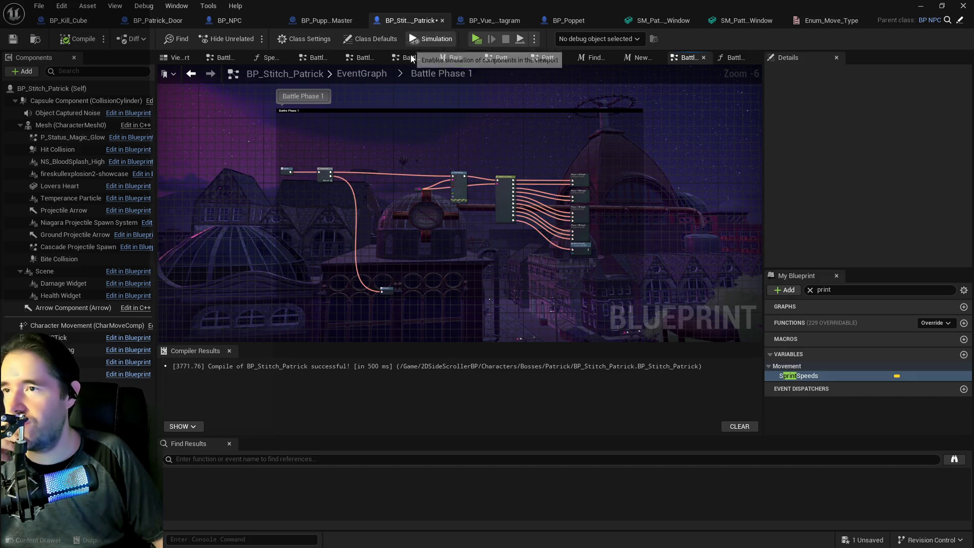
pyautogui.scroll(2, 497, 147)
pyautogui.scroll(1, 485, 132)
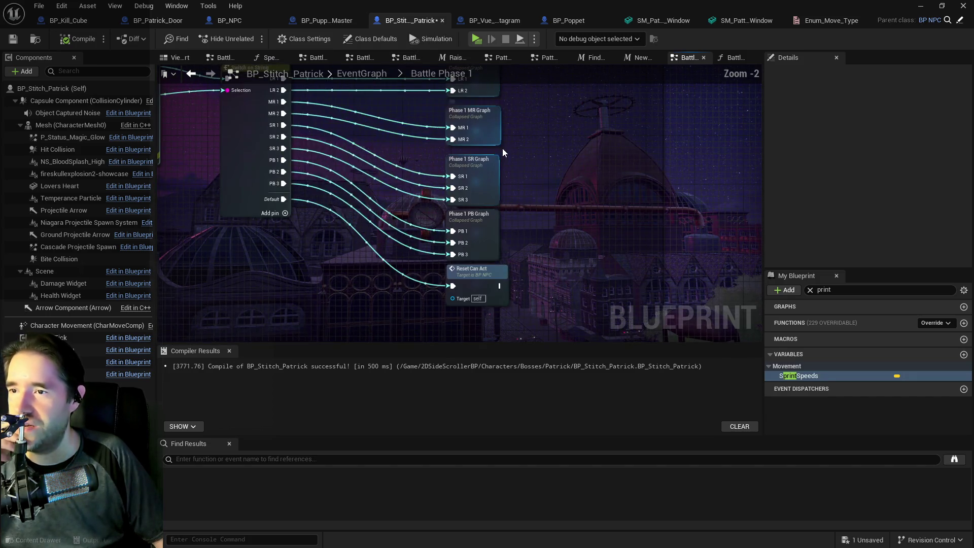
pyautogui.scroll(1, 482, 176)
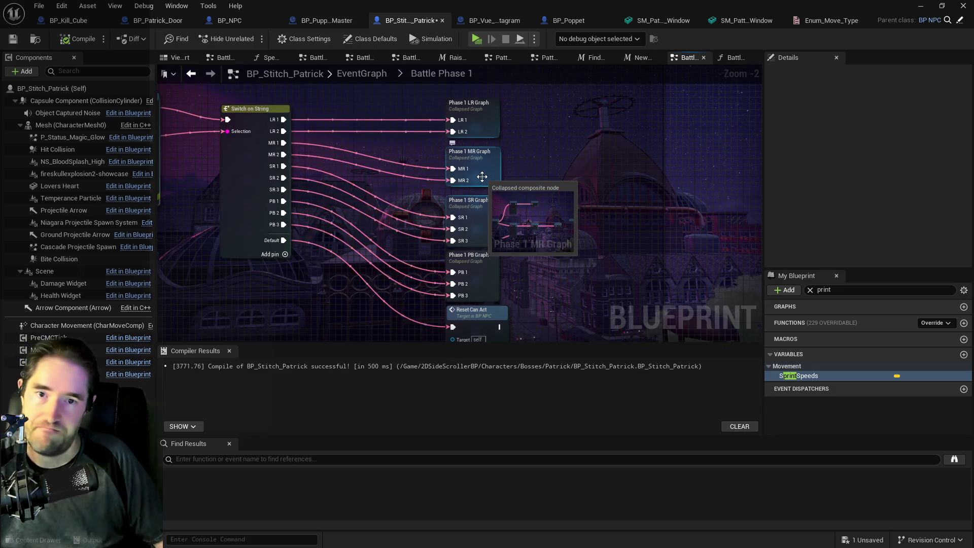
pyautogui.doubleClick(482, 176)
pyautogui.scroll(3, 482, 177)
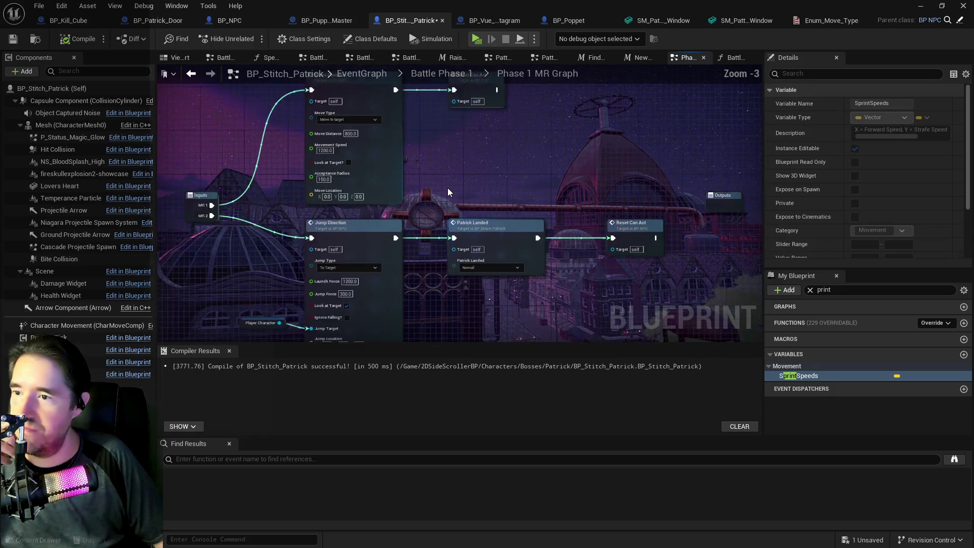
pyautogui.scroll(-2, 449, 173)
# Return to the EventGraph and open the Battle Phase 2 collapsed graph
pyautogui.click(439, 73)
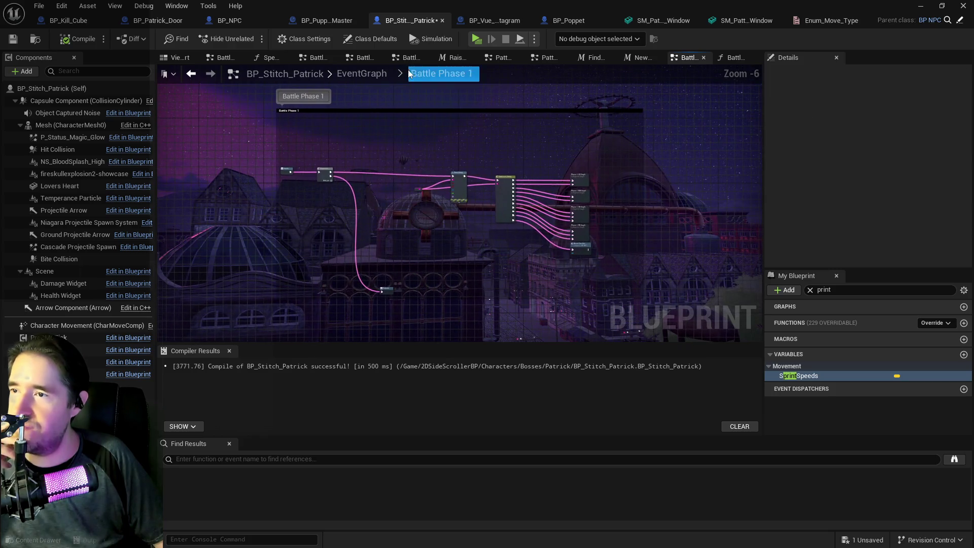
pyautogui.hotkey('alt', 'Left')
pyautogui.scroll(8, 439, 287)
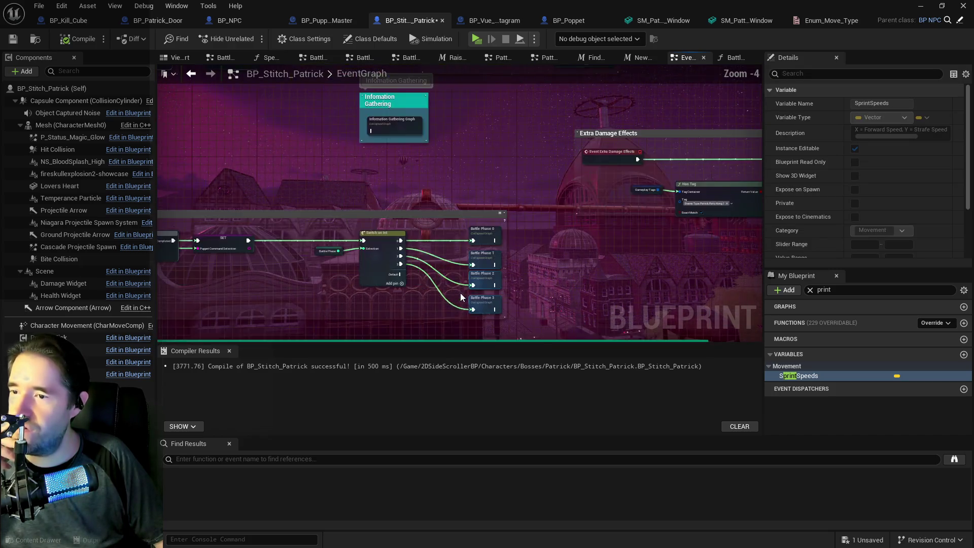
pyautogui.doubleClick(499, 276)
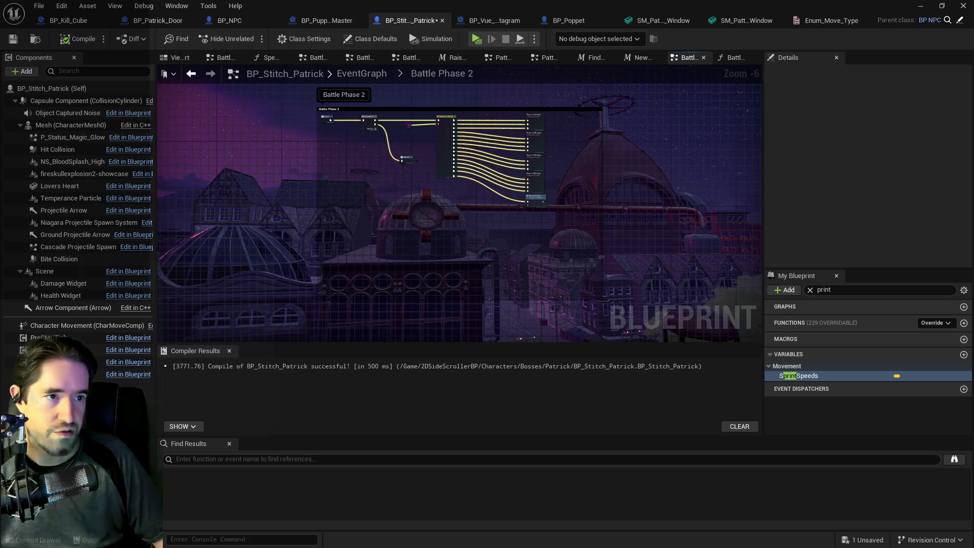
# Find the Phase 2 switch and open the Phase 2 SR Graph
pyautogui.scroll(2, 553, 197)
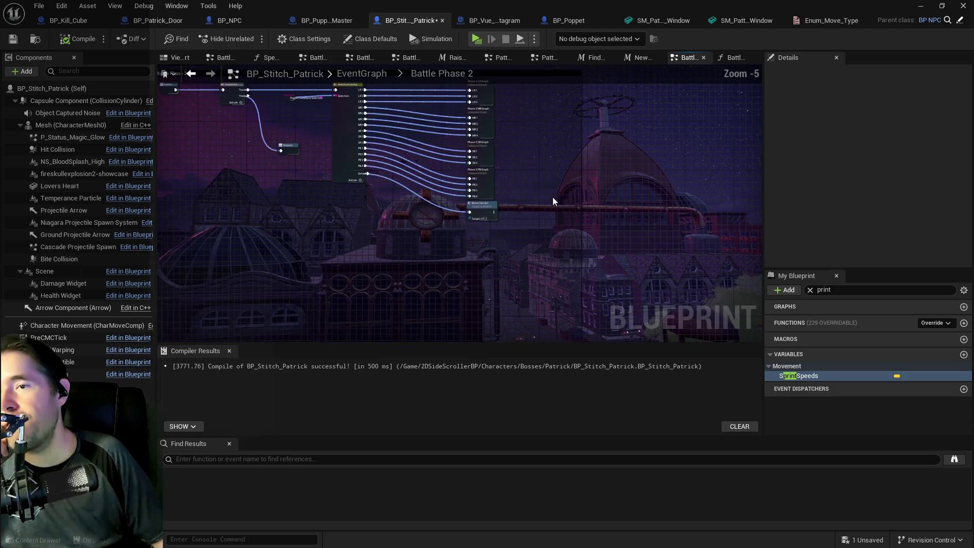
pyautogui.moveTo(533, 262); pyautogui.dragTo(542, 284)
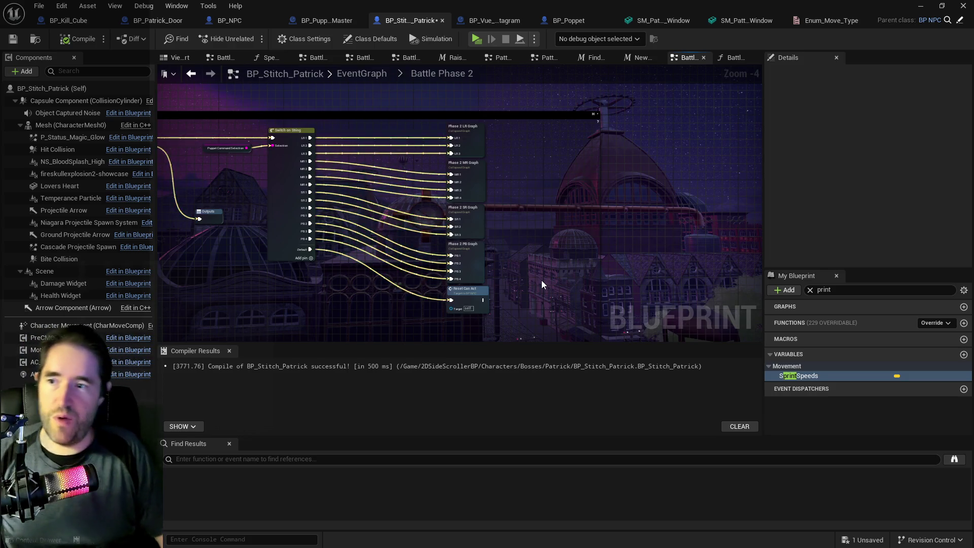
pyautogui.scroll(2, 425, 193)
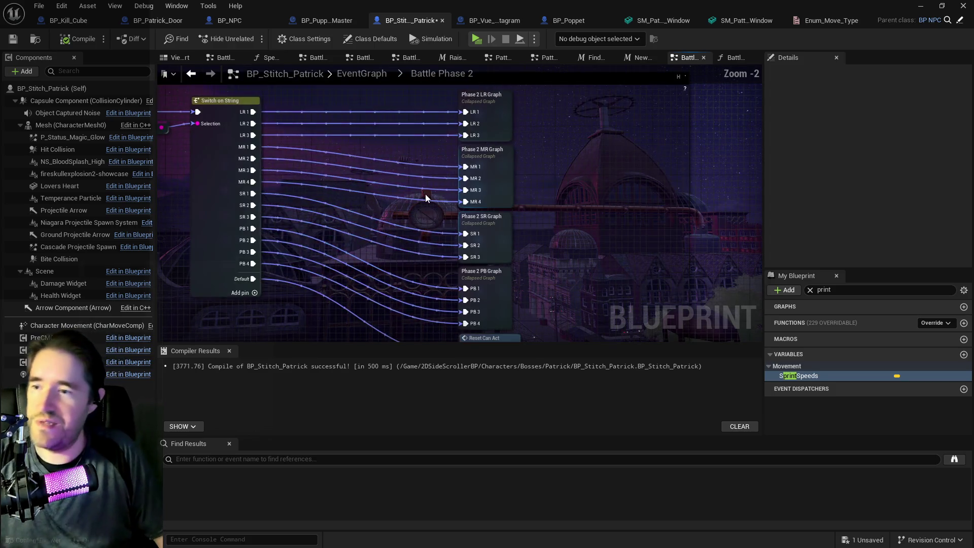
pyautogui.doubleClick(437, 173)
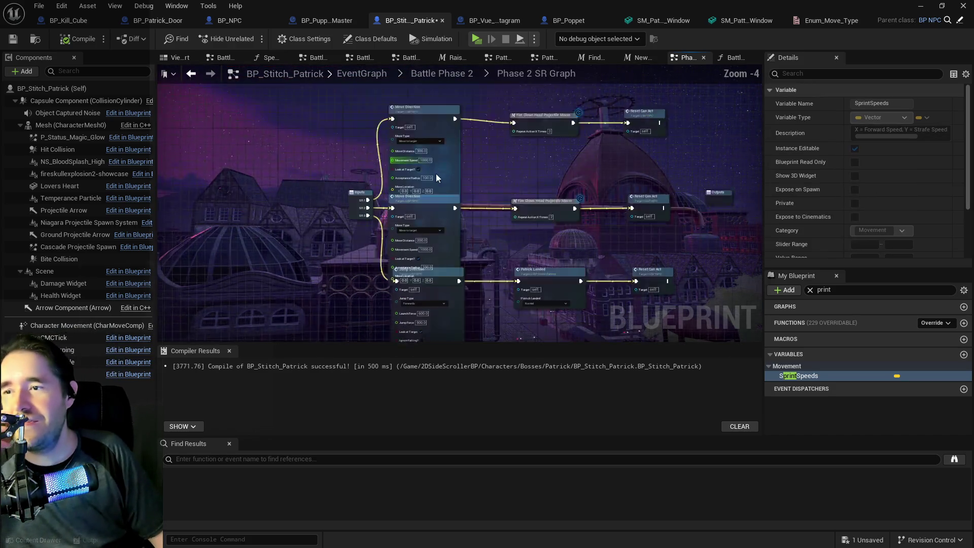
# Spread the Move Direction nodes apart below the Inputs node
pyautogui.scroll(2, 440, 155)
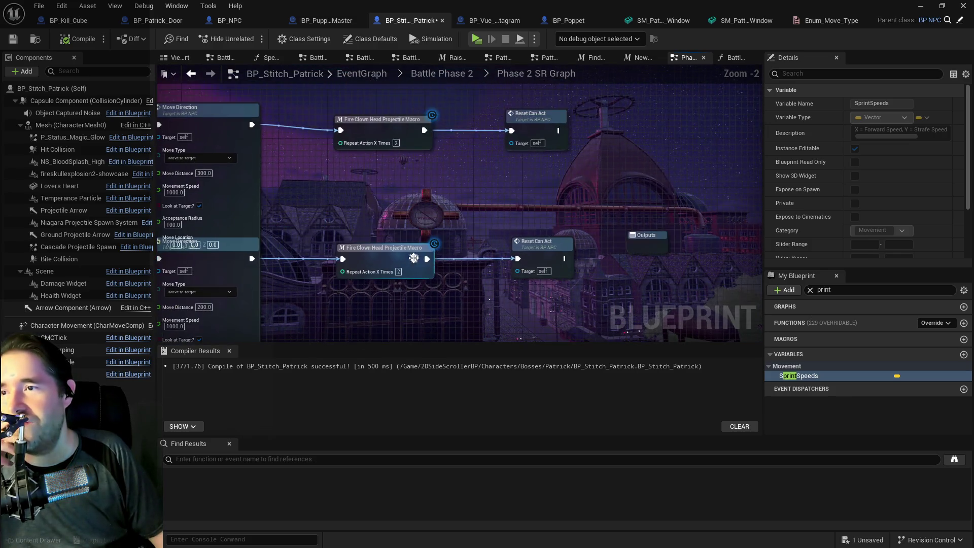
pyautogui.moveTo(445, 136); pyautogui.dragTo(547, 97)
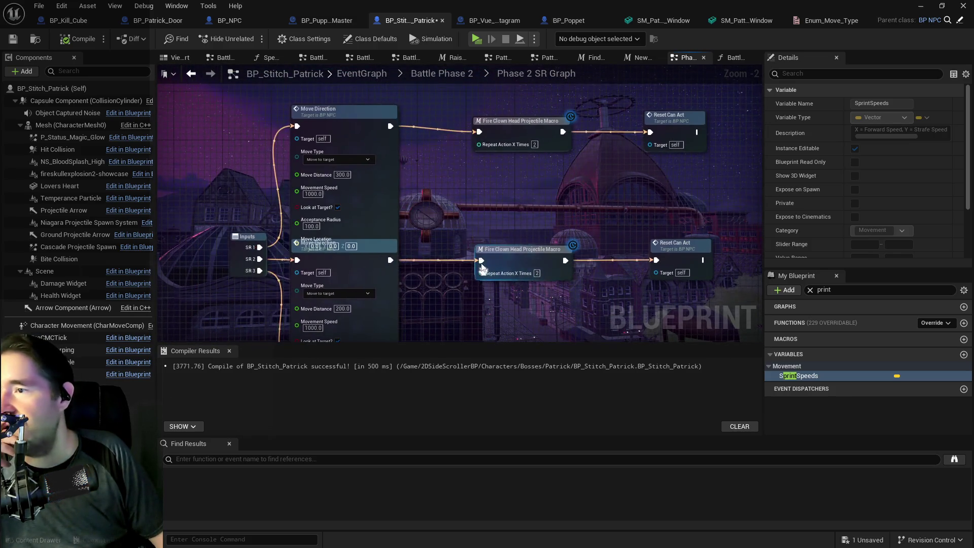
pyautogui.moveTo(357, 114); pyautogui.dragTo(358, 59)
pyautogui.moveTo(375, 244)
pyautogui.mouseDown()
pyautogui.moveTo(394, 171)
pyautogui.moveTo(380, 140)
pyautogui.moveTo(390, 261)
pyautogui.mouseUp()
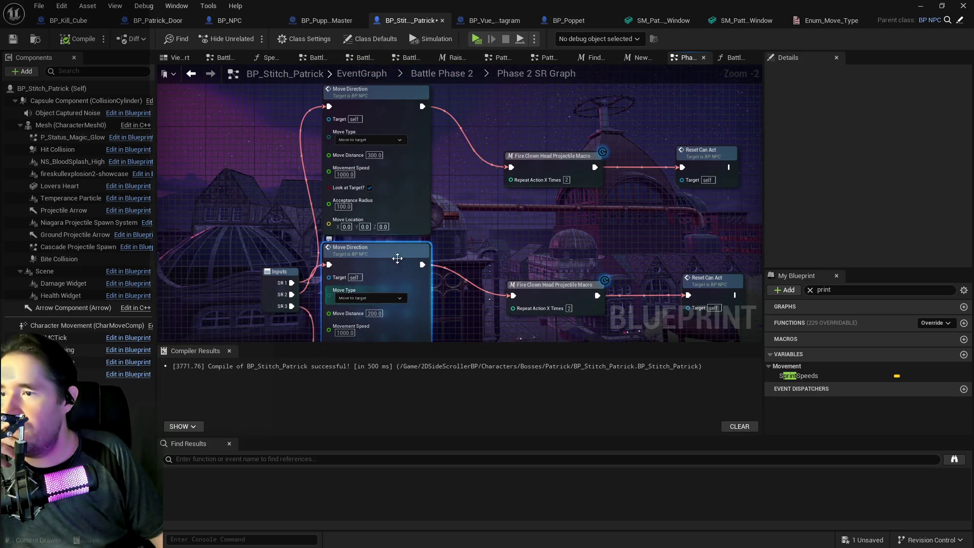
# Select the Jump Direction row and move it lower
pyautogui.moveTo(465, 312); pyautogui.dragTo(465, 191)
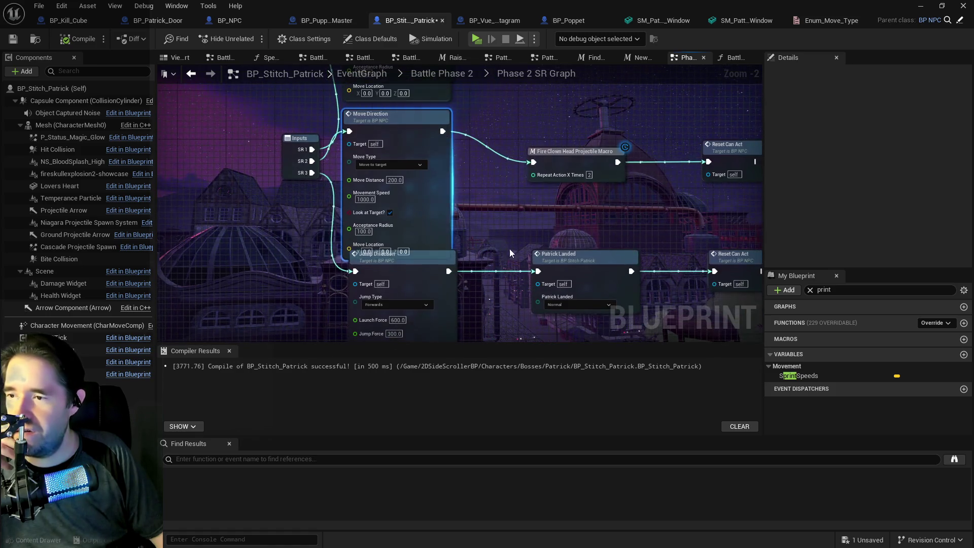
pyautogui.scroll(-2, 302, 189)
pyautogui.moveTo(302, 190); pyautogui.dragTo(594, 168)
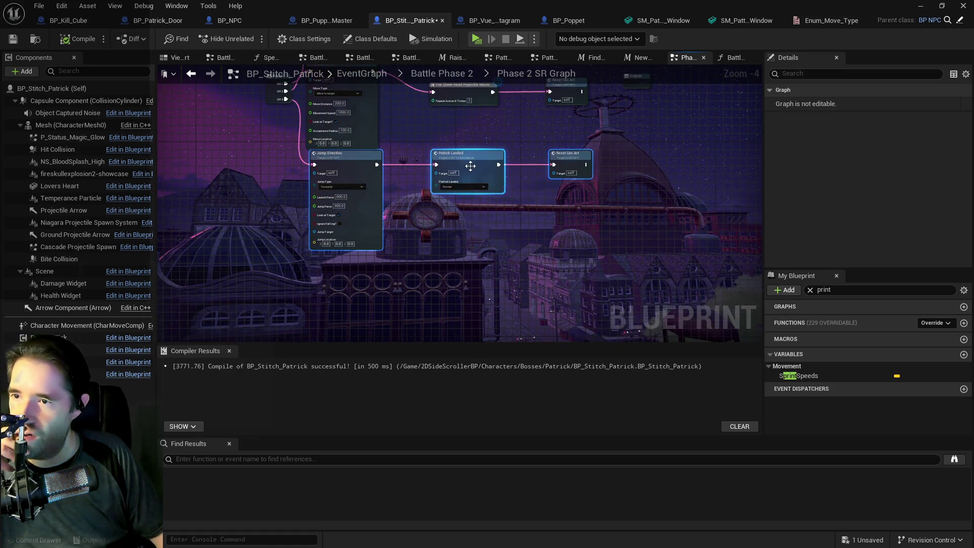
pyautogui.moveTo(467, 163); pyautogui.dragTo(446, 239)
# Move the Fire Clown Head macro, Reset Can Act and Move Direction nodes down
pyautogui.scroll(1, 418, 214)
pyautogui.moveTo(477, 147); pyautogui.dragTo(660, 189)
pyautogui.moveTo(563, 164); pyautogui.dragTo(574, 179)
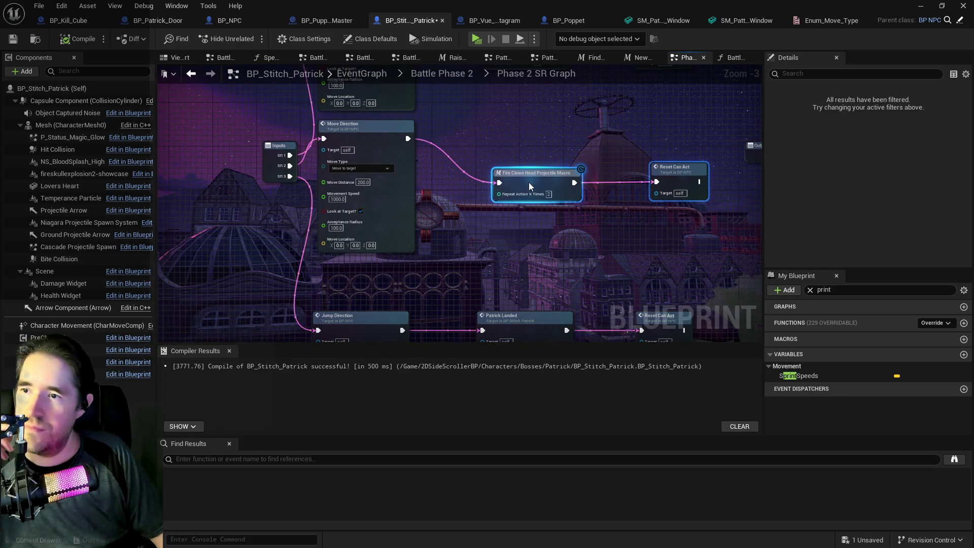
pyautogui.moveTo(380, 137)
pyautogui.mouseDown()
pyautogui.moveTo(385, 171)
pyautogui.moveTo(401, 167)
pyautogui.mouseUp()
pyautogui.moveTo(356, 133); pyautogui.dragTo(380, 155)
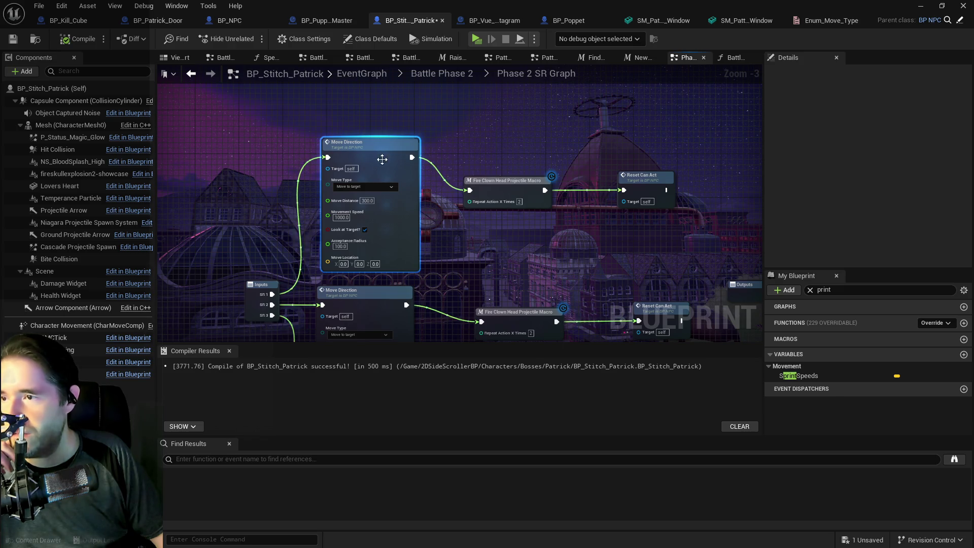
# Check the lower rows, including Patrick Landed, then go back to Battle Phase 2
pyautogui.scroll(-3, 382, 159)
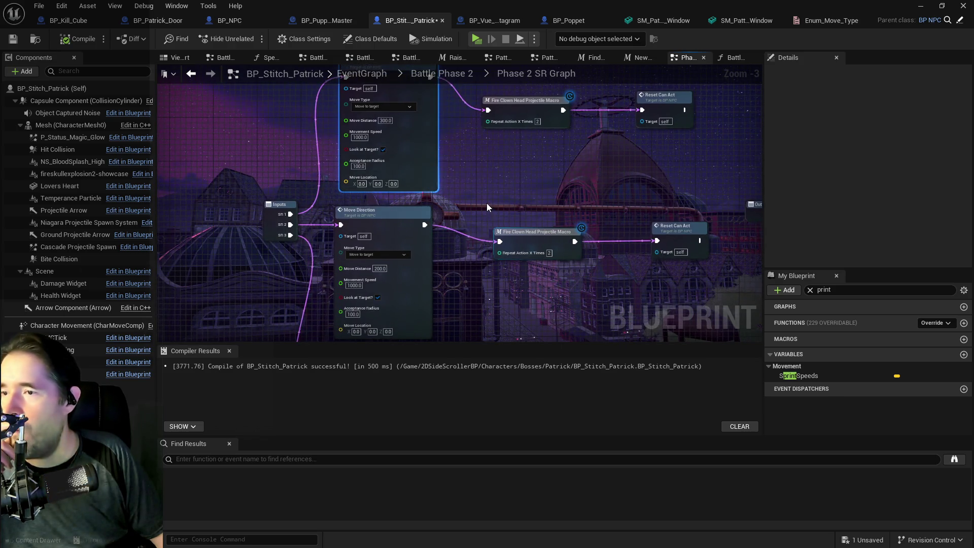
pyautogui.moveTo(487, 207); pyautogui.dragTo(497, 139)
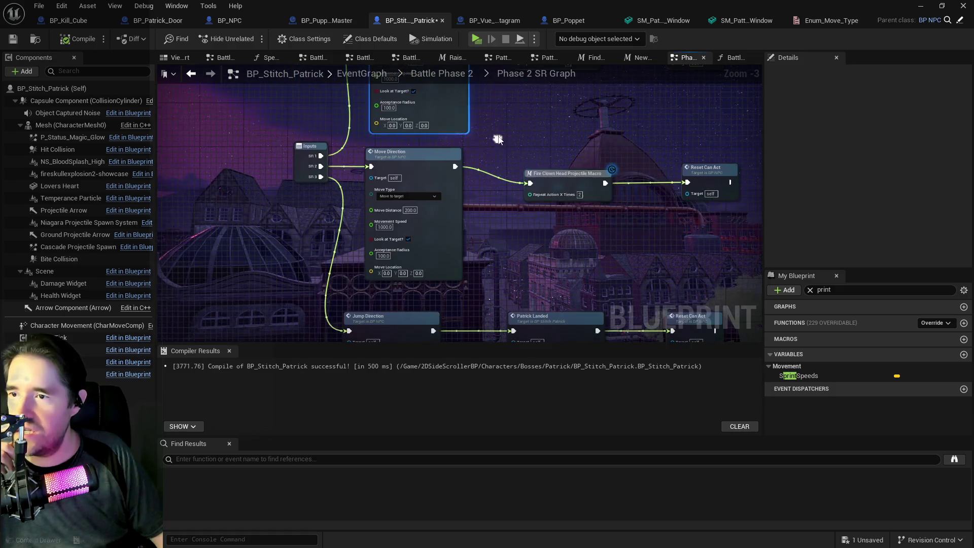
pyautogui.moveTo(426, 295); pyautogui.dragTo(340, 160)
pyautogui.click(470, 184)
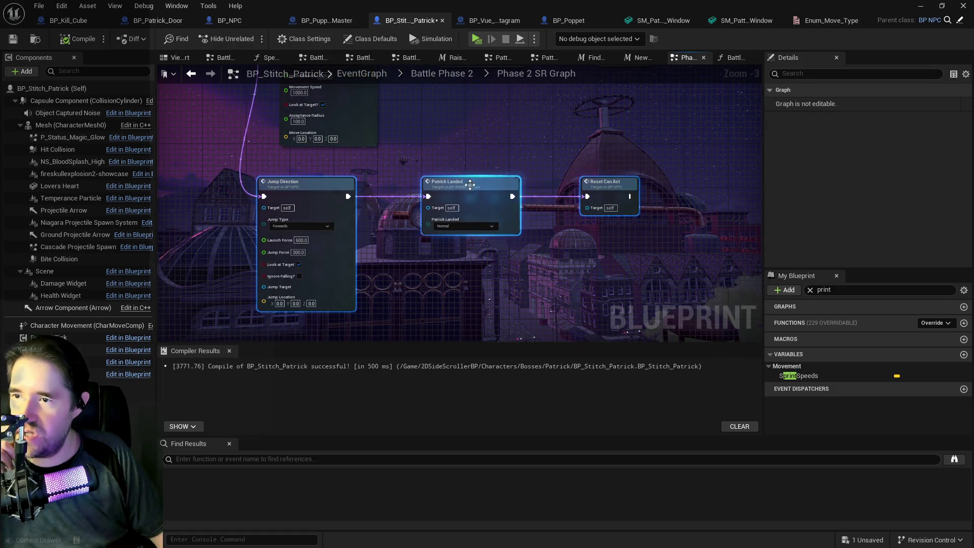
pyautogui.click(441, 74)
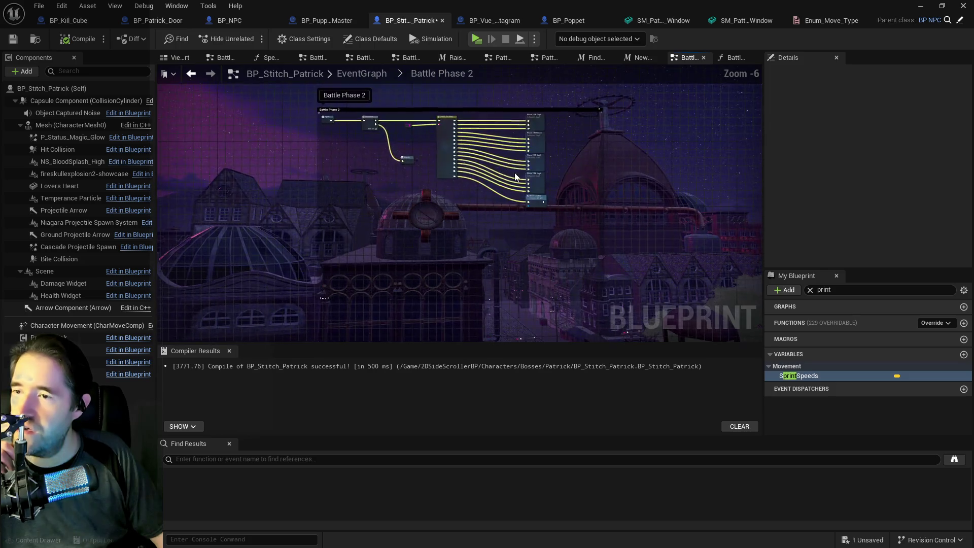
# Review the Phase 2 SR and Phase 2 PB graphs, returning to Battle Phase 2
pyautogui.scroll(3, 515, 177)
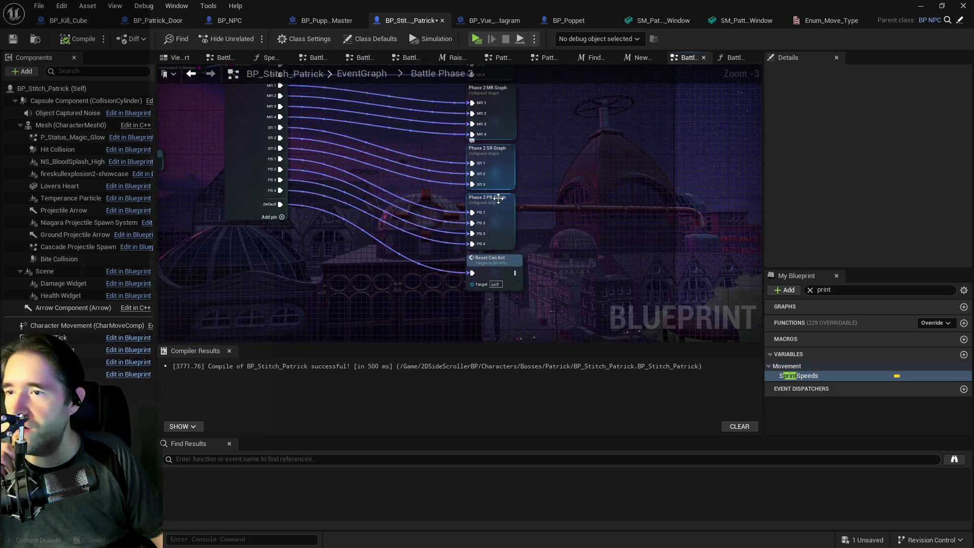
pyautogui.doubleClick(511, 175)
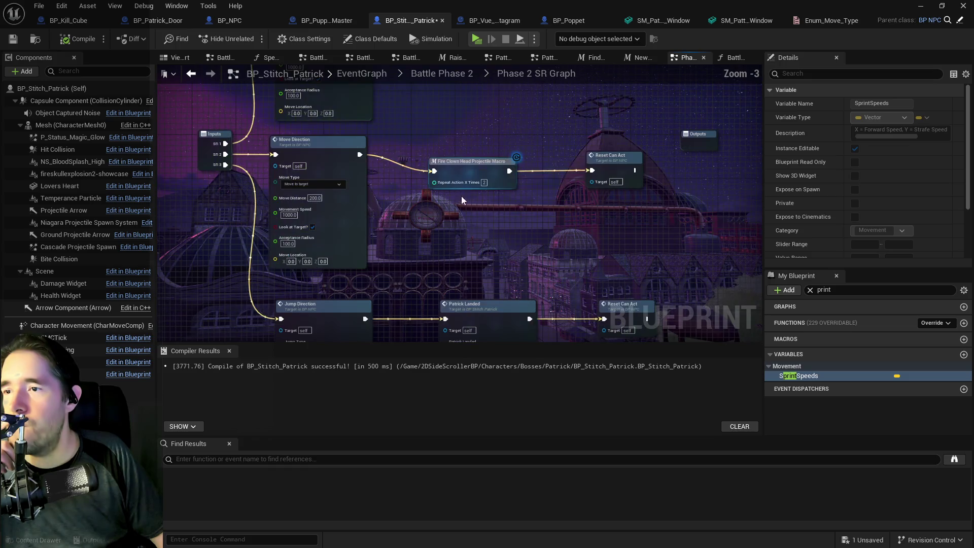
pyautogui.click(441, 74)
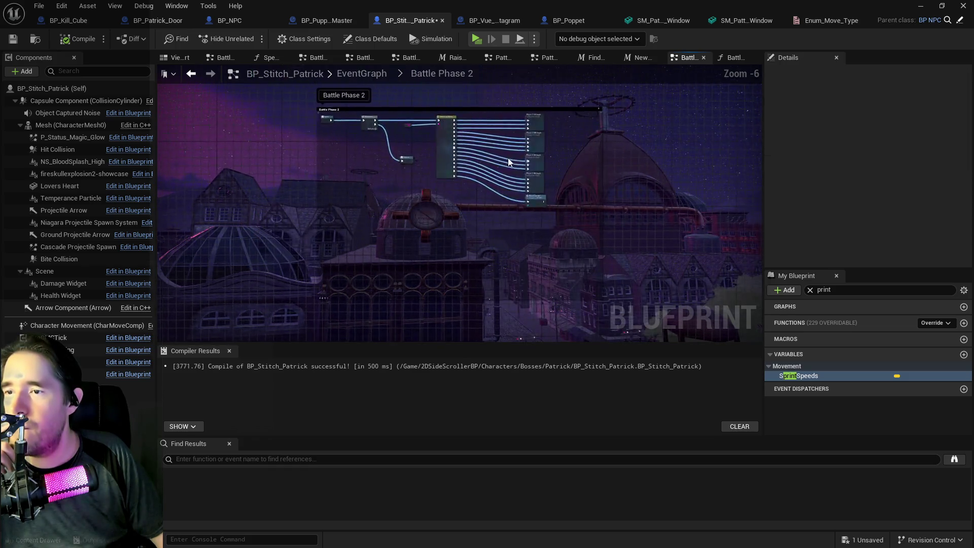
pyautogui.scroll(3, 509, 162)
pyautogui.doubleClick(583, 220)
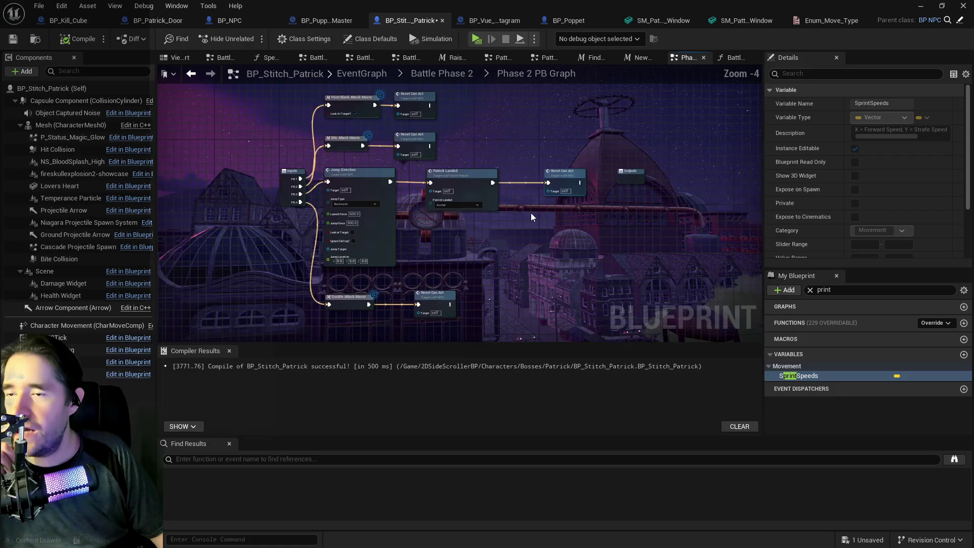
pyautogui.click(442, 74)
# In the Phase 2 LR Graph, nudge Jump Direction and set the macro's repeat count to 23
pyautogui.scroll(3, 540, 122)
pyautogui.doubleClick(540, 121)
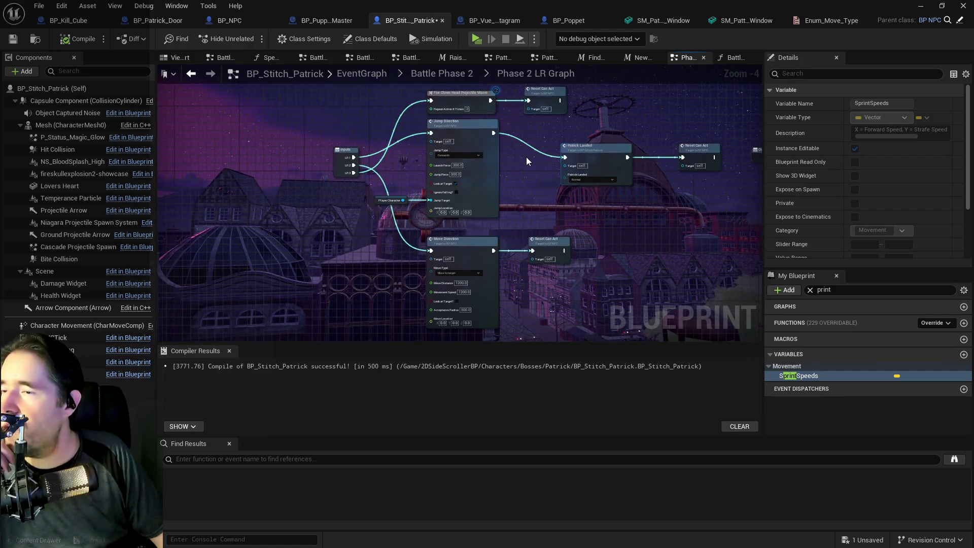
pyautogui.click(471, 136)
pyautogui.moveTo(471, 136); pyautogui.dragTo(474, 128)
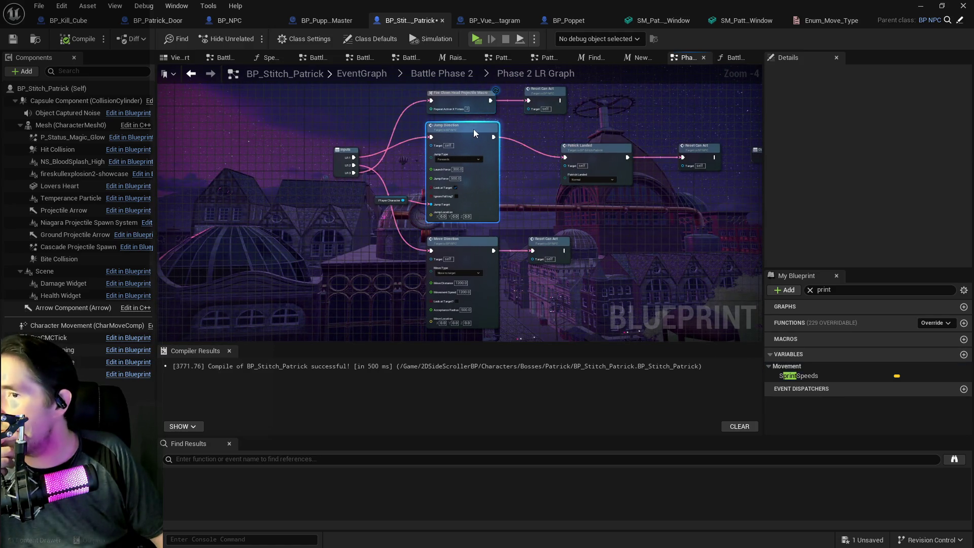
pyautogui.click(468, 110)
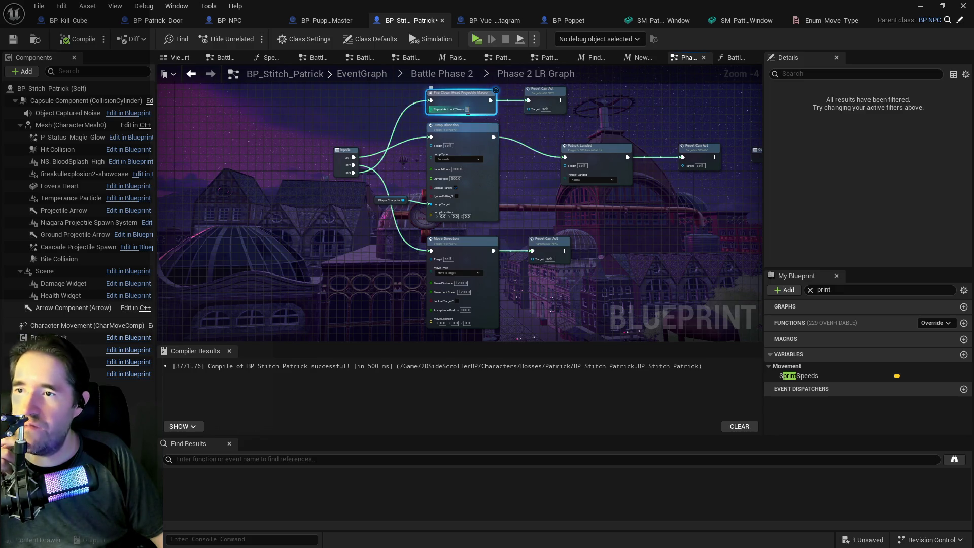
pyautogui.write('3')
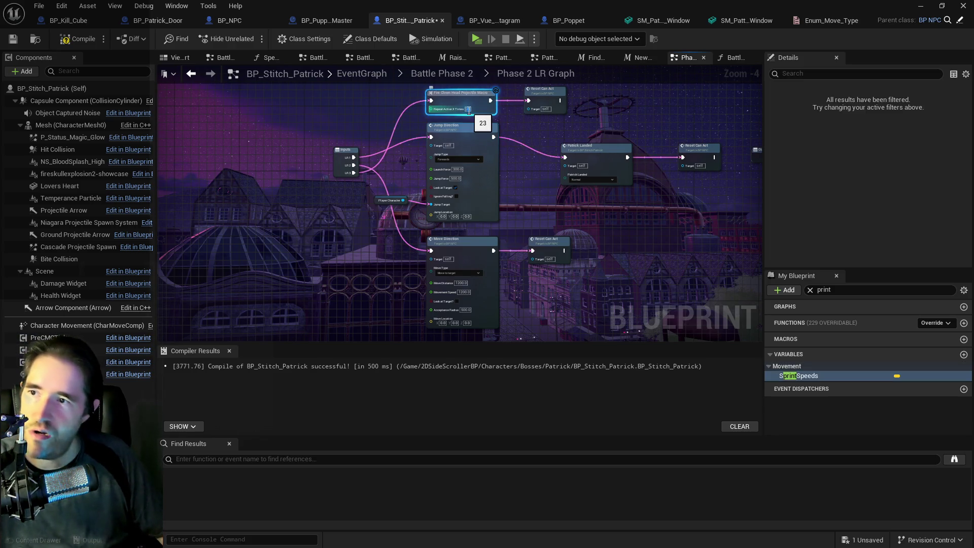
pyautogui.scroll(4, 472, 109)
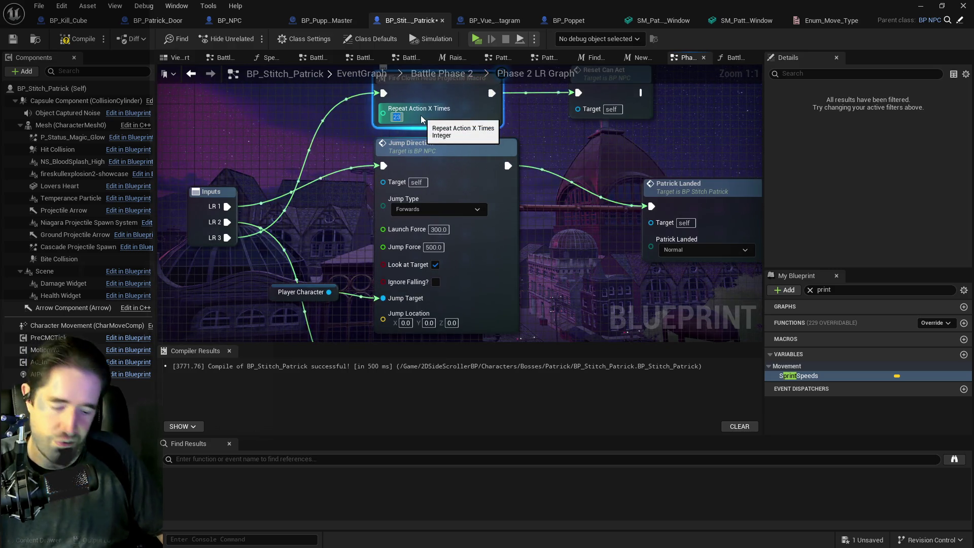
pyautogui.doubleClick(456, 96)
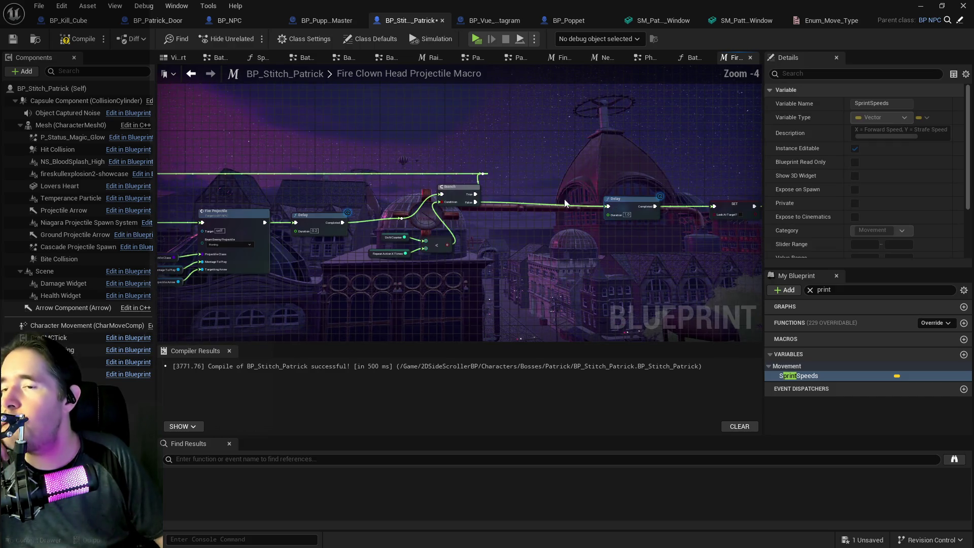
# Frame the firing loop and drag the Inputs-to-Face the Target chain further left
pyautogui.scroll(1, 565, 203)
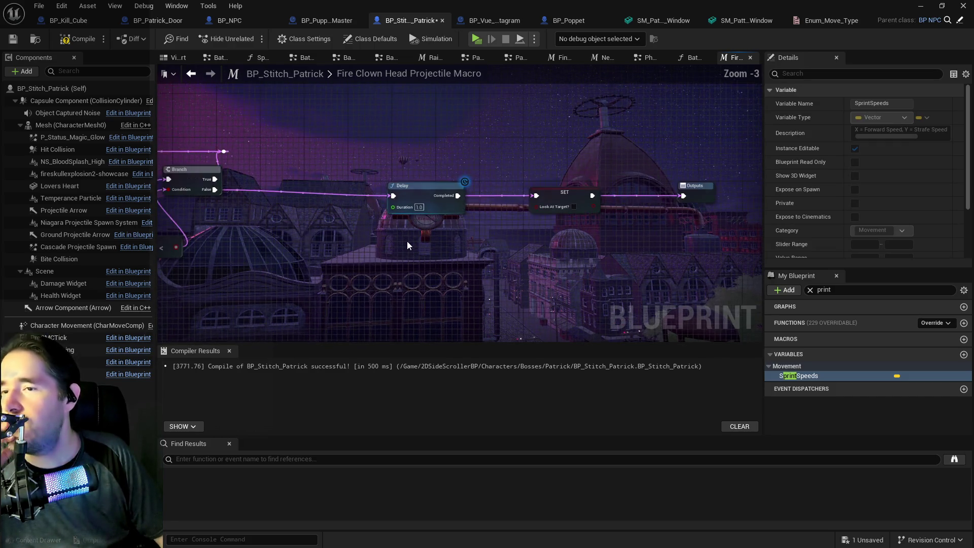
pyautogui.press('Home')
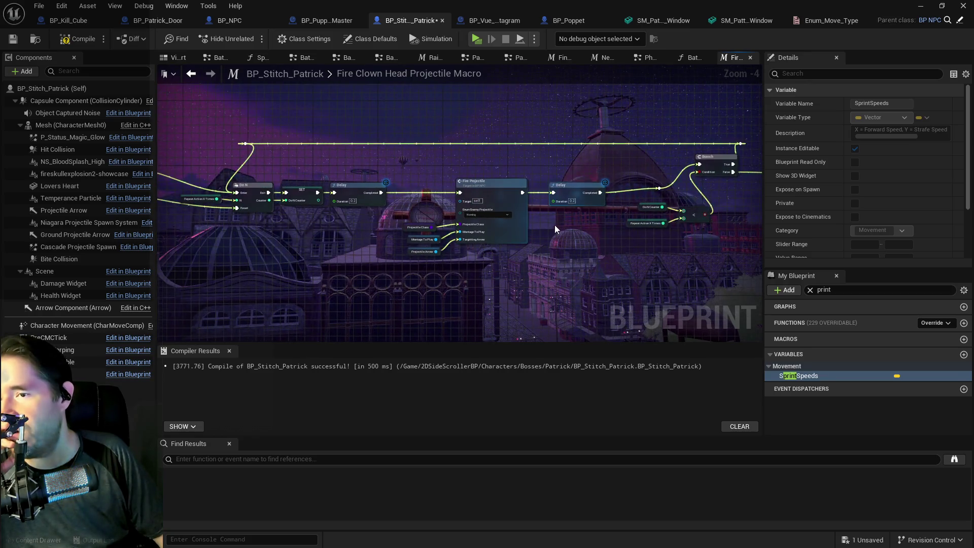
pyautogui.moveTo(555, 229)
pyautogui.mouseDown()
pyautogui.moveTo(674, 239)
pyautogui.moveTo(158, 212)
pyautogui.moveTo(718, 228)
pyautogui.mouseUp()
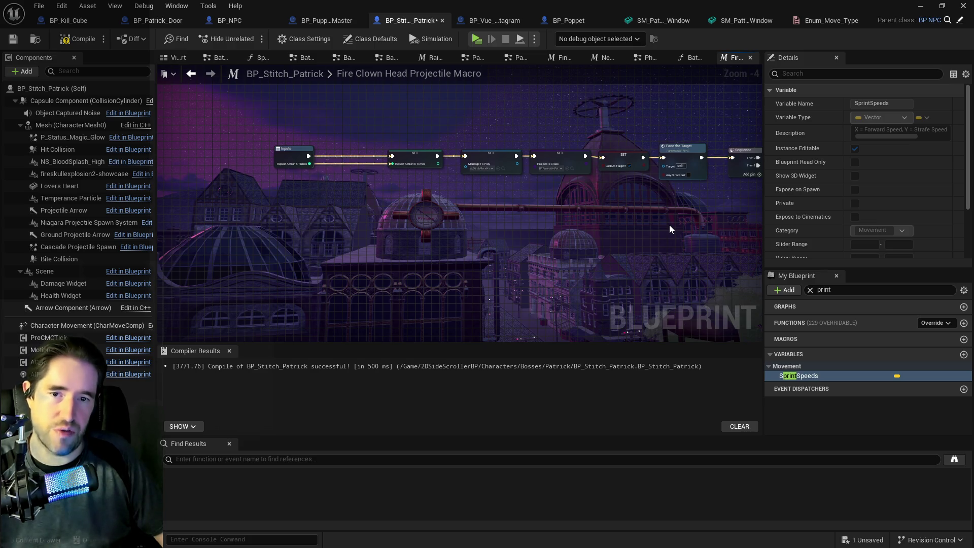
pyautogui.moveTo(669, 224)
pyautogui.mouseDown()
pyautogui.moveTo(604, 216)
pyautogui.moveTo(190, 243)
pyautogui.moveTo(498, 235)
pyautogui.mouseUp()
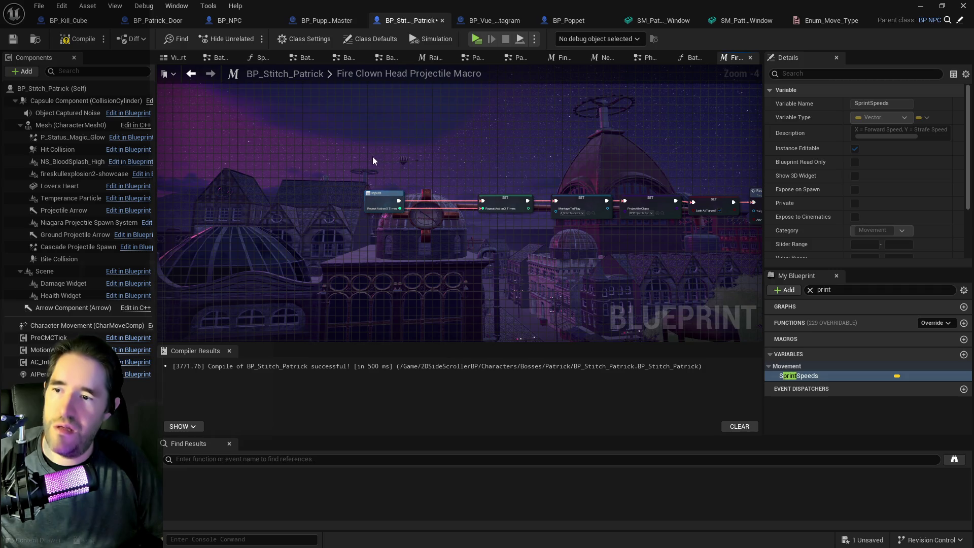
pyautogui.moveTo(373, 157); pyautogui.dragTo(569, 212)
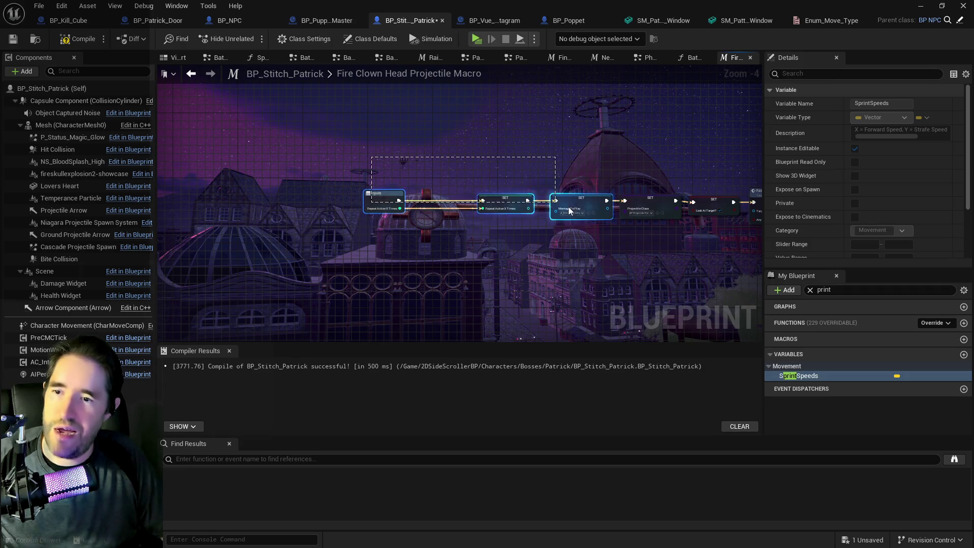
pyautogui.moveTo(693, 231); pyautogui.dragTo(696, 231)
pyautogui.click(693, 235)
pyautogui.moveTo(449, 188); pyautogui.dragTo(340, 166)
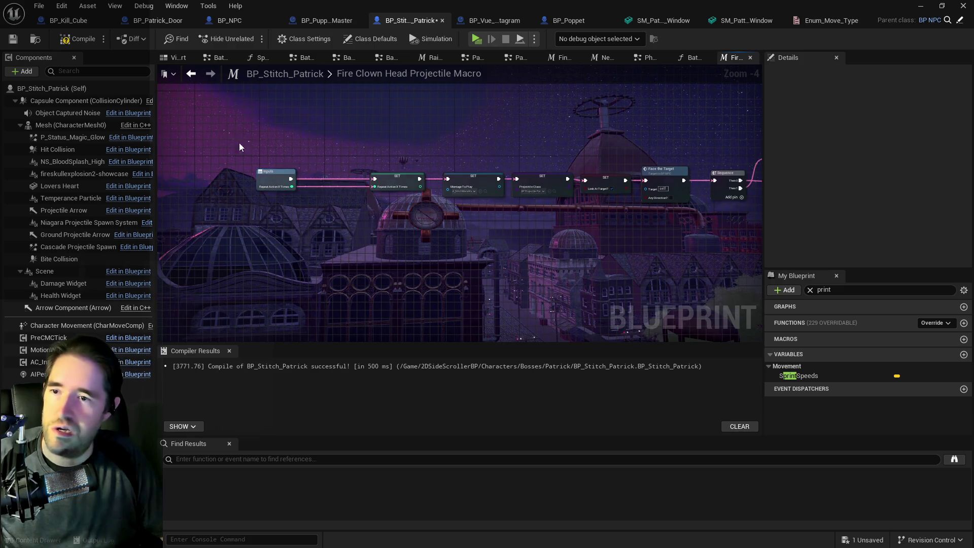
pyautogui.moveTo(239, 146); pyautogui.dragTo(671, 215)
pyautogui.moveTo(677, 175); pyautogui.dragTo(368, 180)
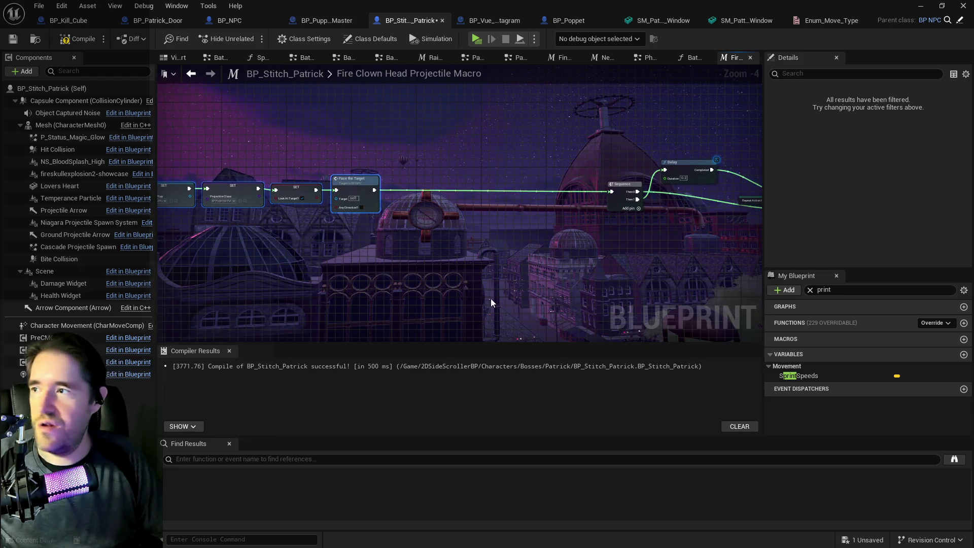
# Glance at the Battle Information function, then return to the macro's Fire Projectile and Delay nodes
pyautogui.scroll(2, 397, 220)
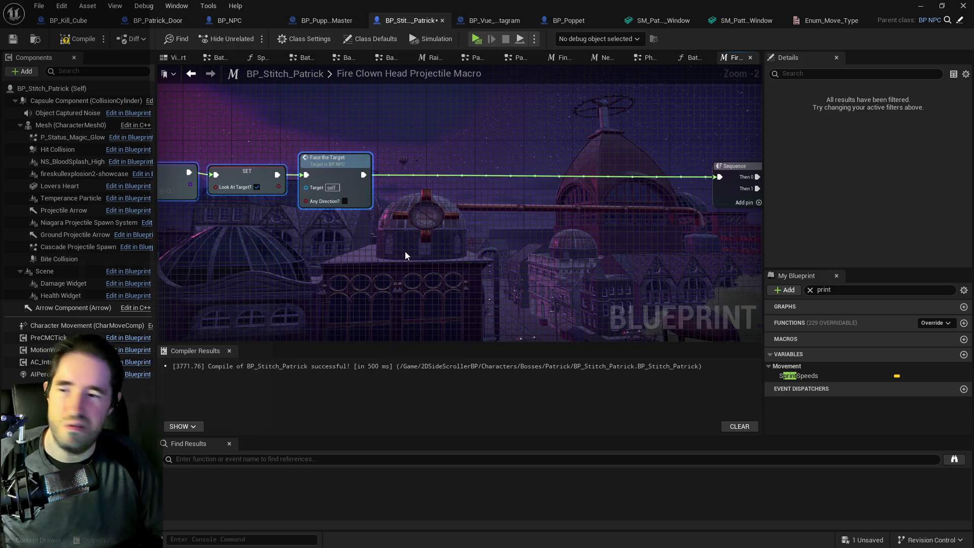
pyautogui.click(690, 58)
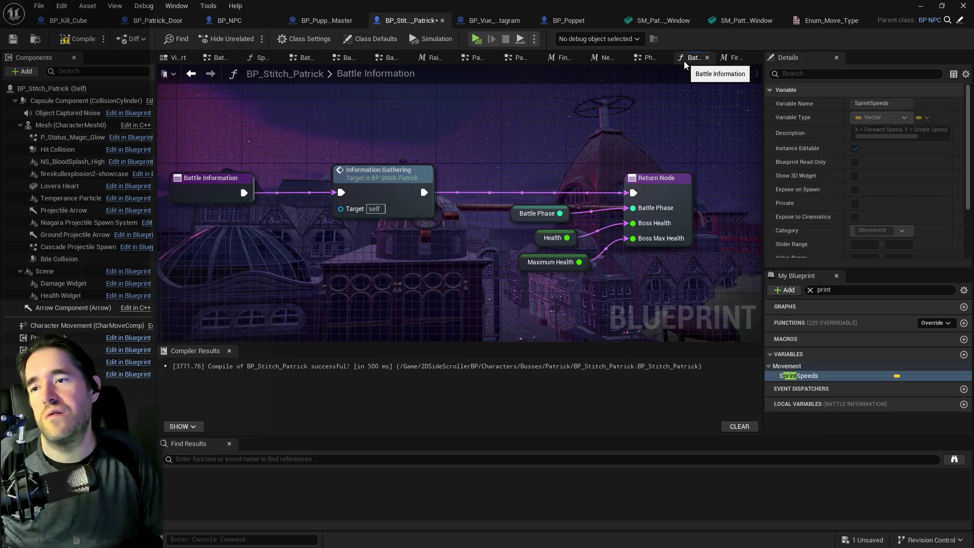
pyautogui.click(731, 58)
pyautogui.moveTo(666, 139)
pyautogui.mouseDown()
pyautogui.moveTo(507, 162)
pyautogui.moveTo(447, 238)
pyautogui.moveTo(244, 183)
pyautogui.moveTo(462, 201)
pyautogui.mouseUp()
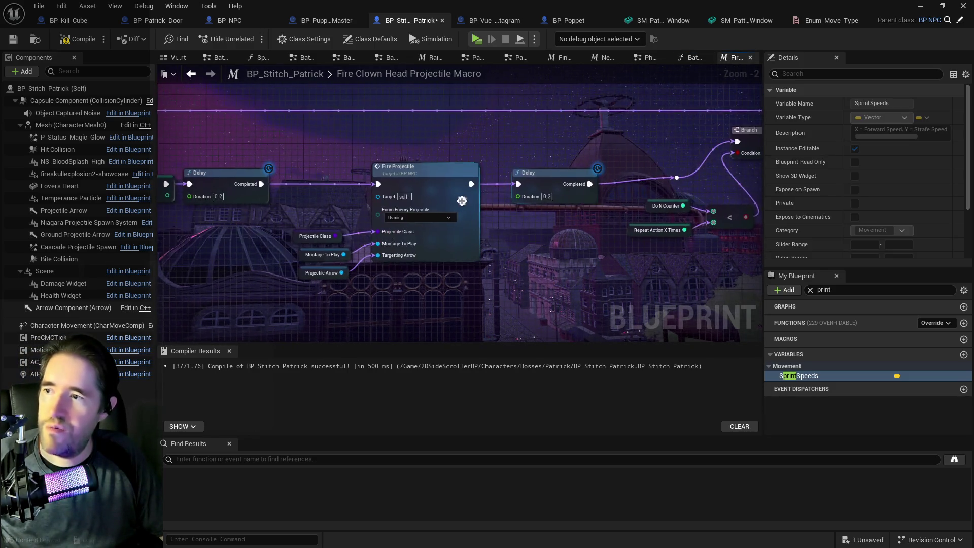
pyautogui.doubleClick(430, 178)
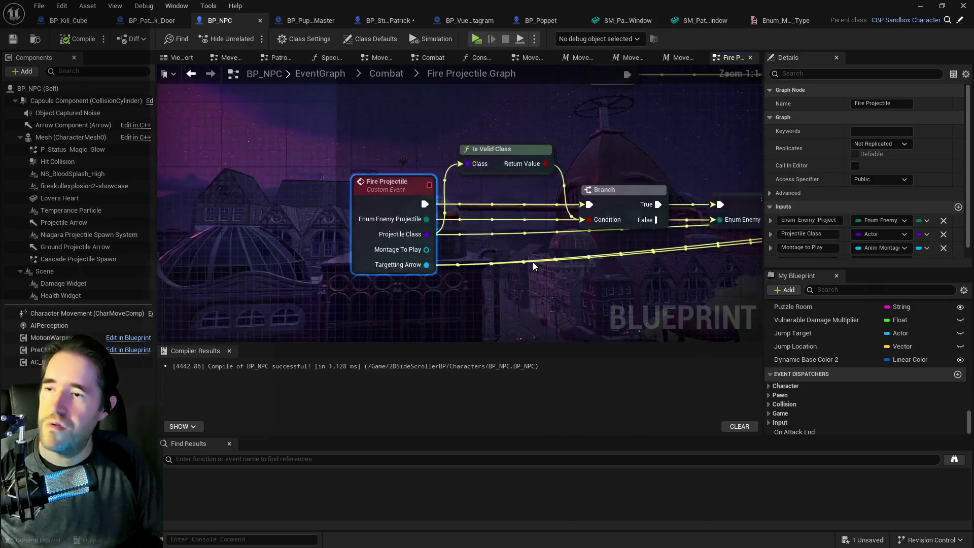
pyautogui.scroll(-3, 445, 231)
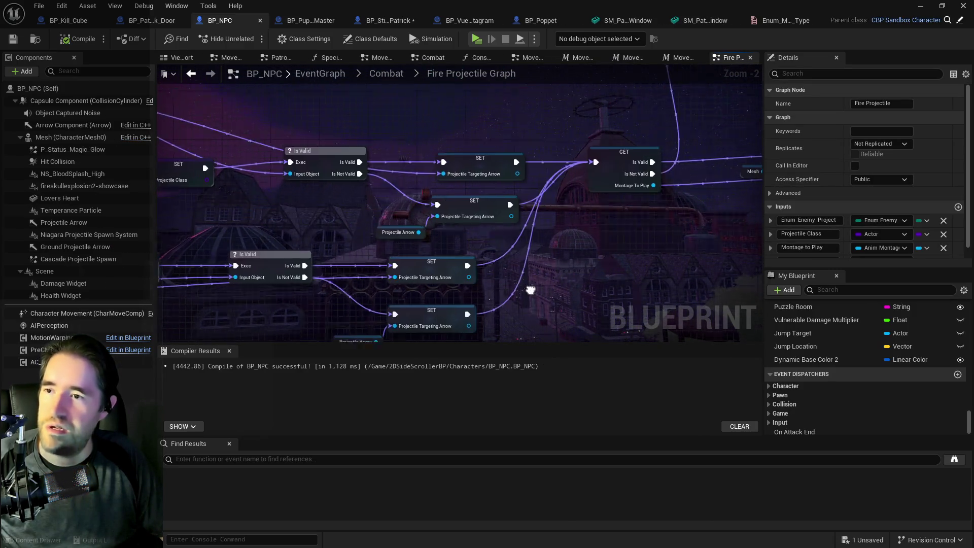
pyautogui.scroll(2, 524, 240)
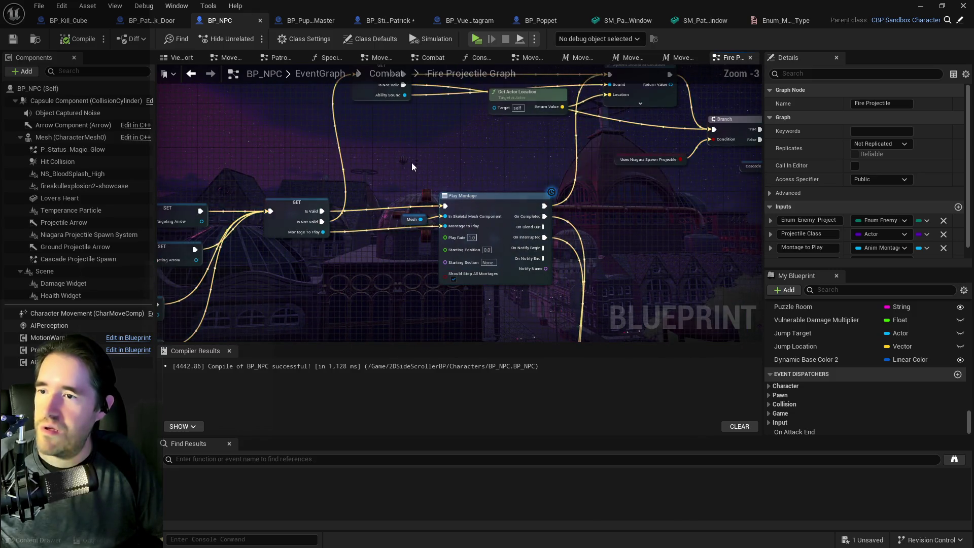
pyautogui.click(528, 276)
pyautogui.moveTo(302, 101); pyautogui.dragTo(388, 78)
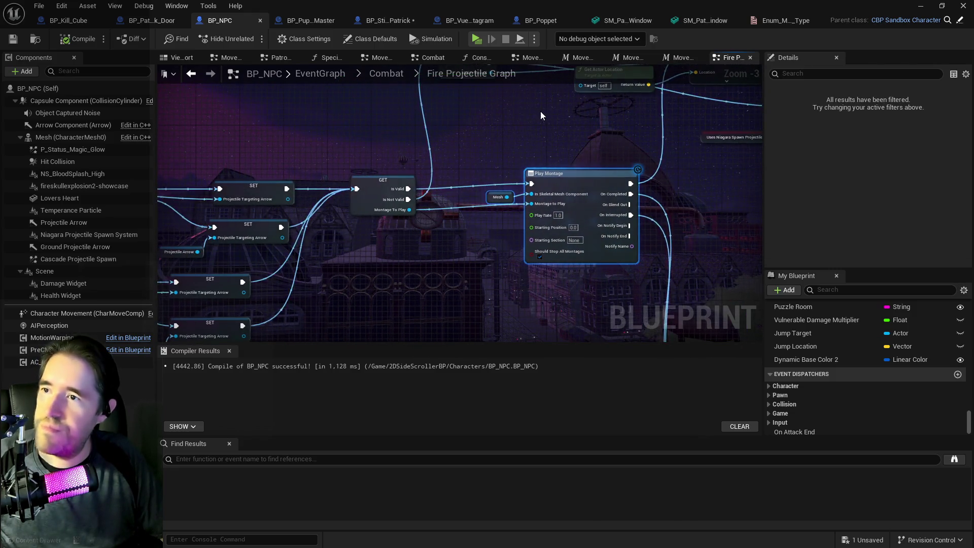
pyautogui.click(388, 75)
pyautogui.click(389, 21)
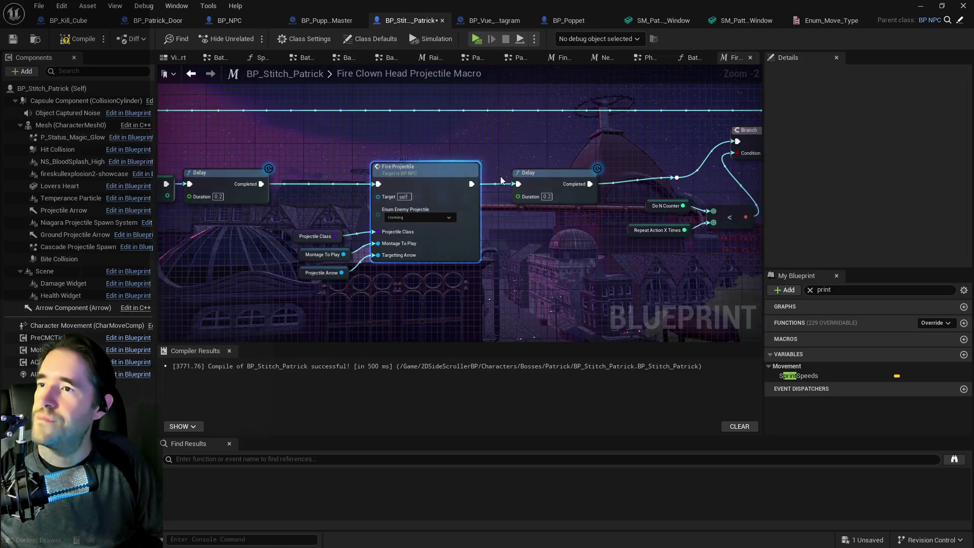
# Paste a Play Montage node after Face the Target and give it a Mesh getter
pyautogui.moveTo(500, 176)
pyautogui.mouseDown()
pyautogui.moveTo(704, 229)
pyautogui.moveTo(848, 229)
pyautogui.mouseUp()
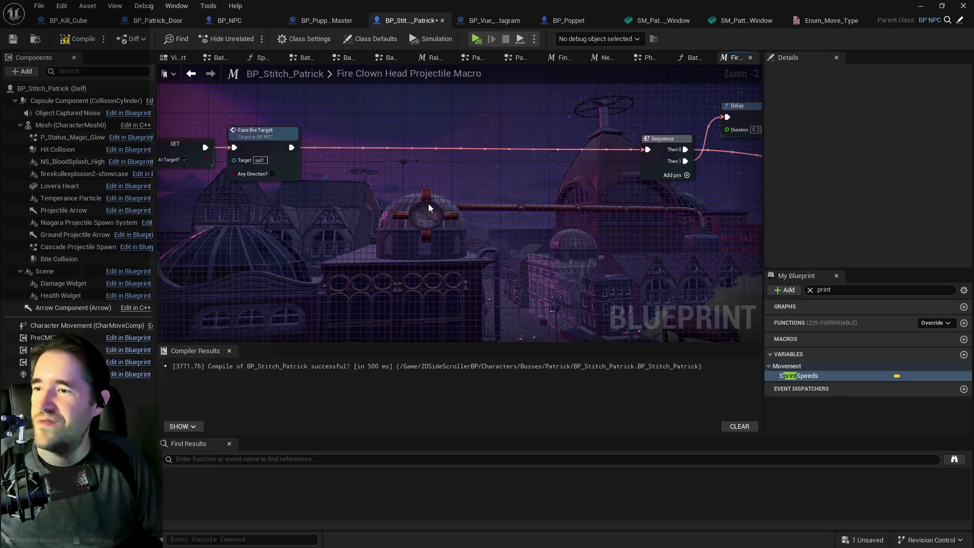
pyautogui.hotkey('ctrl', 'v')
pyautogui.moveTo(458, 210)
pyautogui.mouseDown()
pyautogui.moveTo(457, 165)
pyautogui.moveTo(471, 146)
pyautogui.mouseUp()
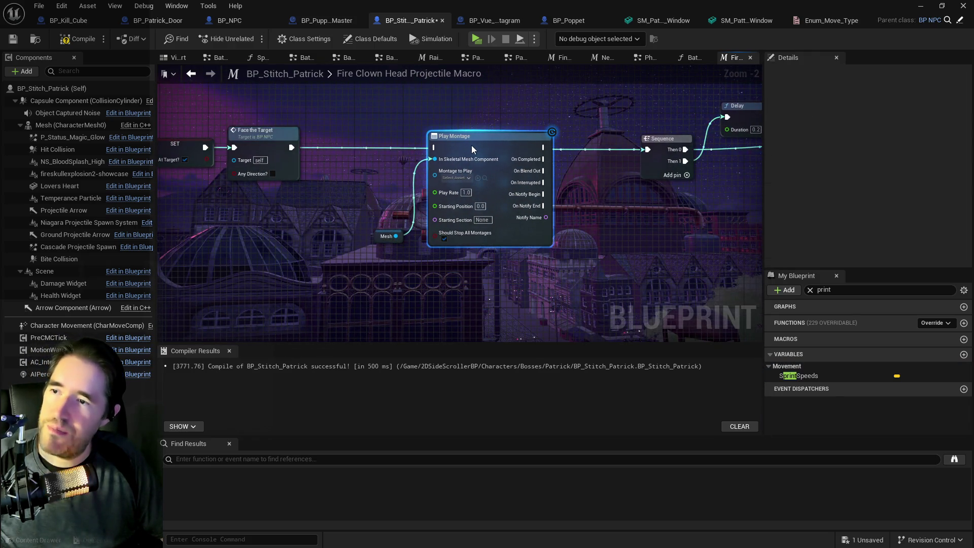
pyautogui.moveTo(290, 149)
pyautogui.mouseDown()
pyautogui.moveTo(424, 148)
pyautogui.moveTo(385, 236)
pyautogui.moveTo(327, 188)
pyautogui.mouseUp()
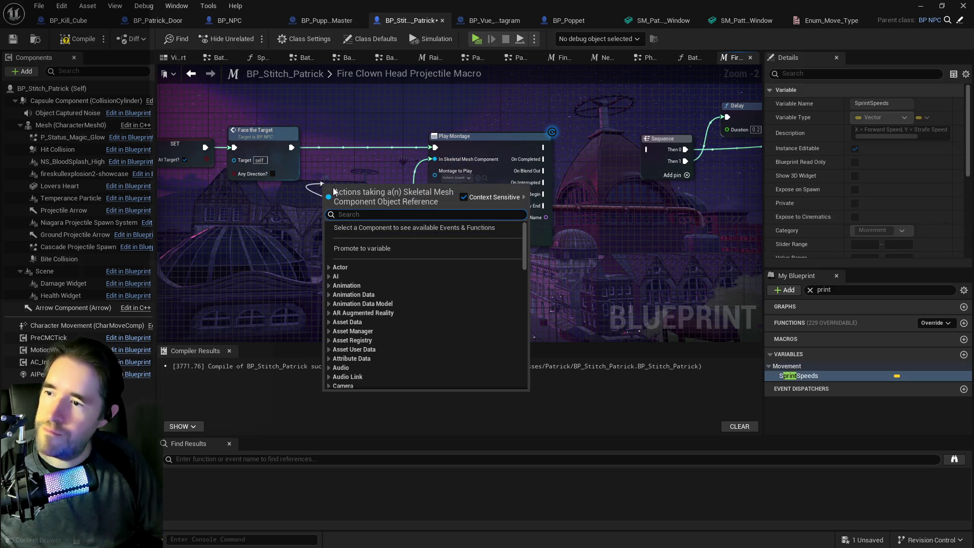
pyautogui.click(387, 233)
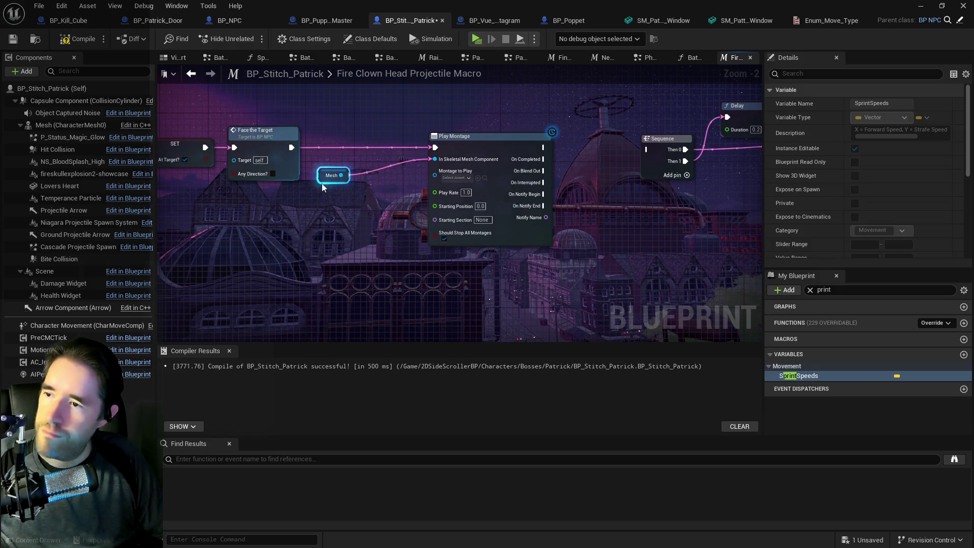
pyautogui.moveTo(481, 136); pyautogui.dragTo(431, 135)
# Add a Play Sound at Location node beside Play Montage
pyautogui.moveTo(556, 179); pyautogui.dragTo(673, 188)
pyautogui.scroll(-1, 535, 213)
pyautogui.moveTo(312, 249); pyautogui.dragTo(240, 213)
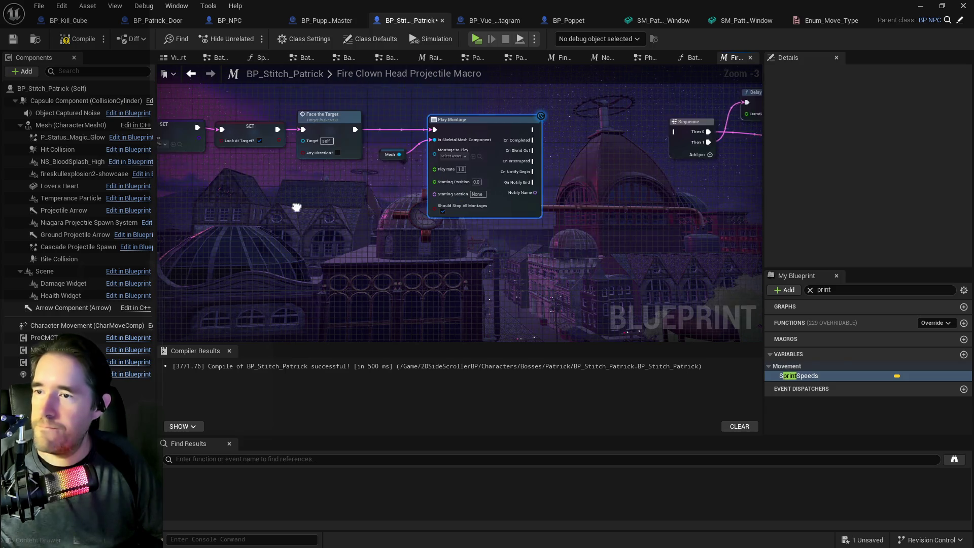
pyautogui.rightClick(325, 253)
pyautogui.write('play sound at lo')
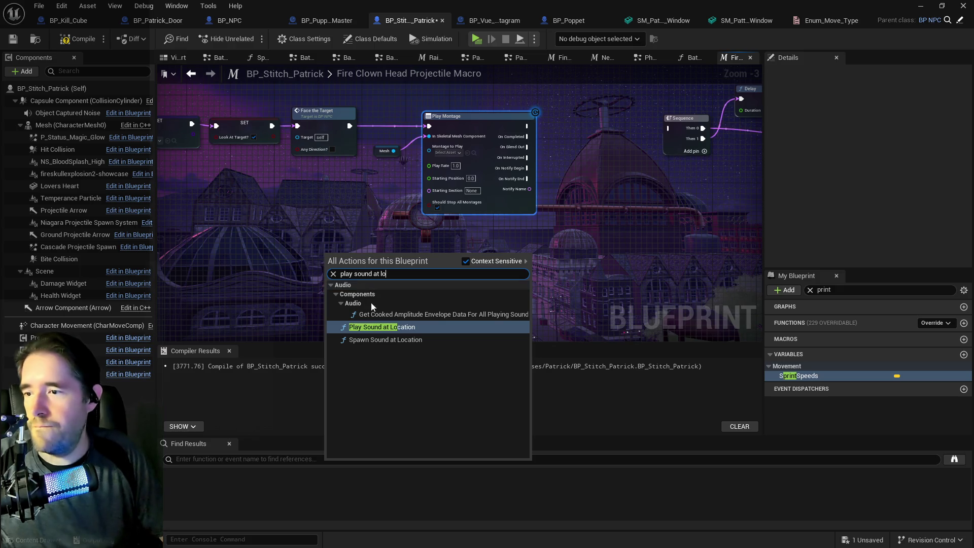
pyautogui.click(382, 327)
pyautogui.moveTo(391, 272)
pyautogui.mouseDown()
pyautogui.moveTo(381, 213)
pyautogui.moveTo(510, 235)
pyautogui.mouseUp()
pyautogui.scroll(-1, 497, 188)
# Wire Play Montage's On Completed and On Interrupted outputs into the Sequence node
pyautogui.moveTo(497, 185)
pyautogui.mouseDown()
pyautogui.moveTo(416, 152)
pyautogui.moveTo(158, 127)
pyautogui.moveTo(257, 136)
pyautogui.moveTo(178, 129)
pyautogui.moveTo(203, 138)
pyautogui.mouseUp()
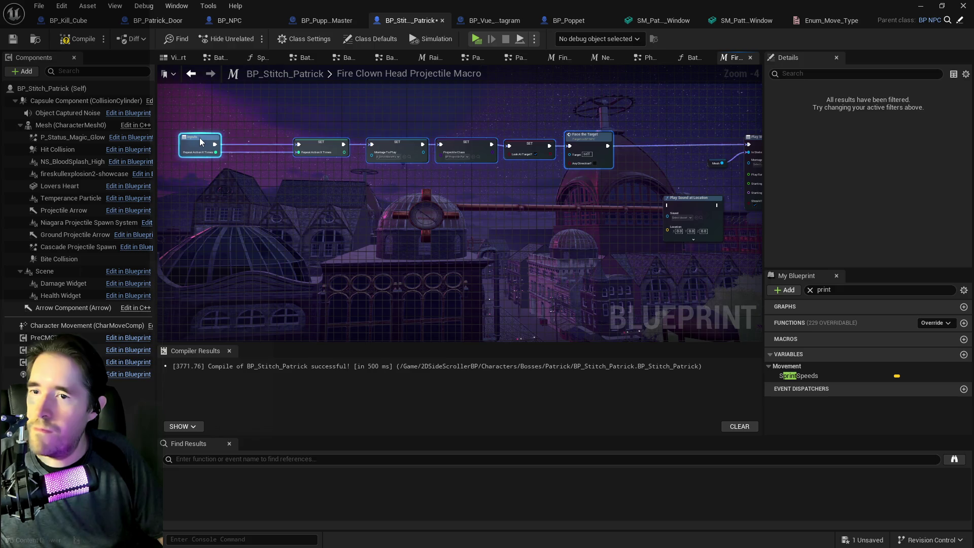
pyautogui.moveTo(361, 151)
pyautogui.mouseDown()
pyautogui.moveTo(285, 205)
pyautogui.moveTo(345, 201)
pyautogui.moveTo(323, 151)
pyautogui.moveTo(184, 156)
pyautogui.mouseUp()
pyautogui.scroll(1, 335, 156)
pyautogui.moveTo(335, 157)
pyautogui.mouseDown()
pyautogui.moveTo(412, 167)
pyautogui.moveTo(401, 163)
pyautogui.moveTo(563, 152)
pyautogui.moveTo(548, 152)
pyautogui.mouseUp()
pyautogui.scroll(1, 418, 168)
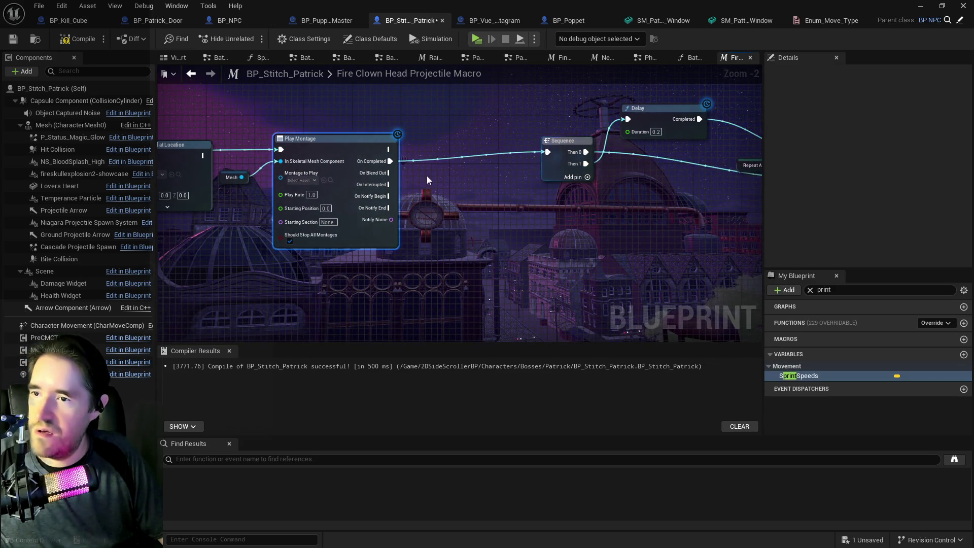
pyautogui.moveTo(388, 184); pyautogui.dragTo(548, 152)
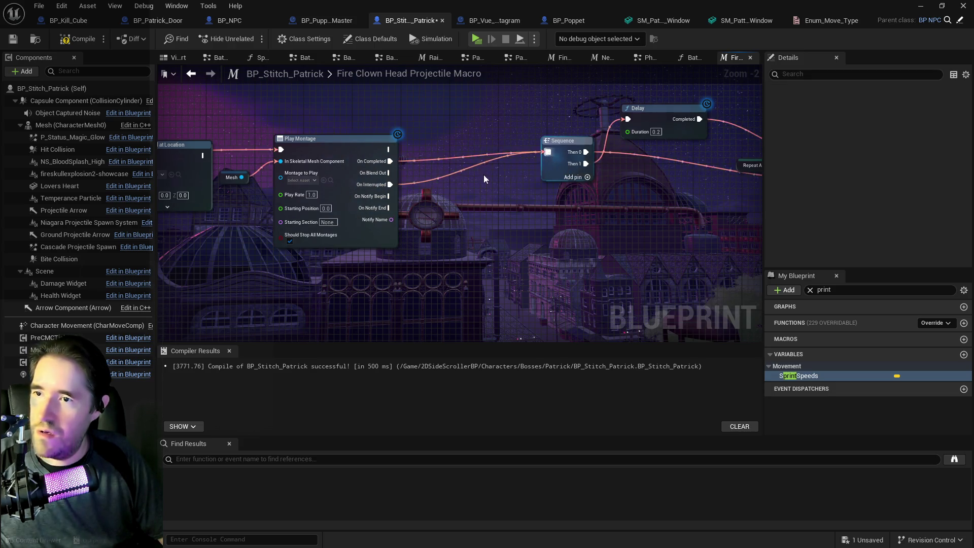
pyautogui.moveTo(357, 142); pyautogui.dragTo(388, 143)
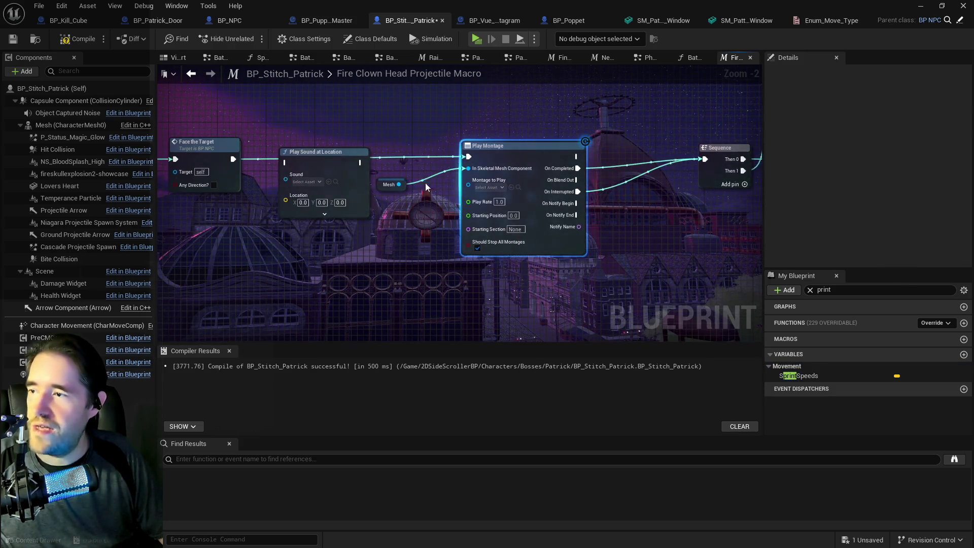
pyautogui.moveTo(390, 184); pyautogui.dragTo(402, 185)
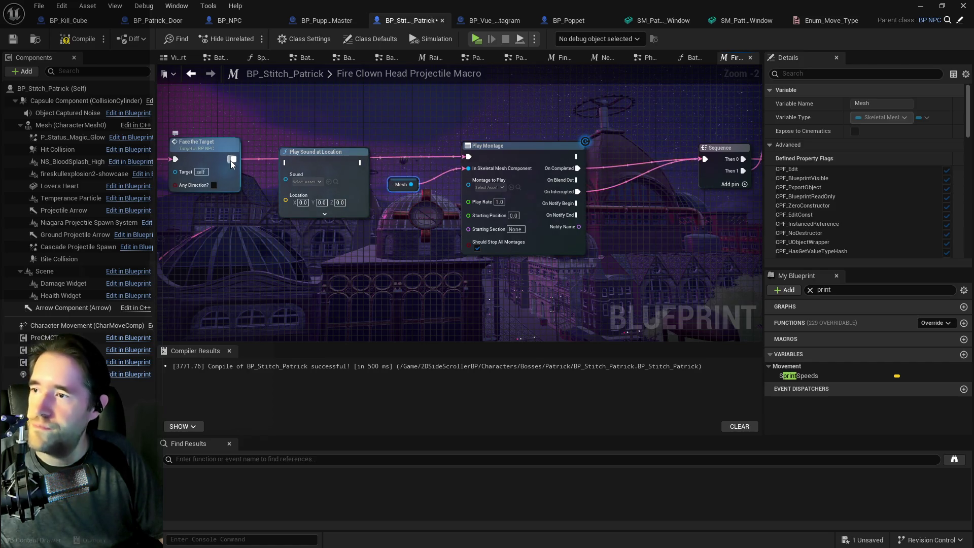
# Chain Face the Target into Play Sound at Location, then into Play Montage
pyautogui.moveTo(231, 159)
pyautogui.mouseDown()
pyautogui.moveTo(284, 163)
pyautogui.moveTo(326, 150)
pyautogui.moveTo(386, 163)
pyautogui.moveTo(467, 158)
pyautogui.mouseUp()
pyautogui.click(403, 174)
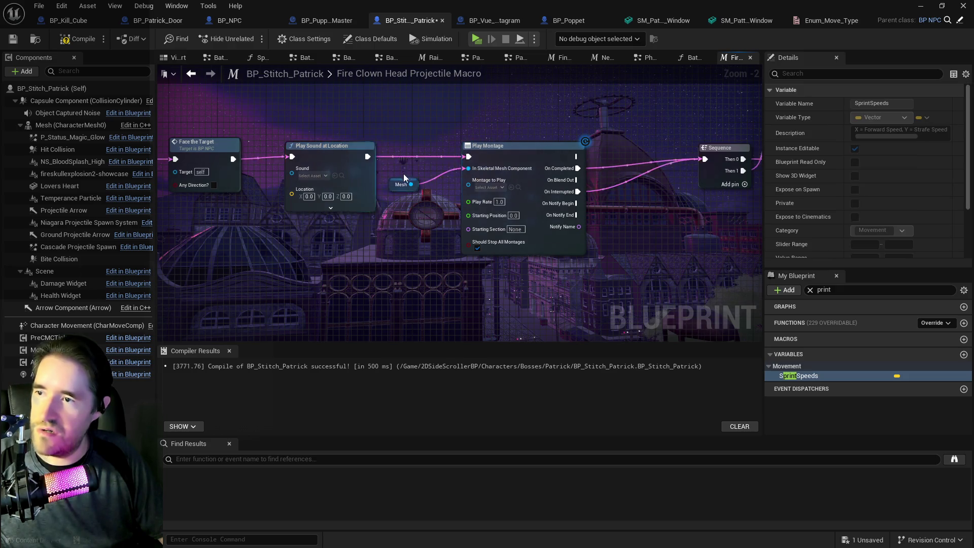
pyautogui.scroll(-5, 403, 174)
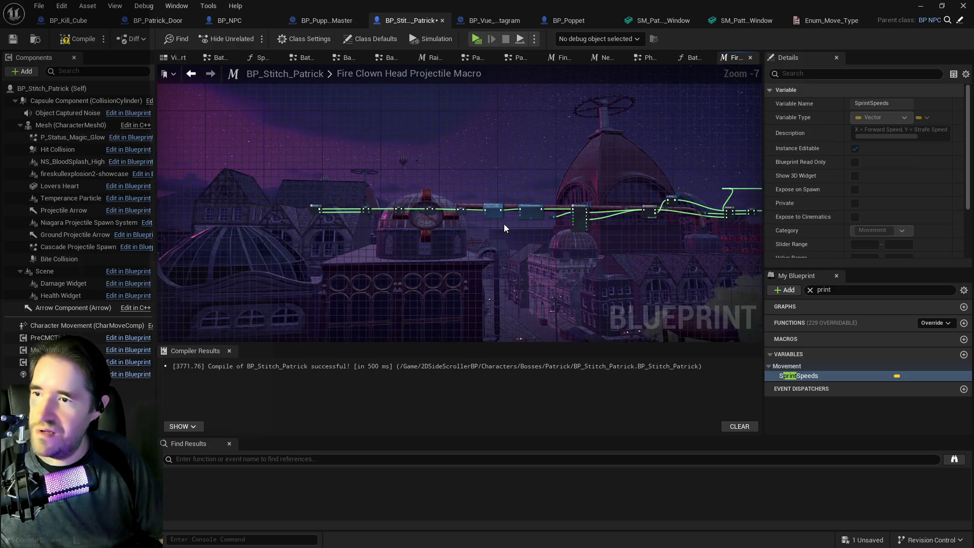
# Save BP_Stitch_Patrick with Ctrl+S and compile it with F7
pyautogui.scroll(3, 491, 223)
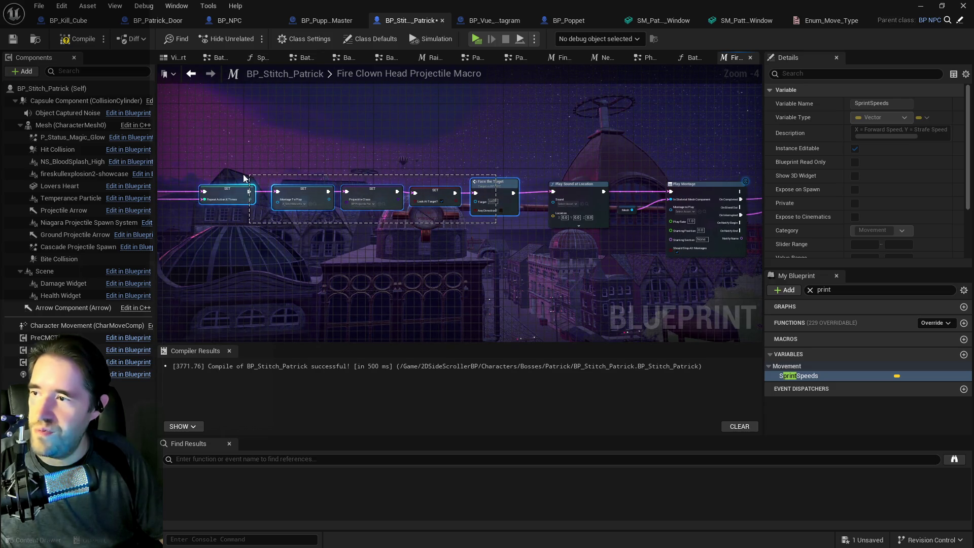
pyautogui.keyDown('shift'); pyautogui.click(357, 184); pyautogui.keyUp('shift')
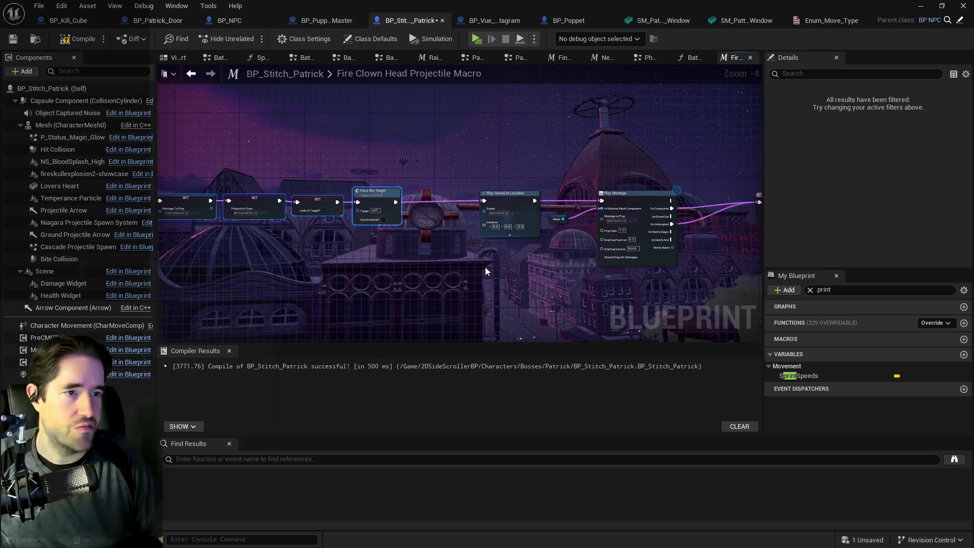
pyautogui.hotkey('ctrl', 's')
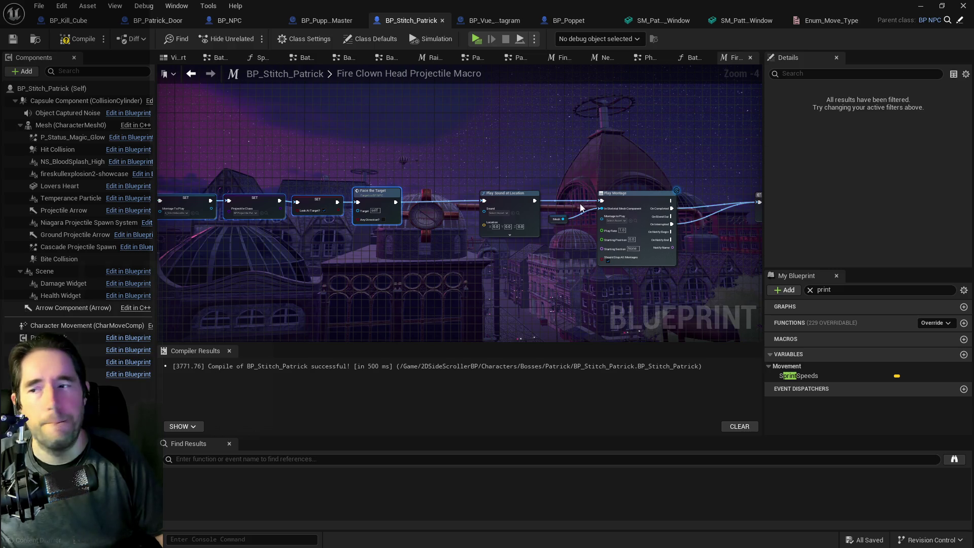
pyautogui.click(799, 376)
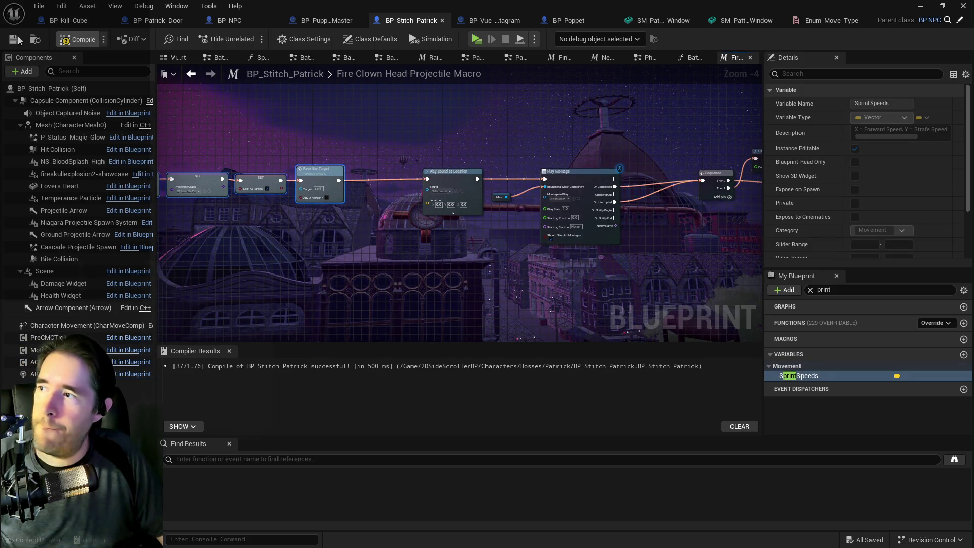
pyautogui.press('F7')
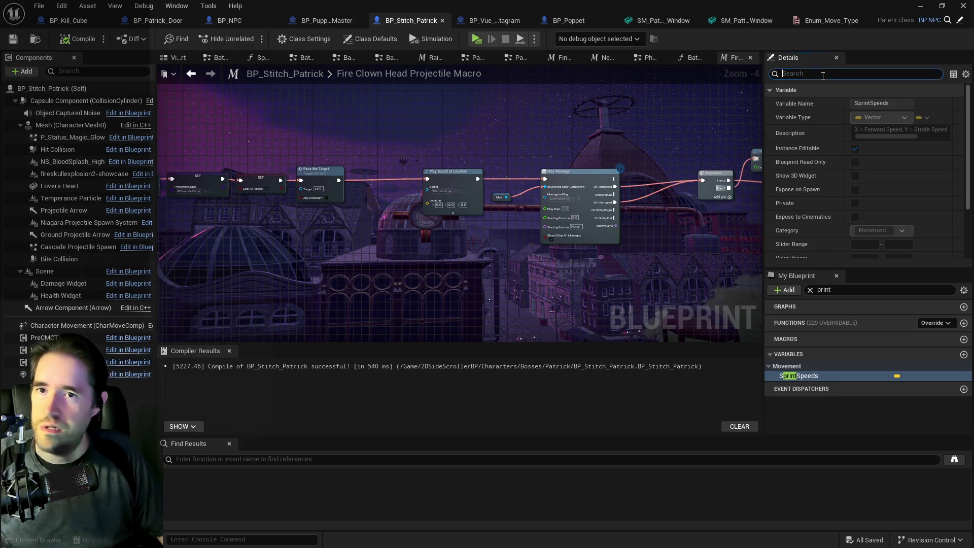
# Open Class Defaults and browse to the assigned Death Sound asset
pyautogui.write('death')
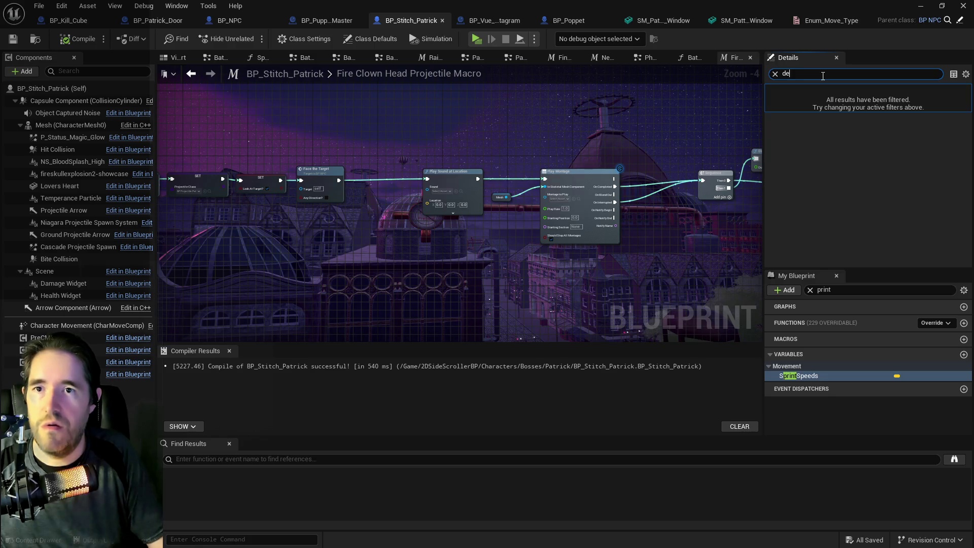
pyautogui.write('ad')
pyautogui.click(44, 91)
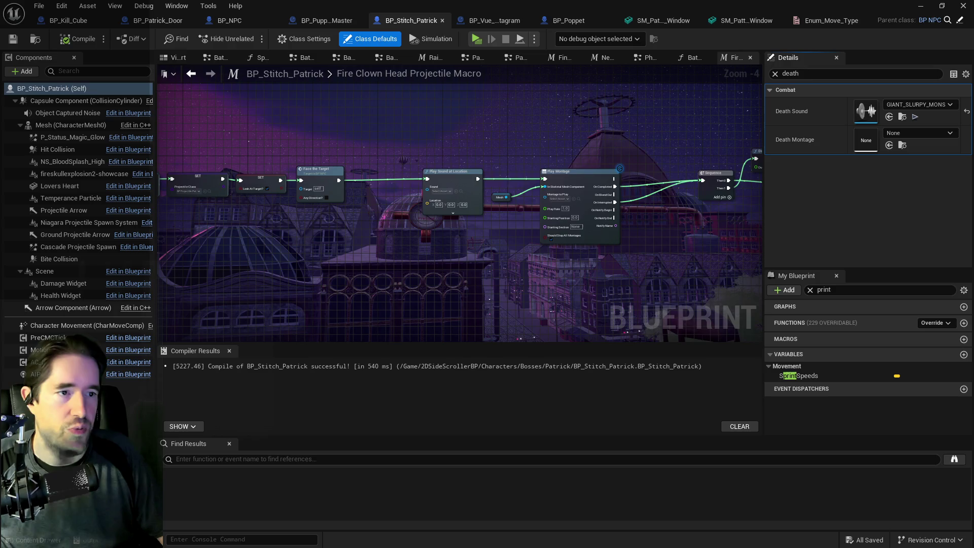
pyautogui.click(902, 117)
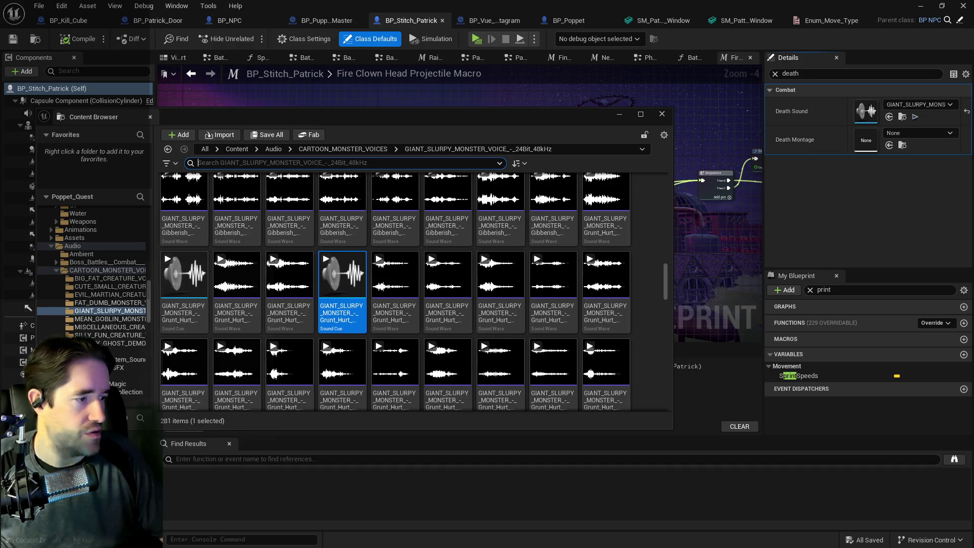
# Enlarge the asset browser and preview a Sad_Cry_Pain monster voice
pyautogui.click(640, 114)
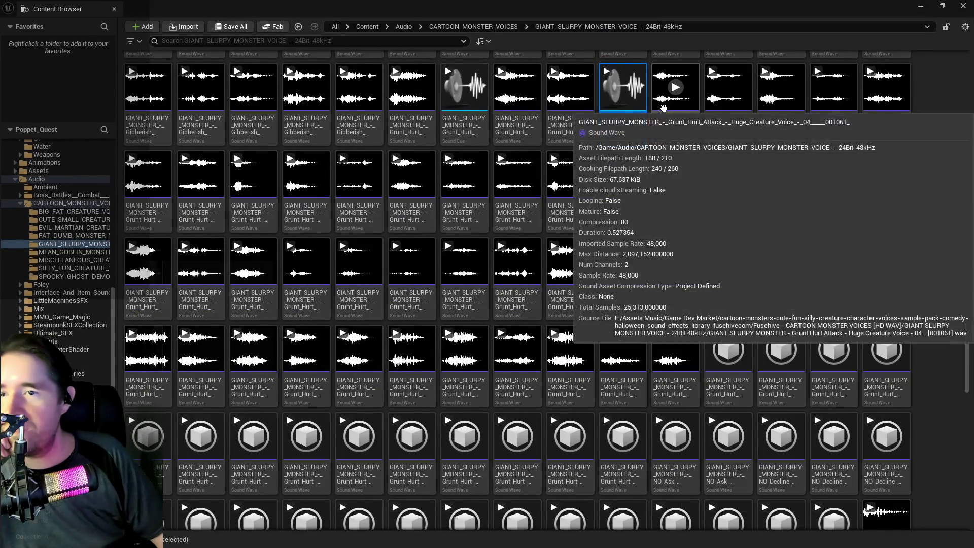
pyautogui.scroll(-2, 634, 279)
pyautogui.scroll(-1, 571, 350)
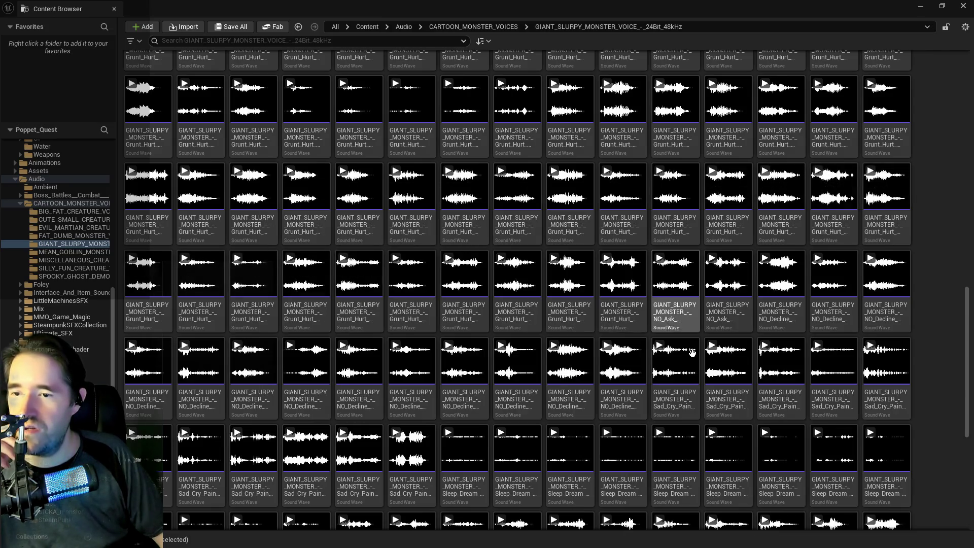
pyautogui.scroll(-1, 683, 317)
pyautogui.scroll(-1, 683, 317)
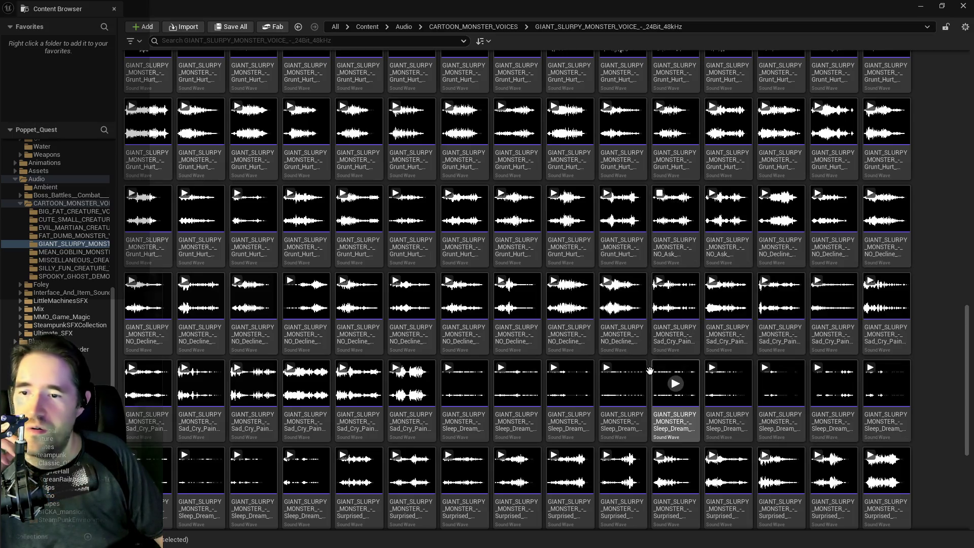
pyautogui.click(675, 297)
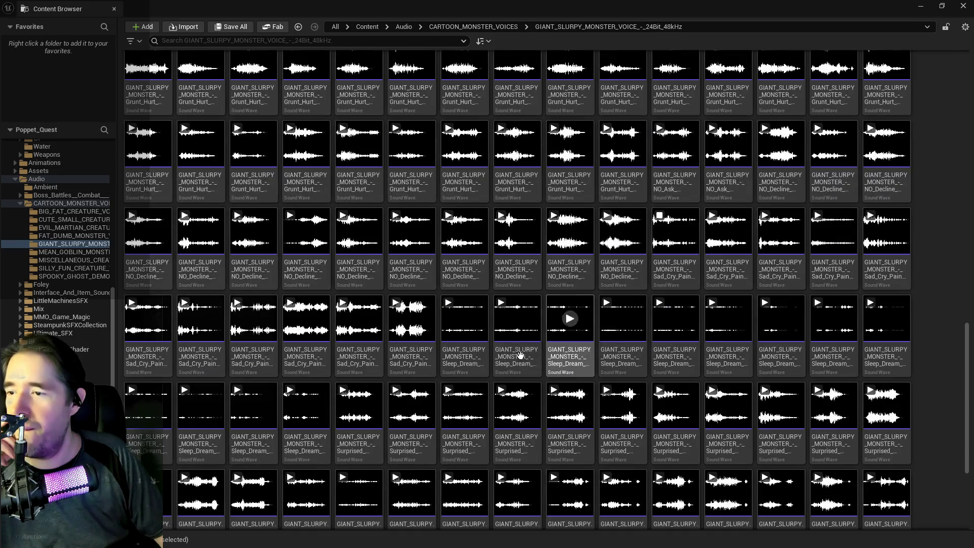
# Preview the Surprised, WHAT_Ask and two YES_Confirm monster voices
pyautogui.scroll(-3, 554, 420)
pyautogui.scroll(-2, 554, 419)
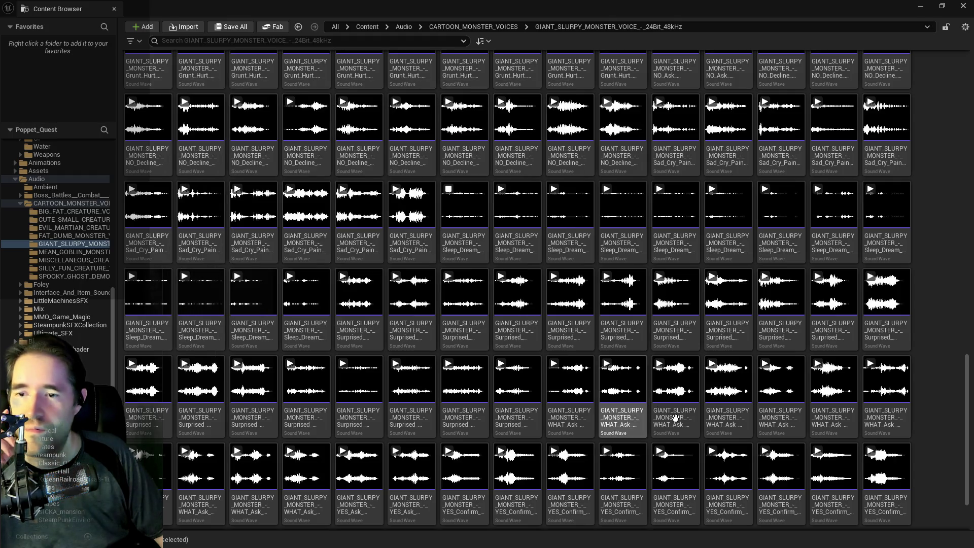
pyautogui.scroll(-1, 678, 416)
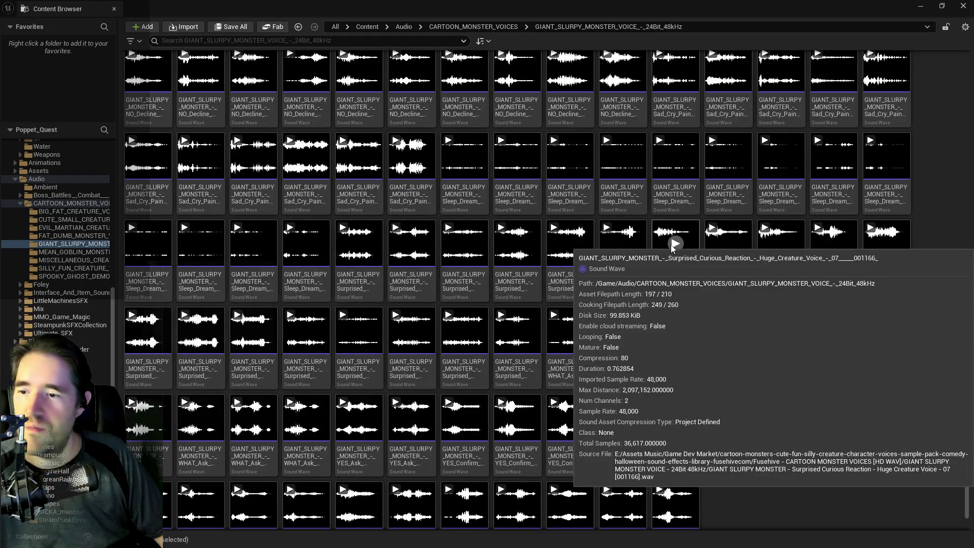
pyautogui.click(675, 244)
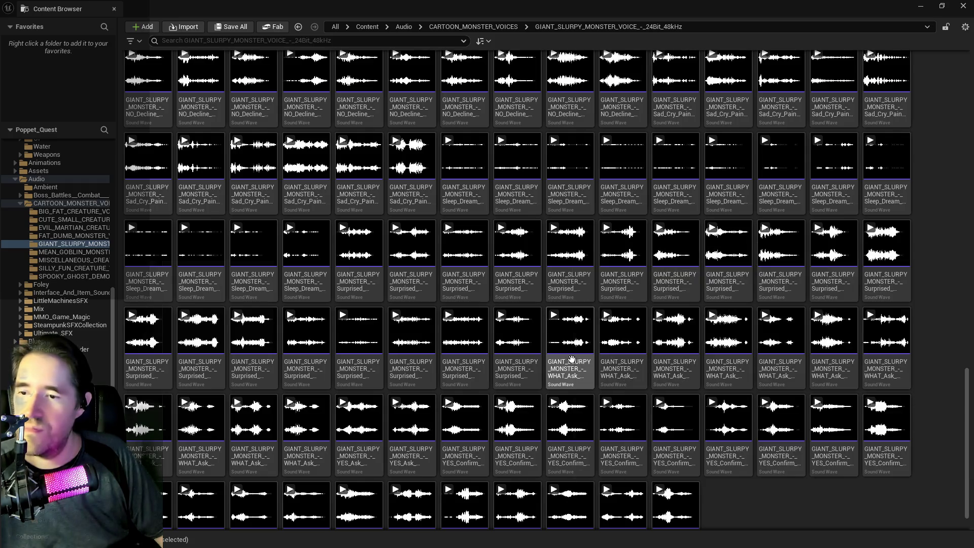
pyautogui.click(578, 330)
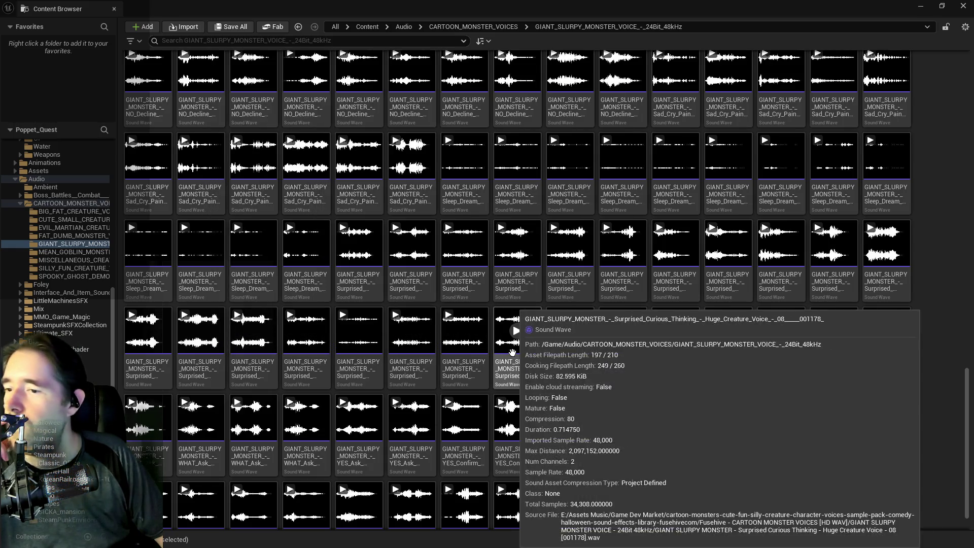
pyautogui.scroll(-1, 463, 330)
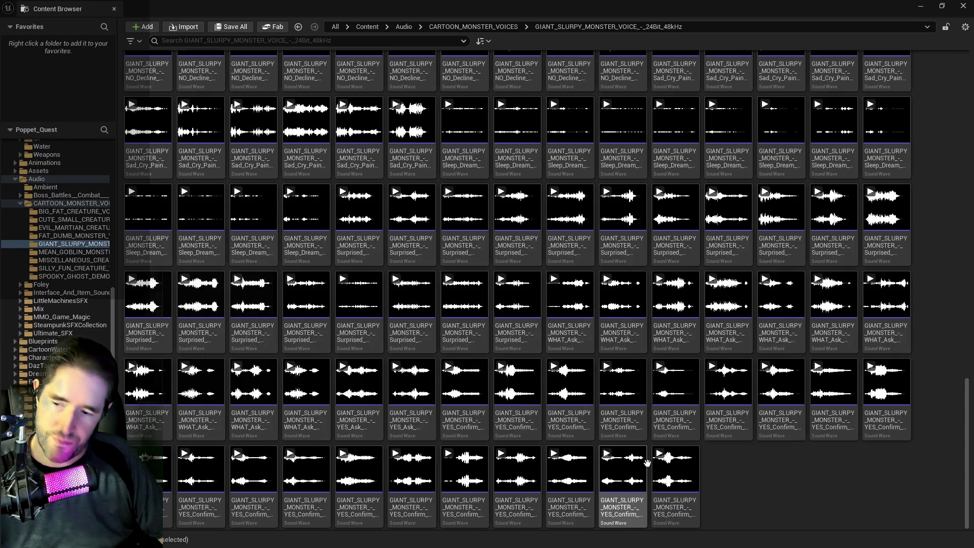
pyautogui.click(728, 382)
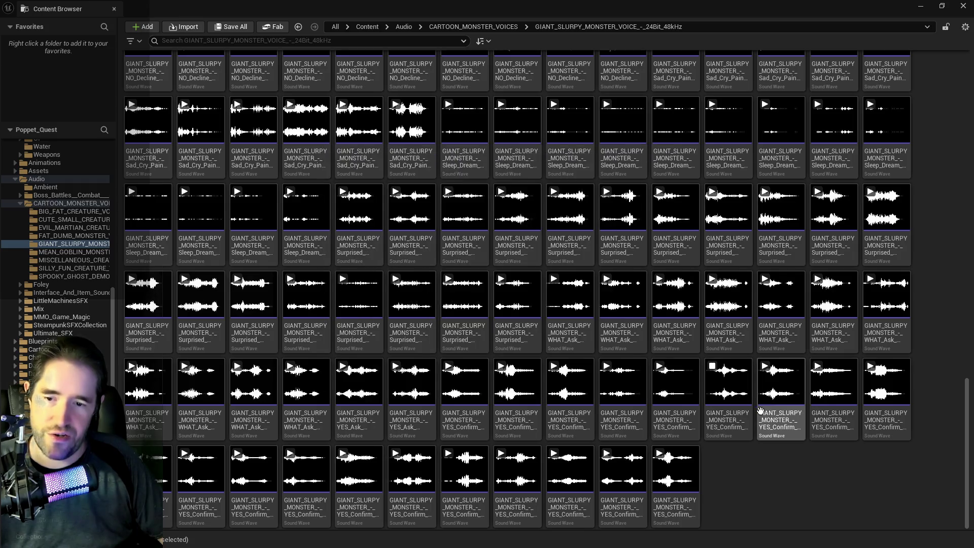
pyautogui.click(834, 386)
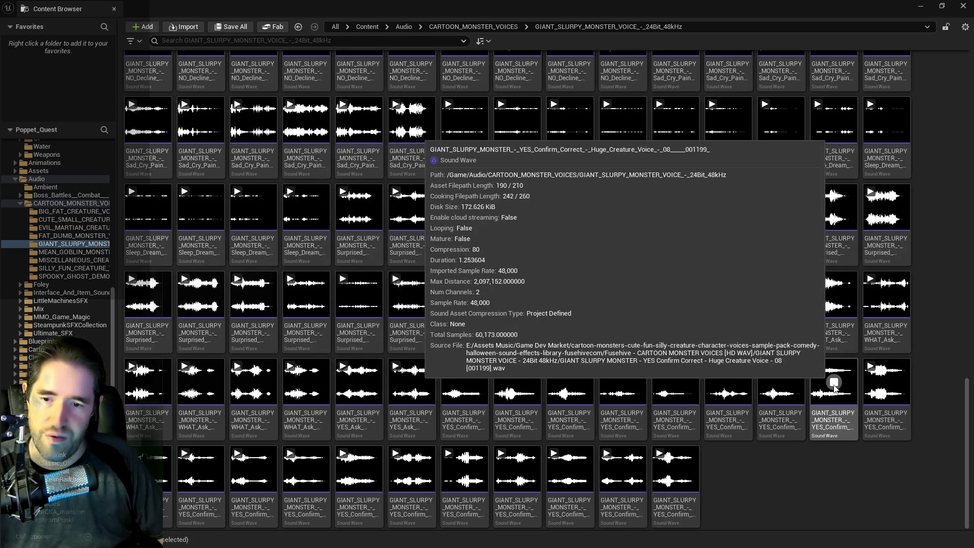
# Scroll back up, preview another clip, and select the Excited_Cheerful_Happy 13 wave
pyautogui.scroll(5, 731, 418)
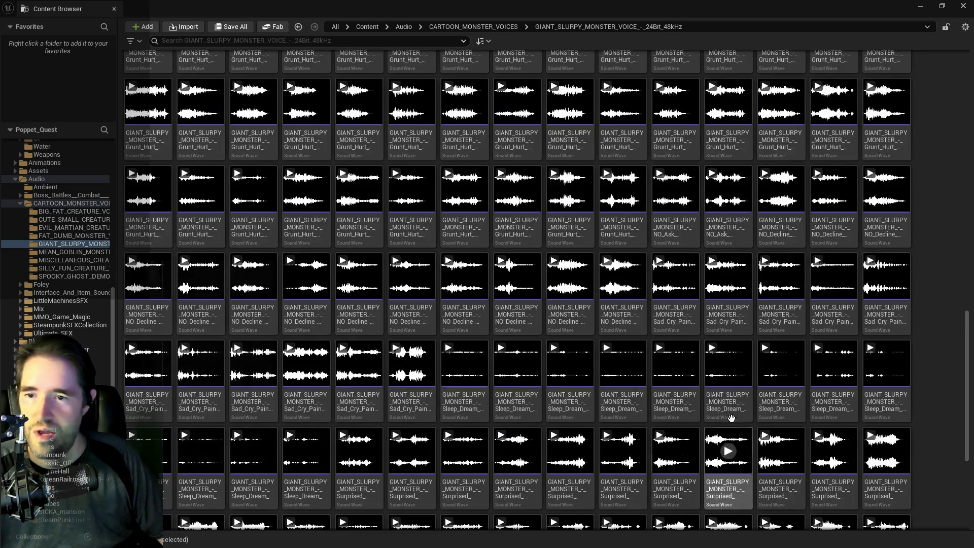
pyautogui.scroll(2, 731, 419)
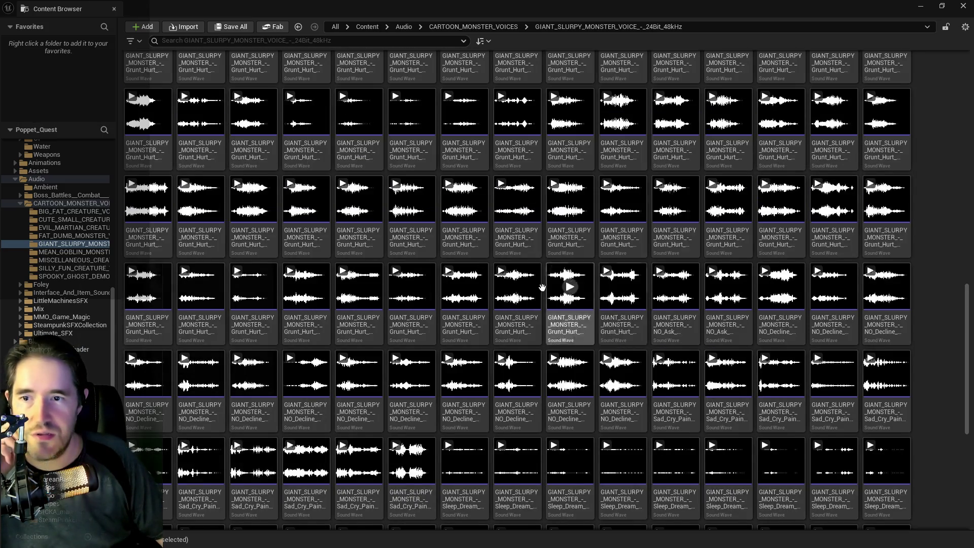
pyautogui.moveTo(542, 288)
pyautogui.scroll(2, 507, 287)
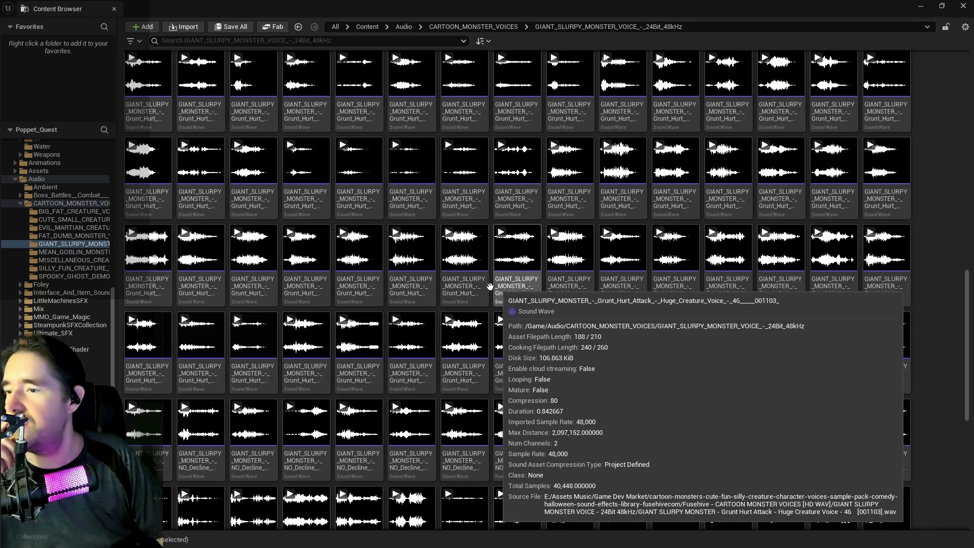
pyautogui.scroll(5, 490, 286)
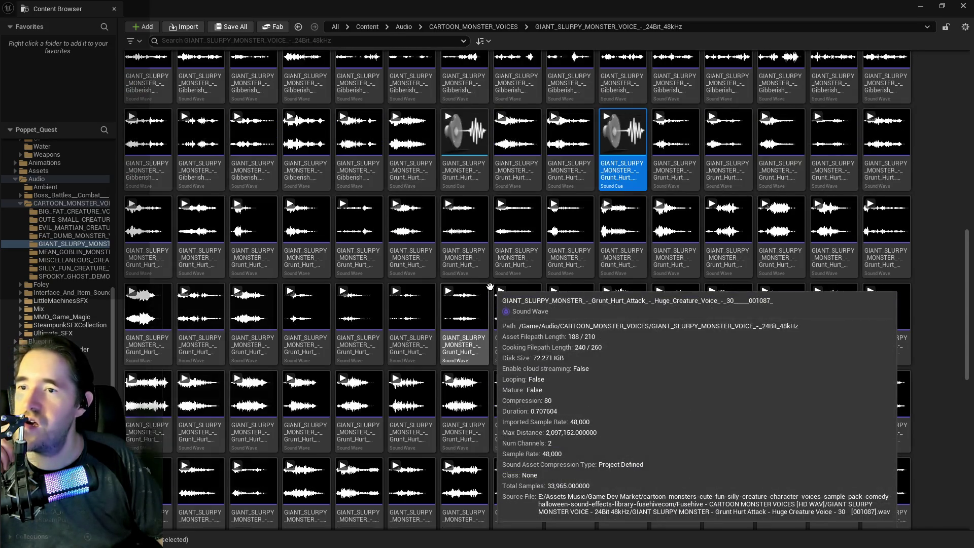
pyautogui.scroll(3, 491, 287)
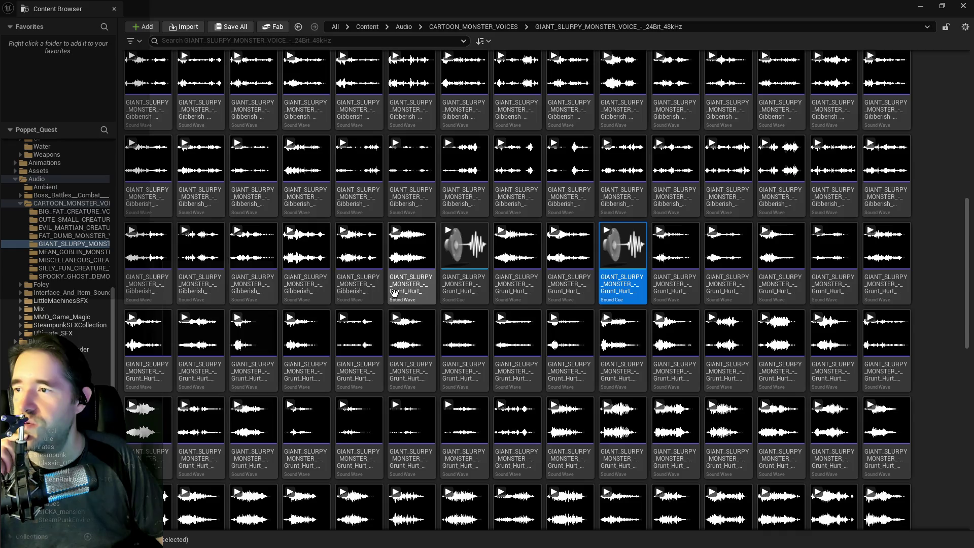
pyautogui.scroll(2, 315, 309)
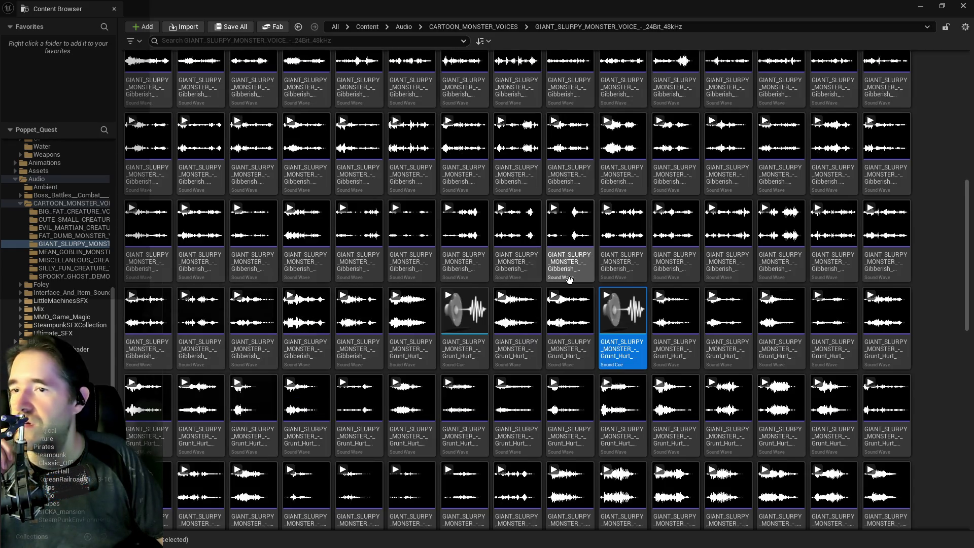
pyautogui.scroll(3, 614, 274)
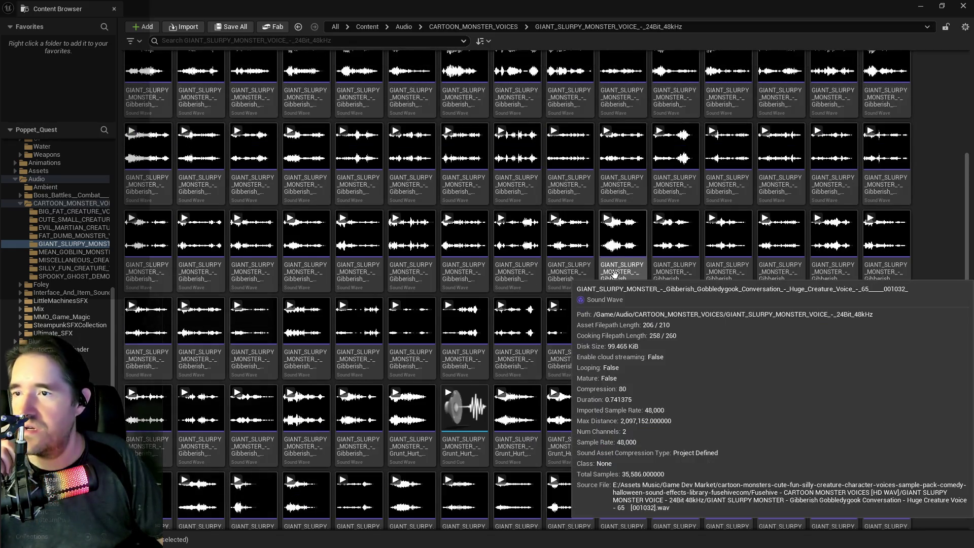
pyautogui.scroll(3, 615, 274)
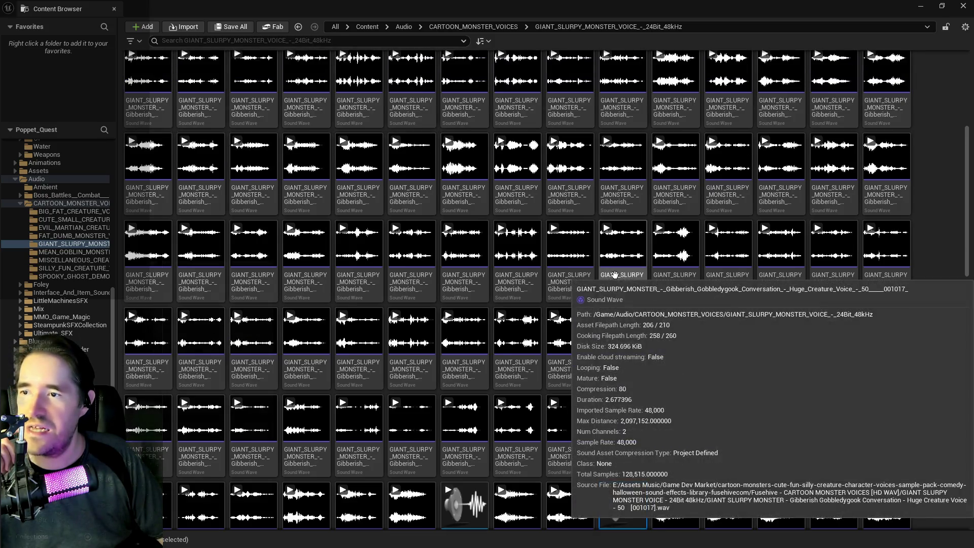
pyautogui.scroll(3, 615, 274)
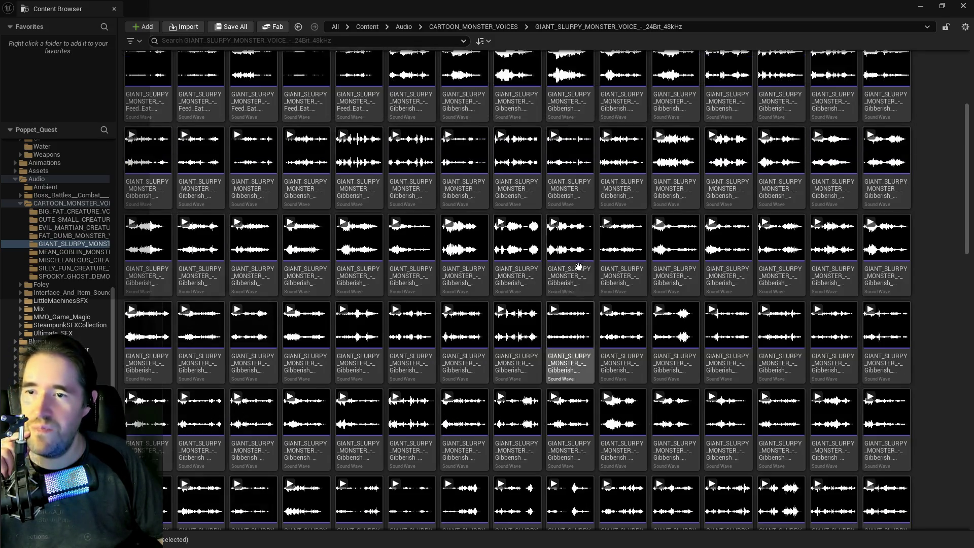
pyautogui.scroll(1, 579, 266)
pyautogui.scroll(3, 579, 266)
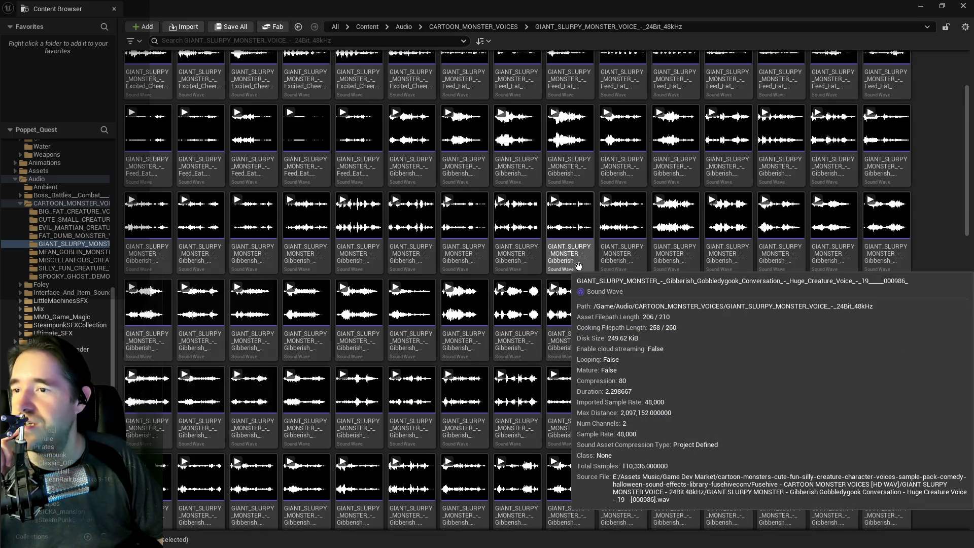
pyautogui.scroll(3, 579, 266)
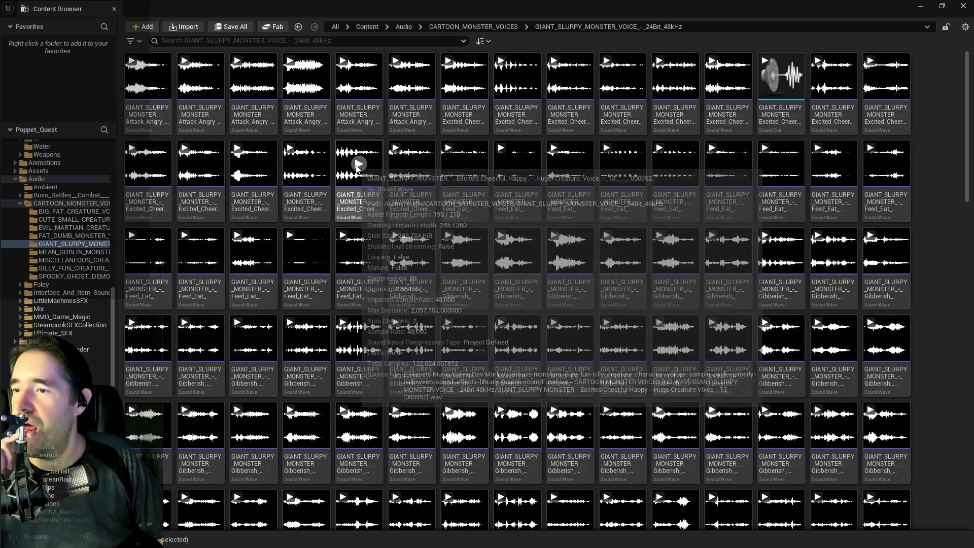
pyautogui.click(359, 163)
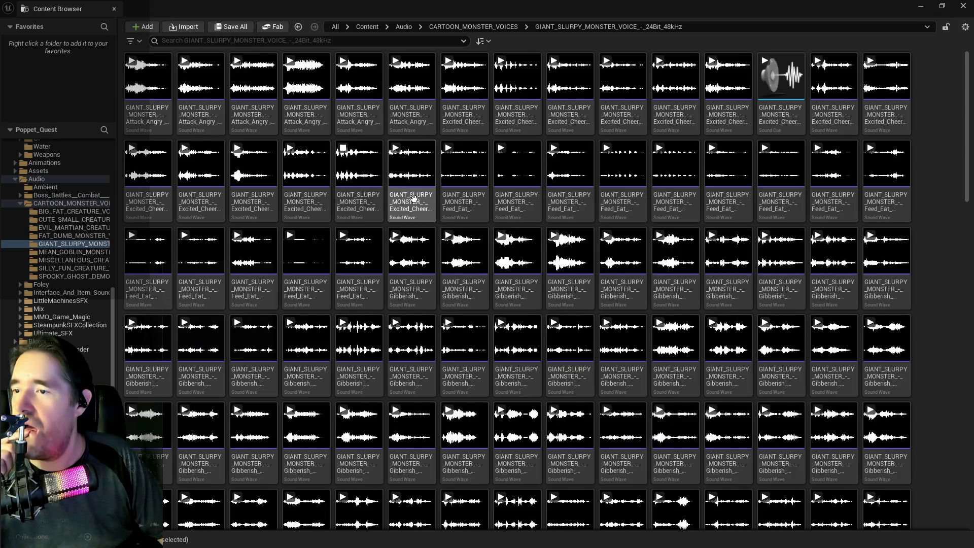
pyautogui.click(372, 201)
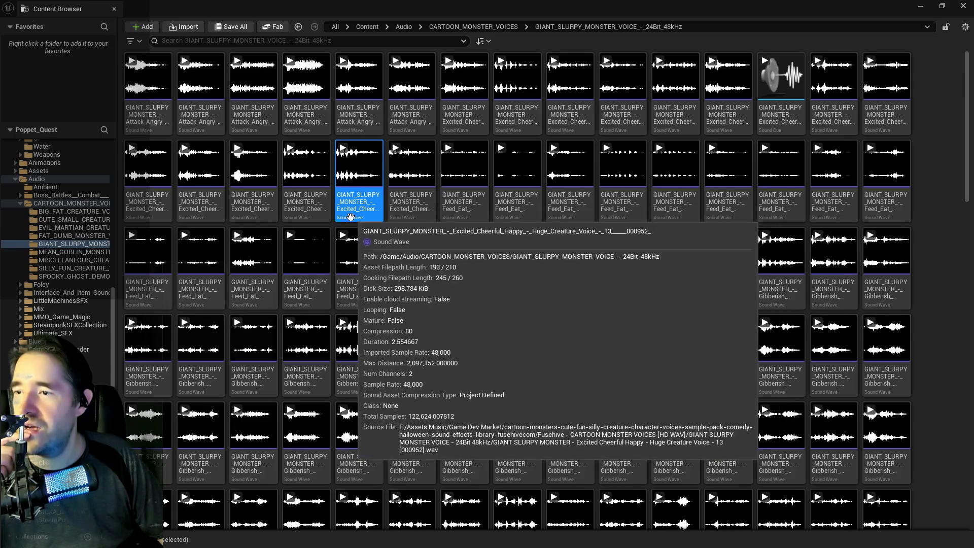
# Create a Sound Cue from the Excited_Cheerful_Happy 13 wave, keeping its default name
pyautogui.rightClick(364, 197)
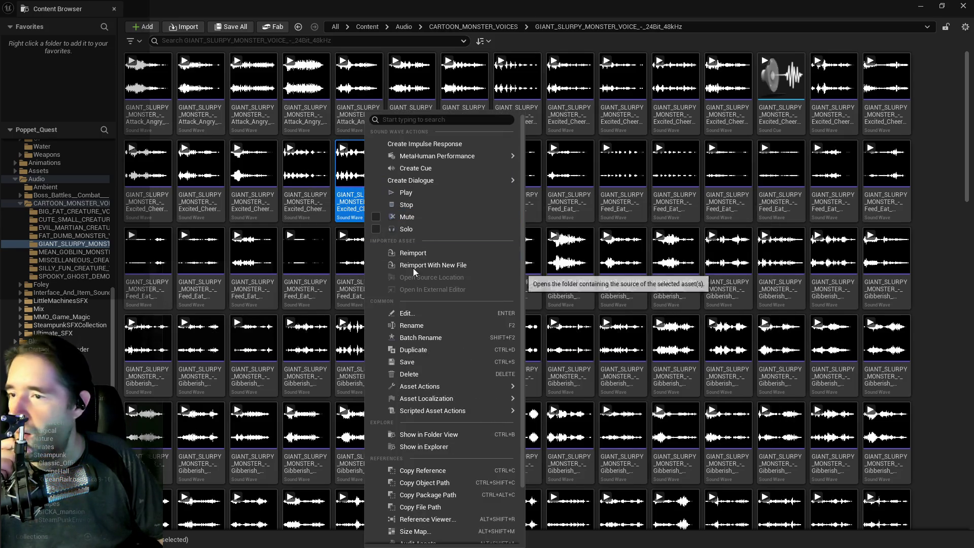
pyautogui.click(416, 169)
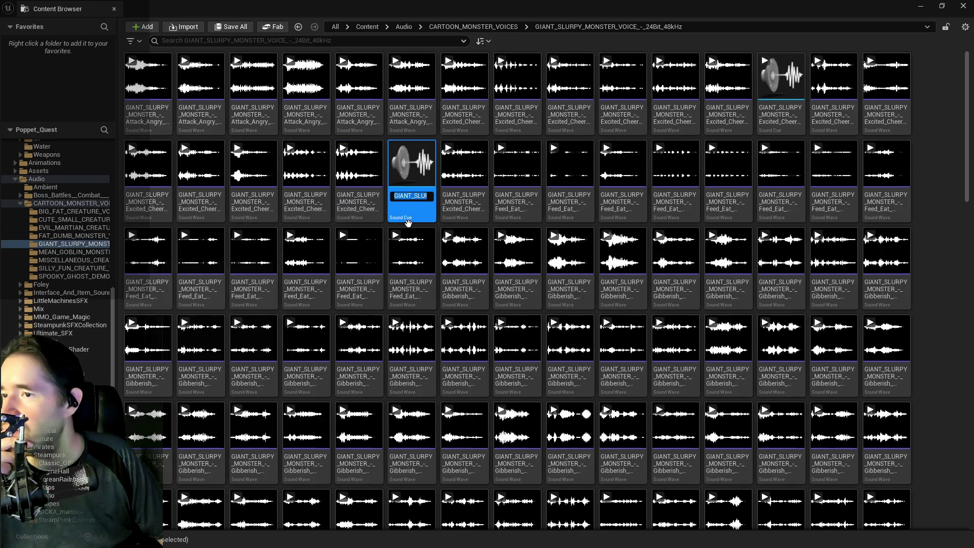
pyautogui.click(398, 200)
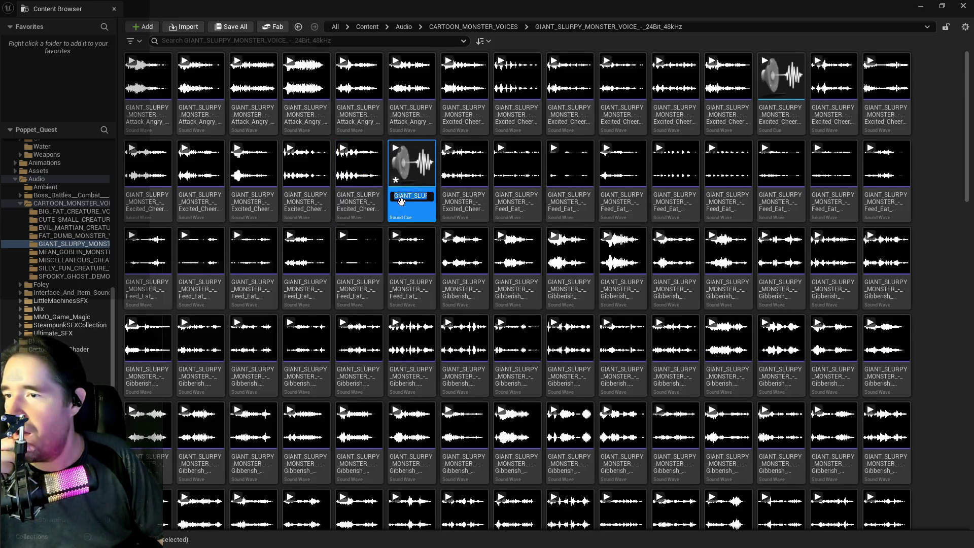
pyautogui.click(405, 203)
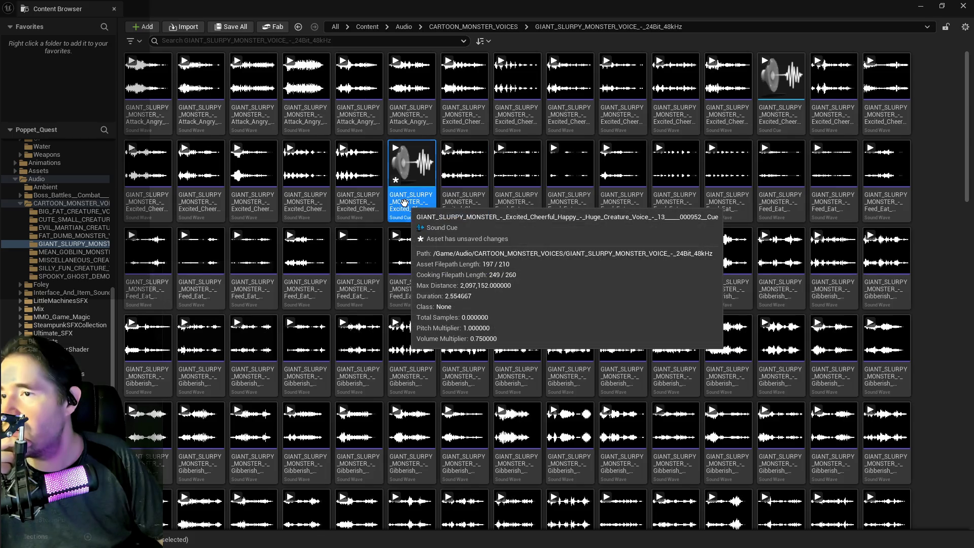
# Preview the earlier Excited Cheerful Happy 06 cue and the new cue to compare them
pyautogui.scroll(-10, 329, 318)
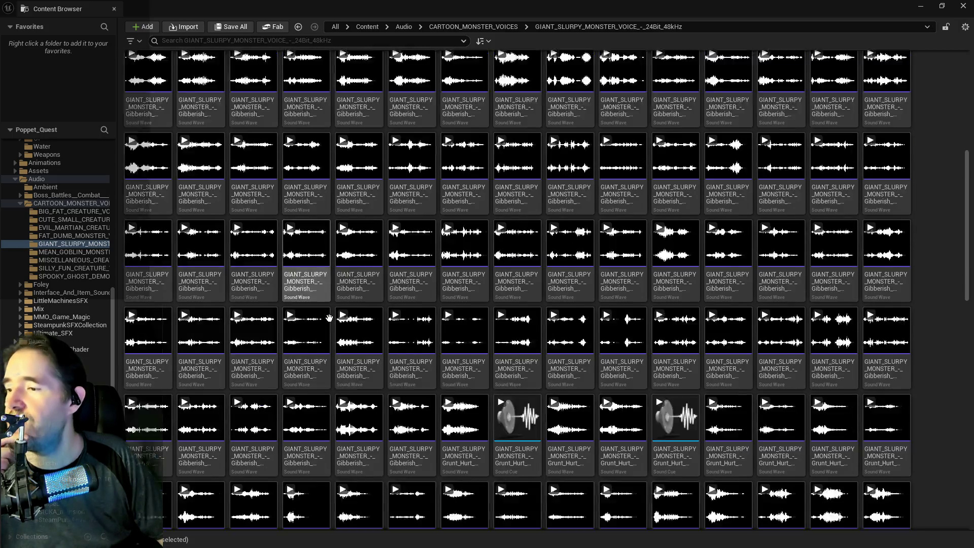
pyautogui.scroll(-15, 328, 318)
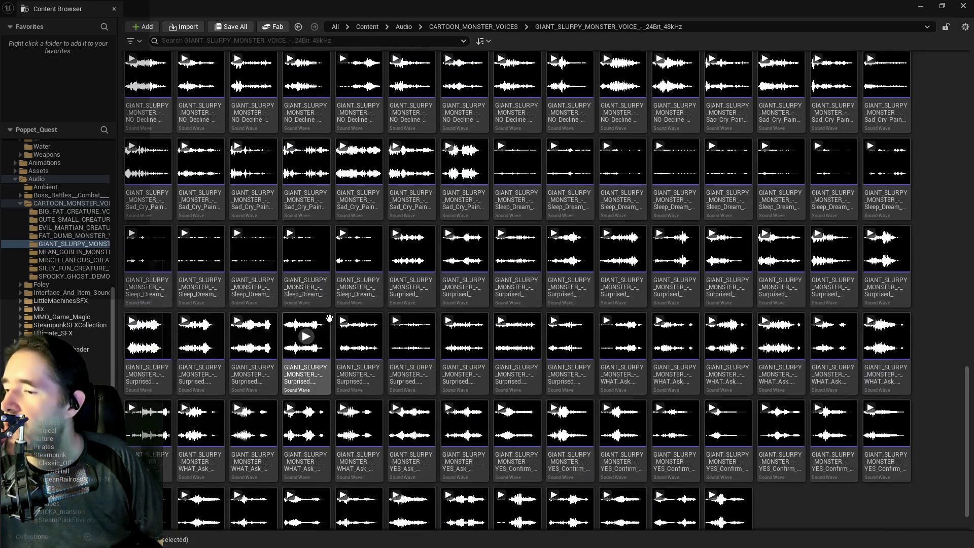
pyautogui.scroll(10, 600, 372)
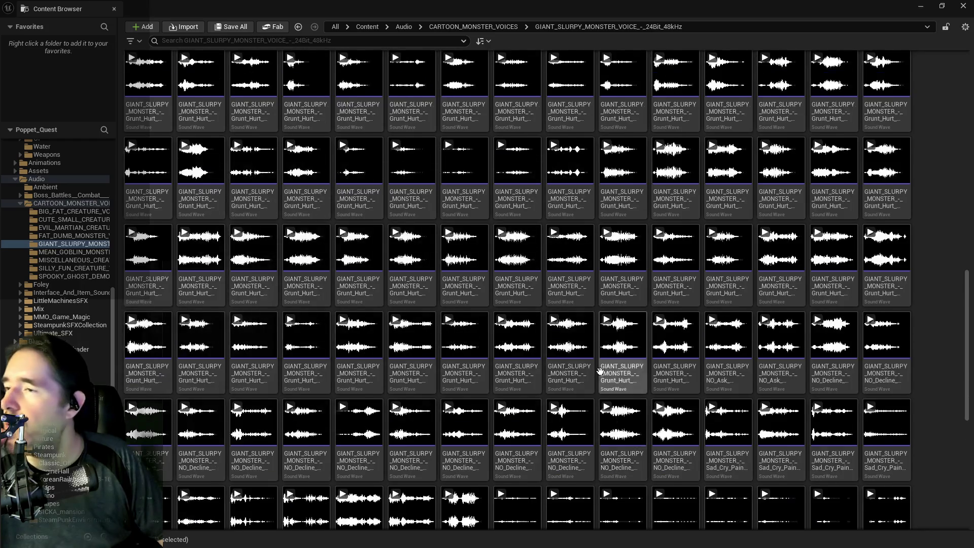
pyautogui.scroll(5, 600, 372)
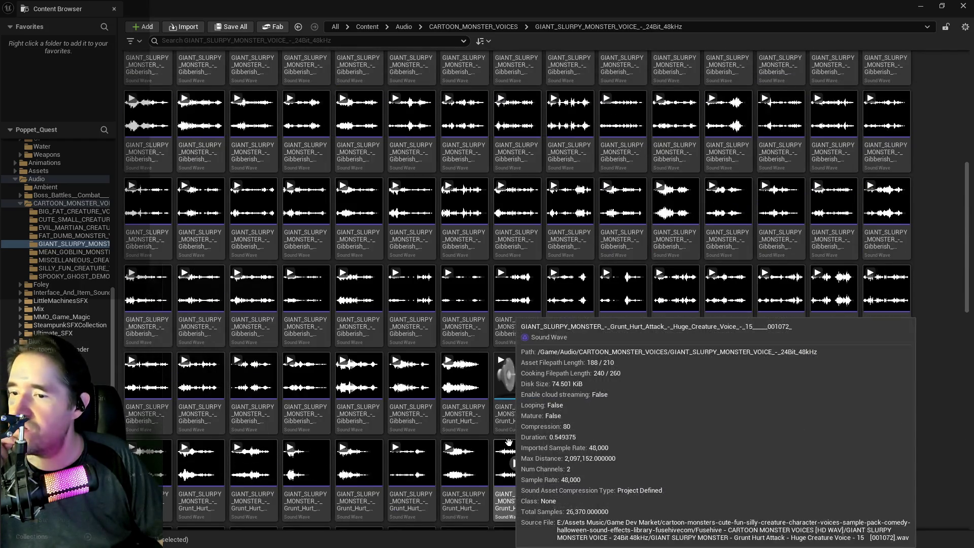
pyautogui.scroll(5, 511, 445)
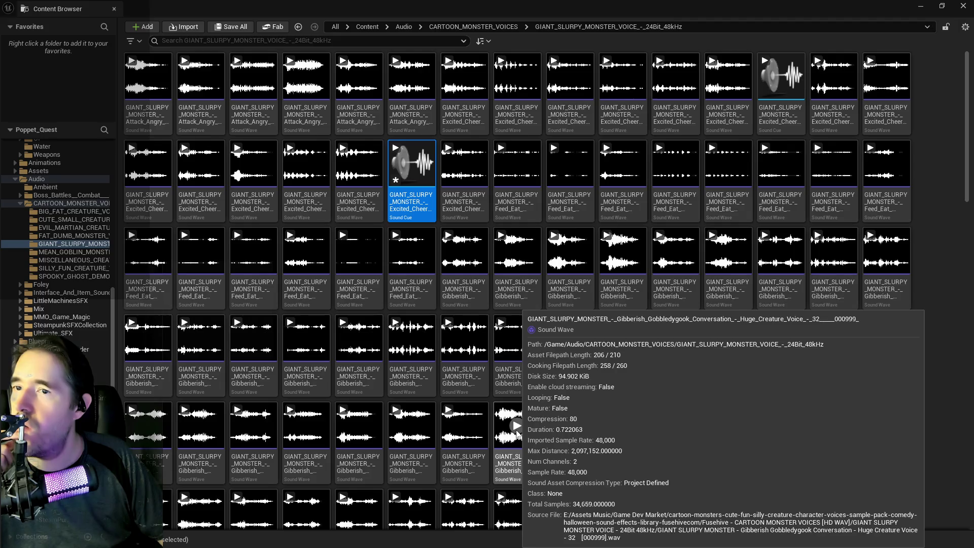
pyautogui.click(782, 77)
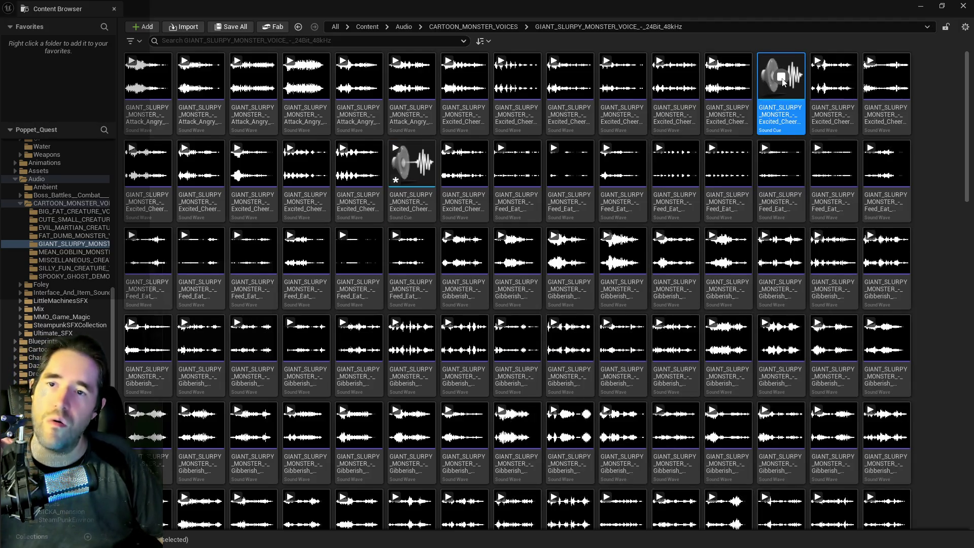
pyautogui.click(412, 163)
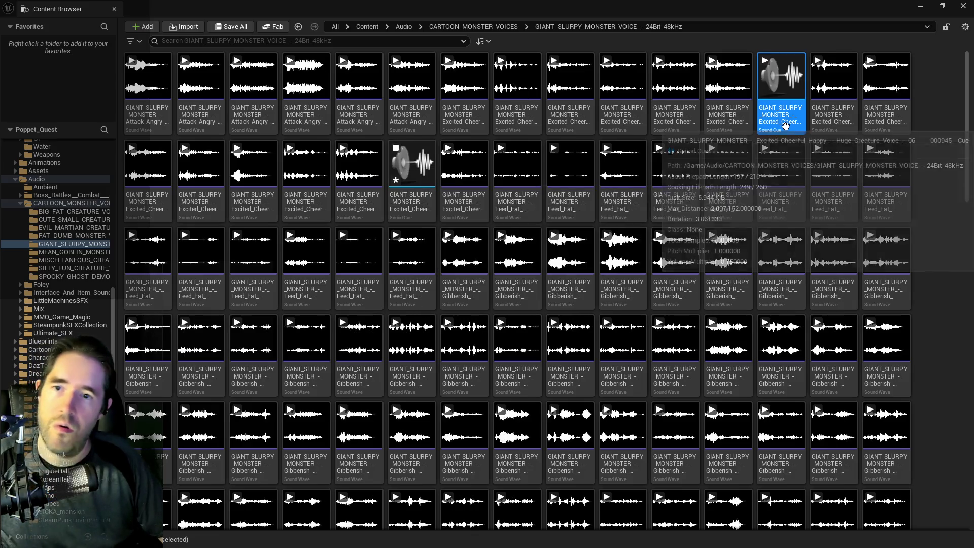
pyautogui.hotkey('alt', 'Tab')
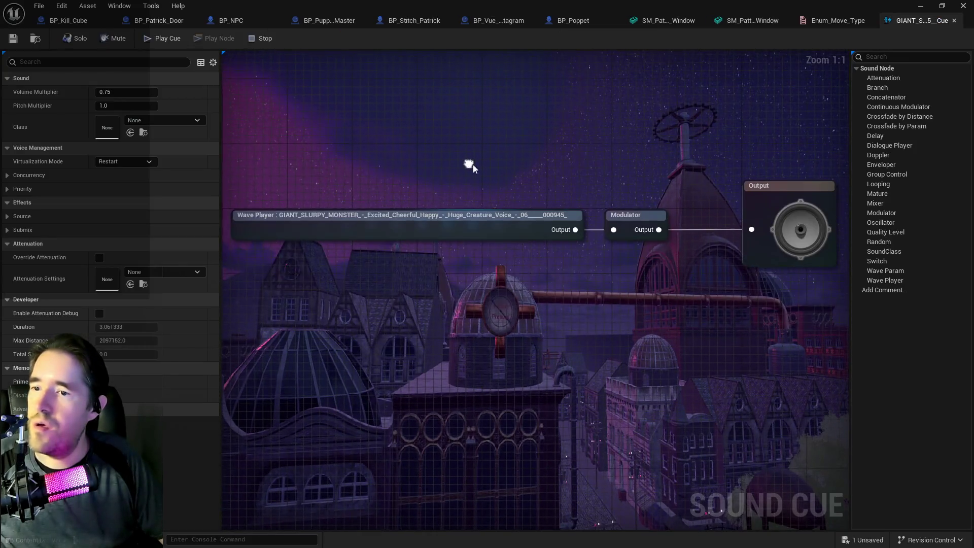
# Check the Modulator settings in the existing Excited Cheerful cue and save that cue
pyautogui.click(626, 214)
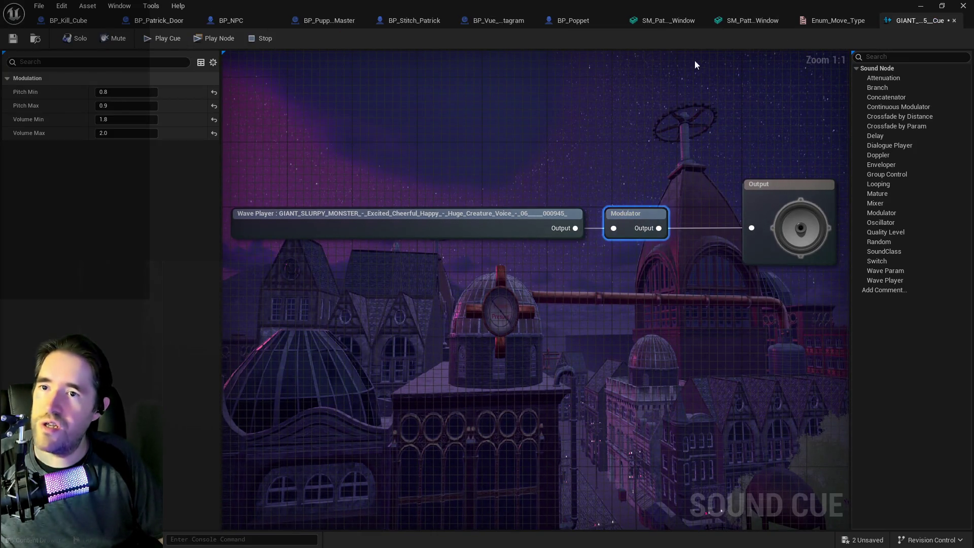
pyautogui.hotkey('ctrl', 's')
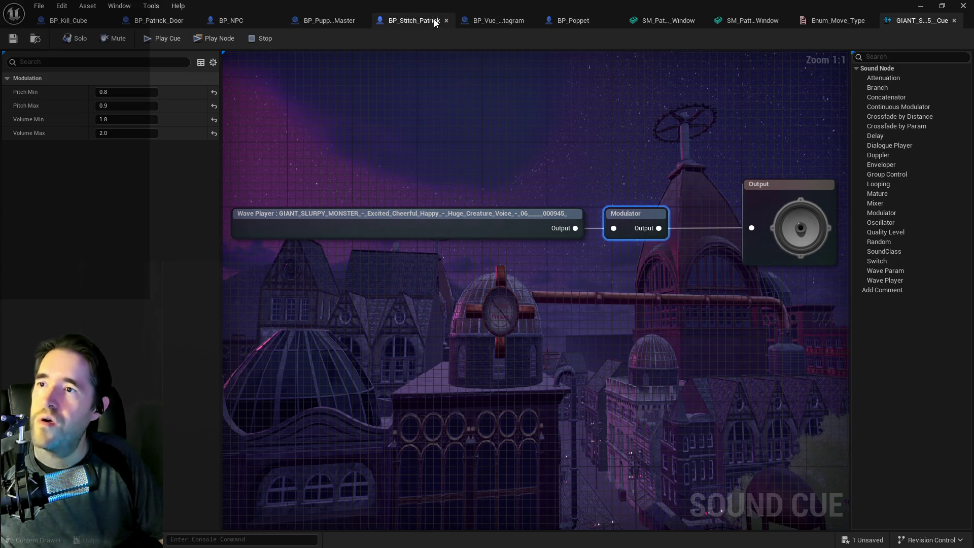
pyautogui.click(435, 24)
pyautogui.hotkey('ctrl', 'b')
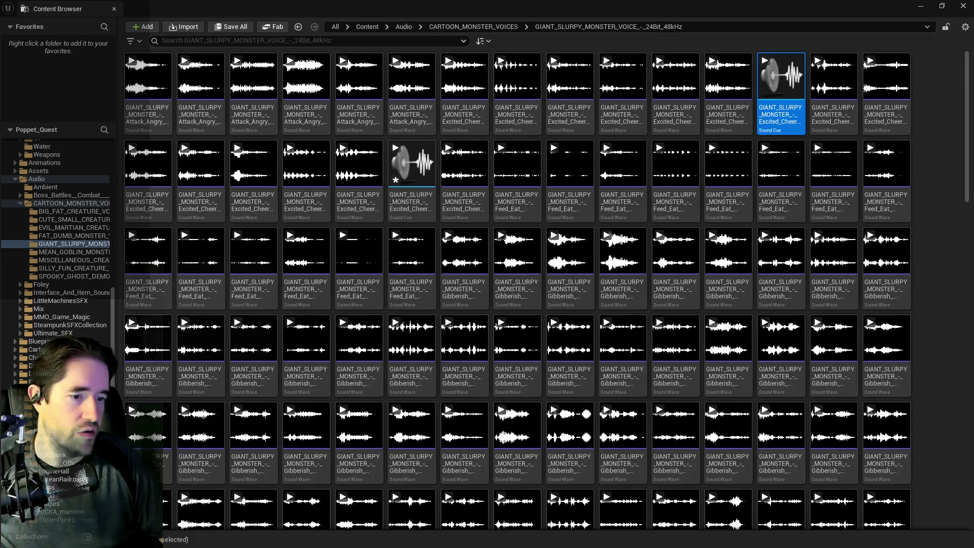
# Paste the Modulator (pitch 0.8–0.9, volume 1.8–2.0) into the new cue between Wave Player and Output
pyautogui.doubleClick(421, 203)
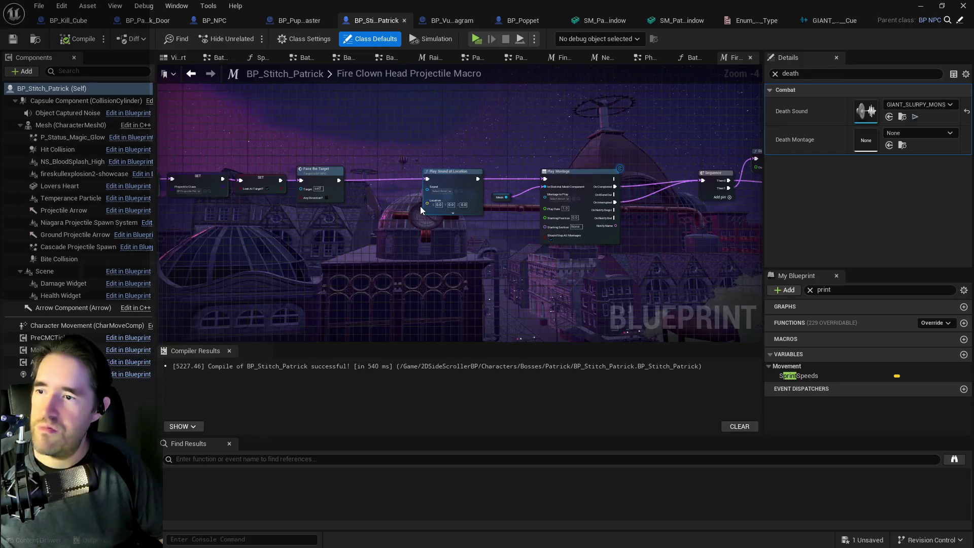
pyautogui.hotkey('ctrl', 'v')
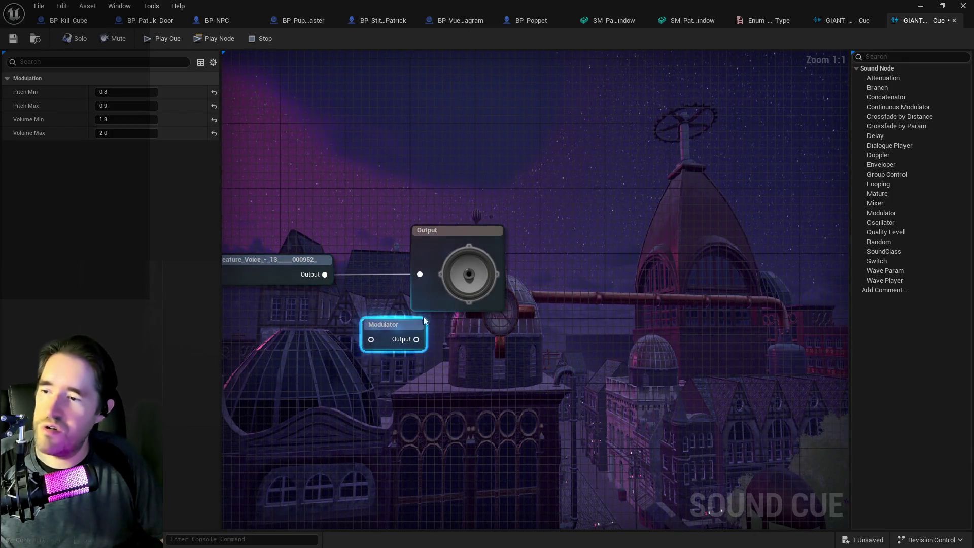
pyautogui.moveTo(446, 251); pyautogui.dragTo(543, 247)
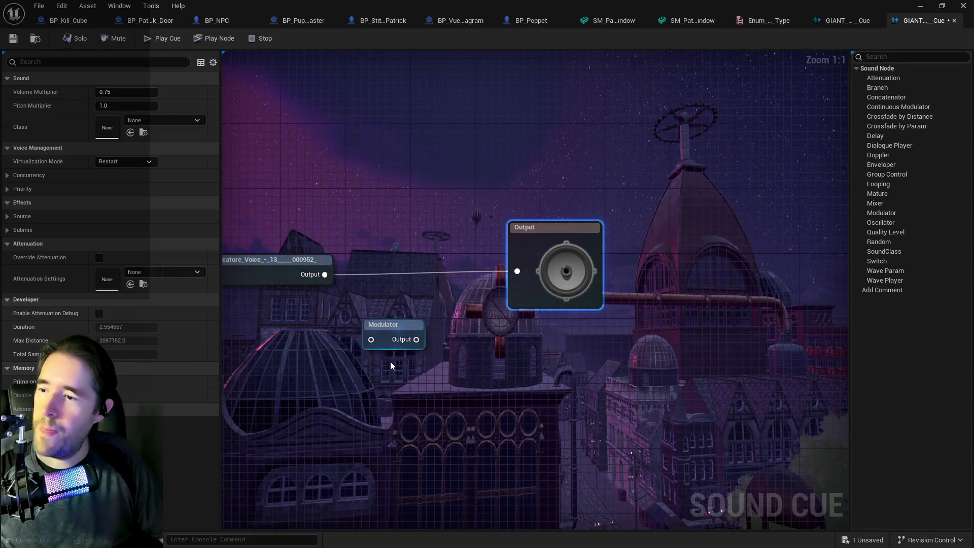
pyautogui.moveTo(392, 325)
pyautogui.mouseDown()
pyautogui.moveTo(407, 261)
pyautogui.moveTo(388, 275)
pyautogui.moveTo(519, 271)
pyautogui.mouseUp()
pyautogui.click(284, 269)
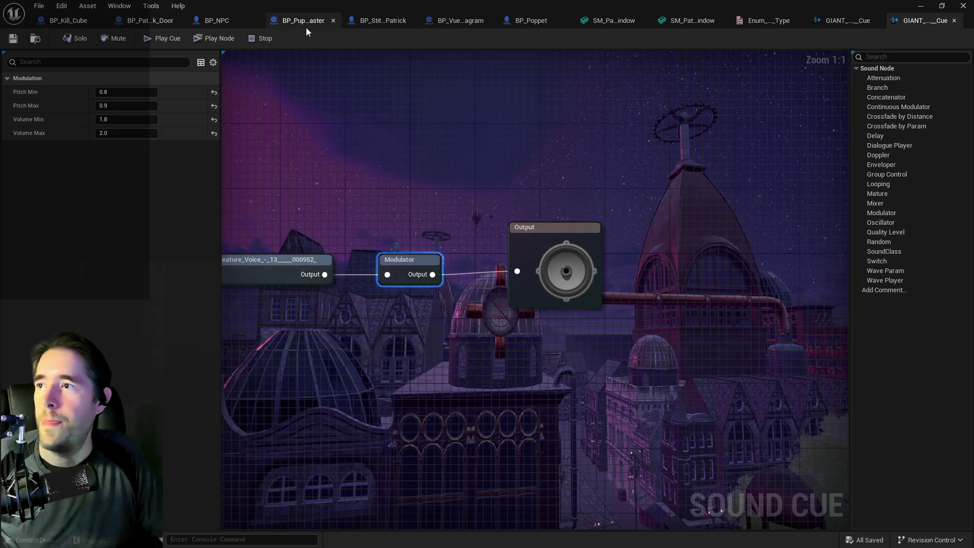
pyautogui.click(342, 26)
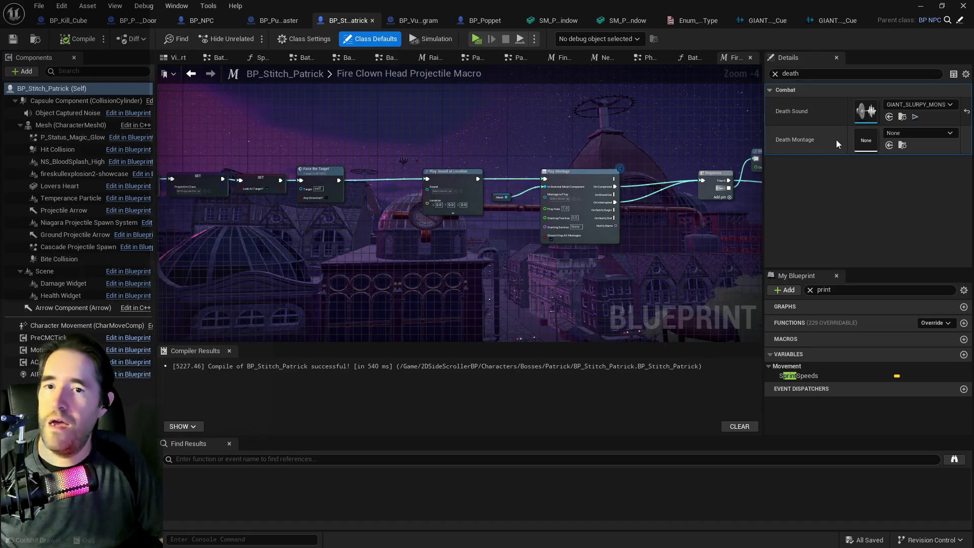
# Set BP_Stitch_Patrick's Death Sound to the selected slurpy monster voice cue
pyautogui.click(903, 116)
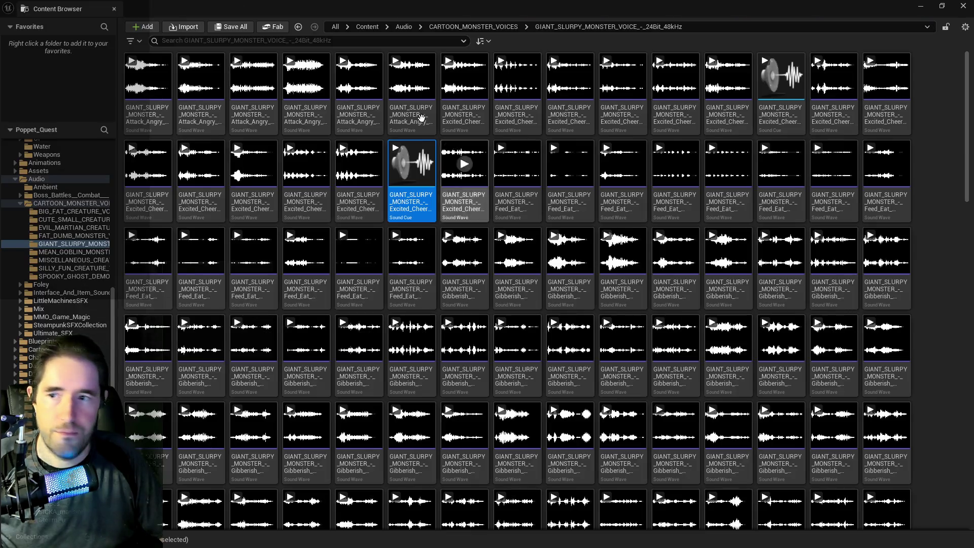
pyautogui.click(963, 6)
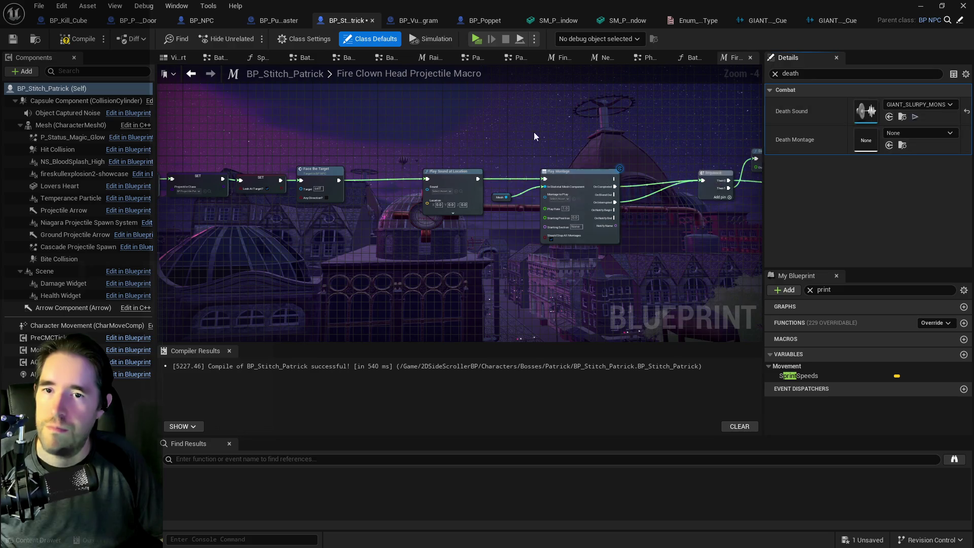
pyautogui.moveTo(508, 284); pyautogui.dragTo(444, 285)
pyautogui.hotkey('ctrl', 'b')
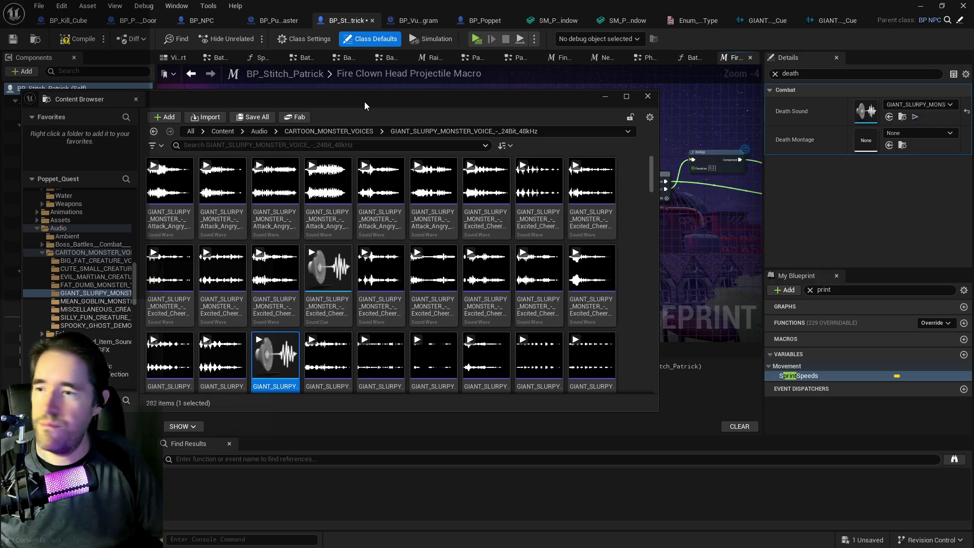
pyautogui.doubleClick(364, 101)
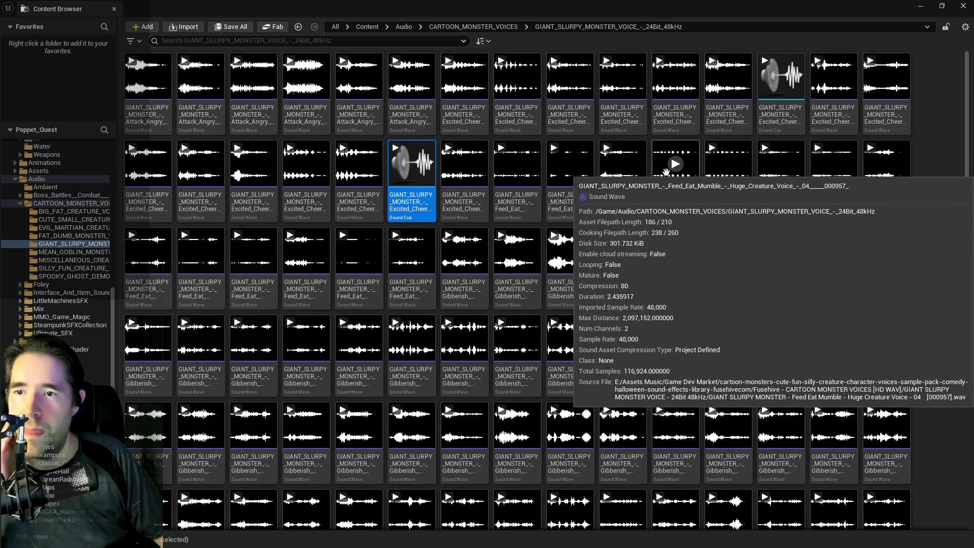
# Audition the row of Feed Eat Mumble monster voice clips one after another
pyautogui.click(676, 165)
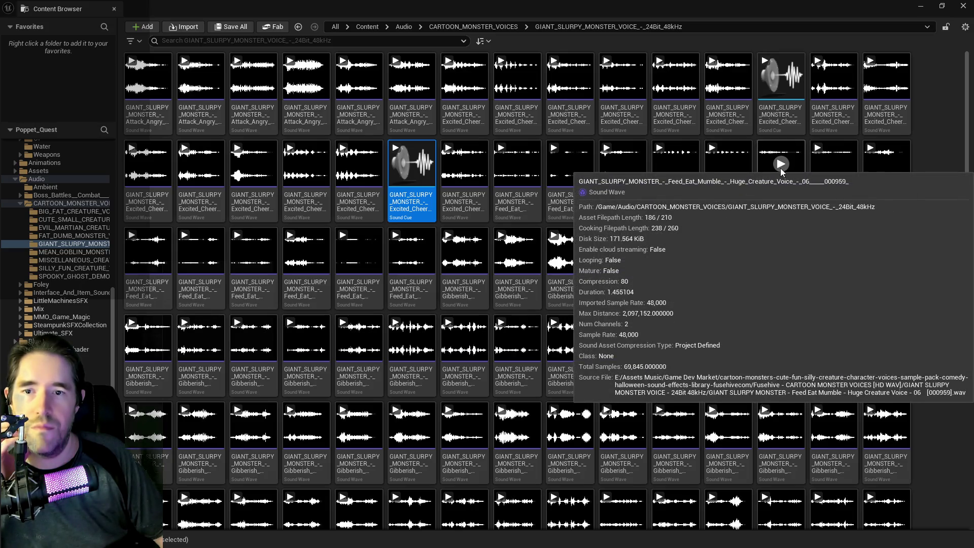
pyautogui.click(677, 169)
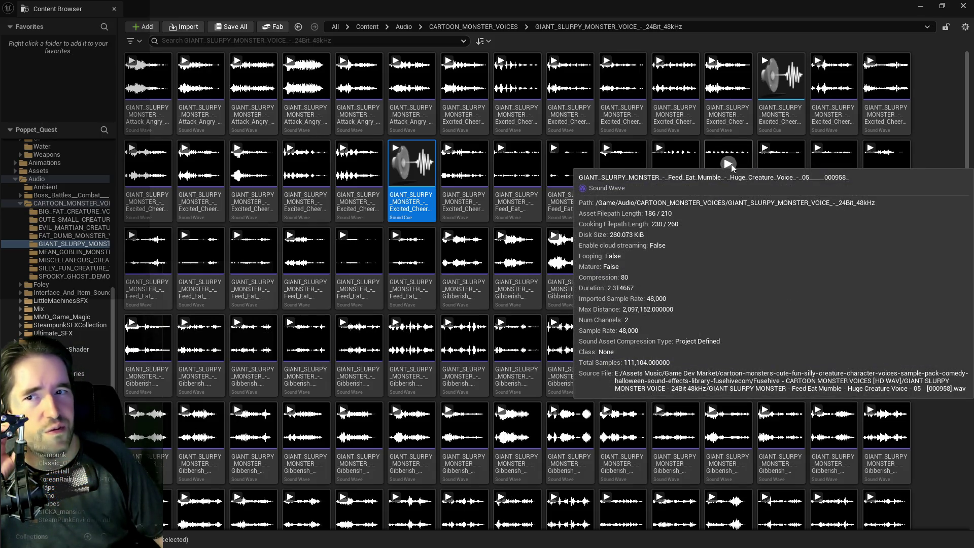
pyautogui.click(732, 163)
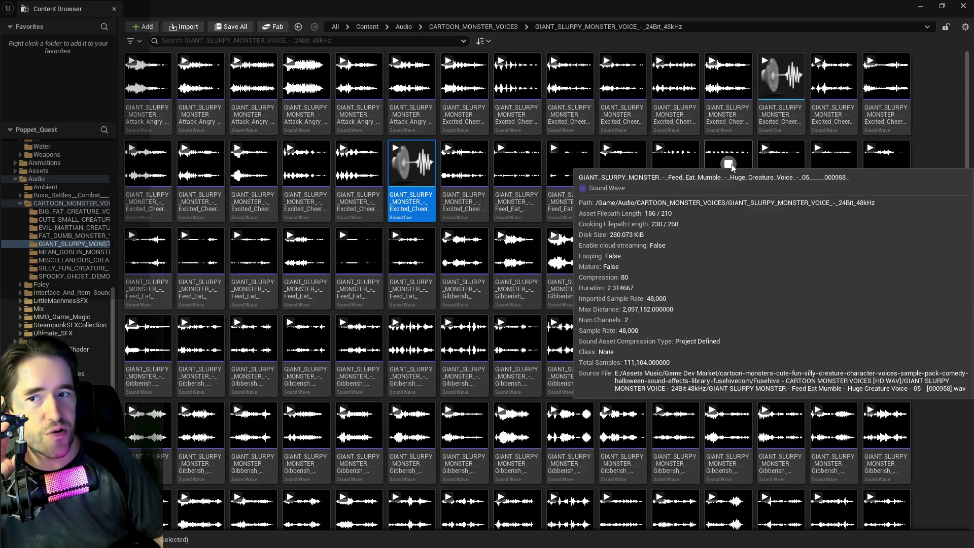
pyautogui.click(781, 163)
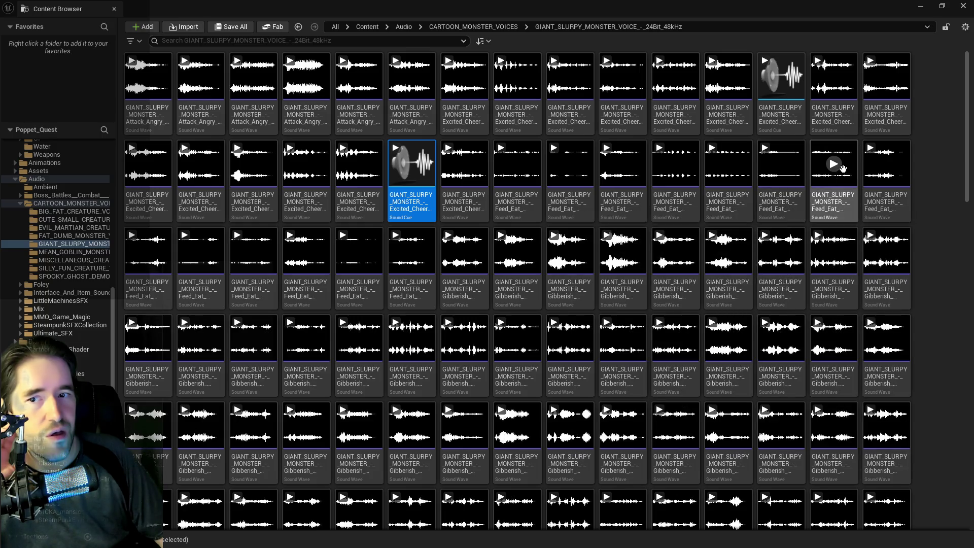
pyautogui.click(838, 168)
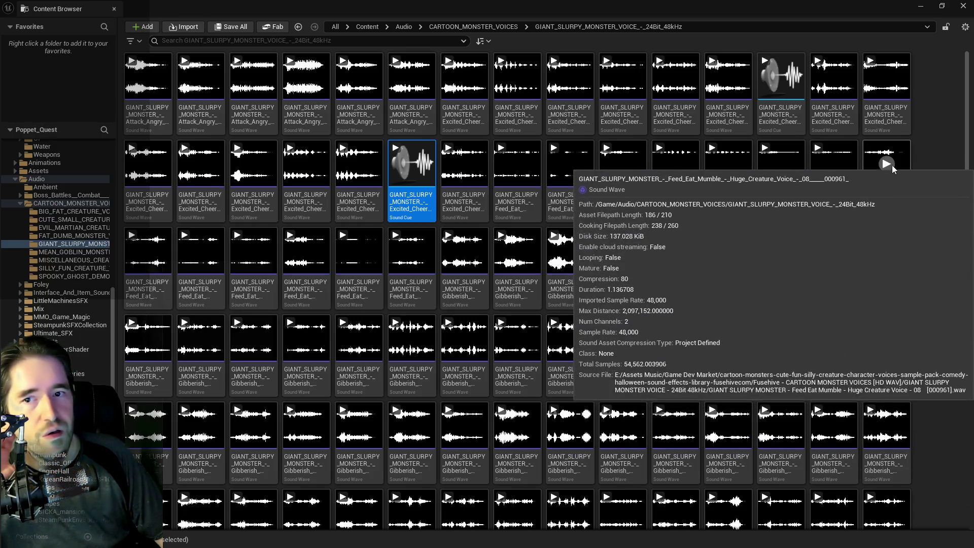
pyautogui.click(892, 168)
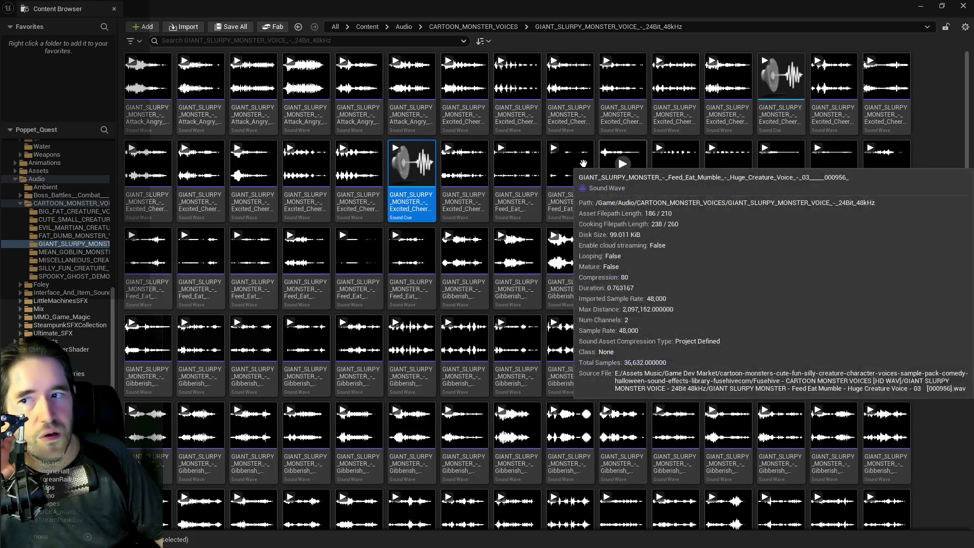
pyautogui.click(572, 166)
# Pick the preferred Feed Eat clip and close the sound wave editor it opened
pyautogui.moveTo(617, 175)
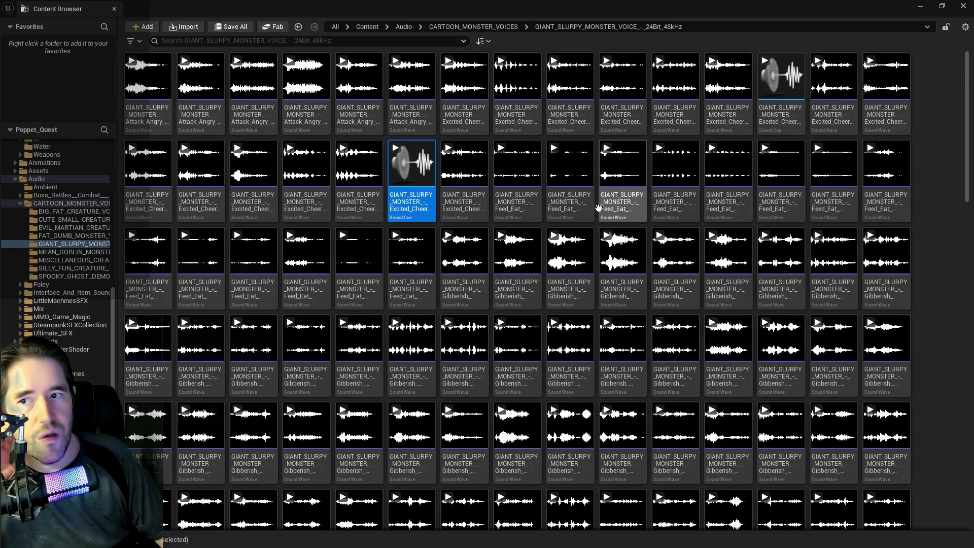
pyautogui.click(569, 170)
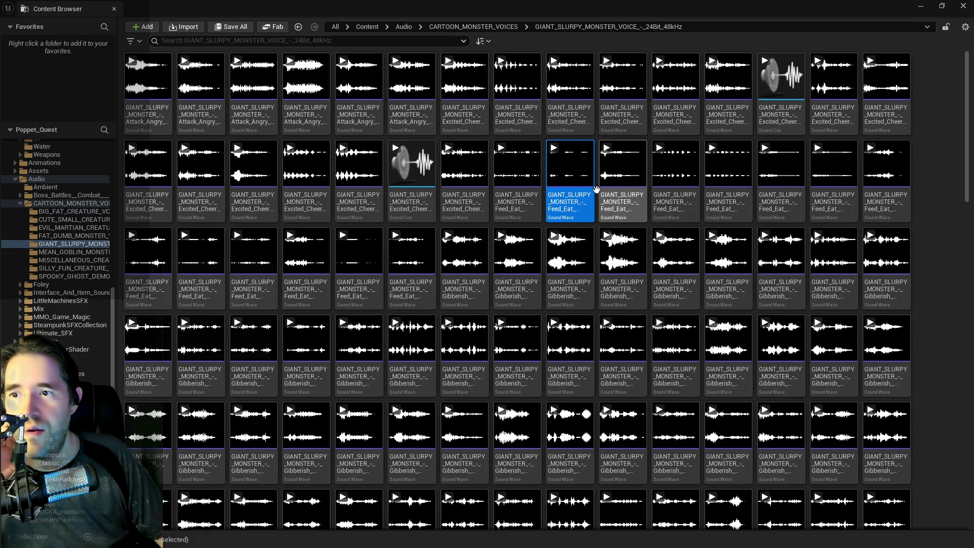
pyautogui.hotkey('alt', 'Tab')
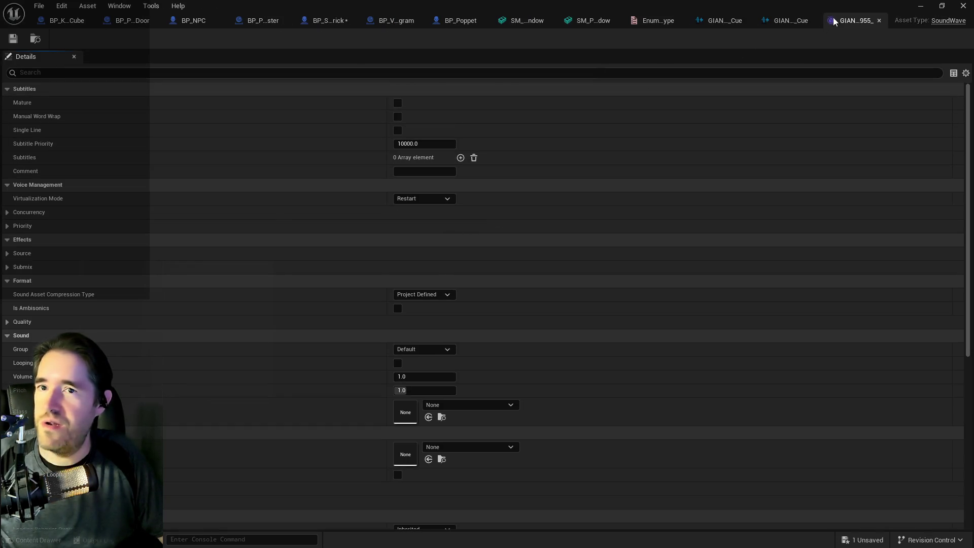
pyautogui.click(879, 20)
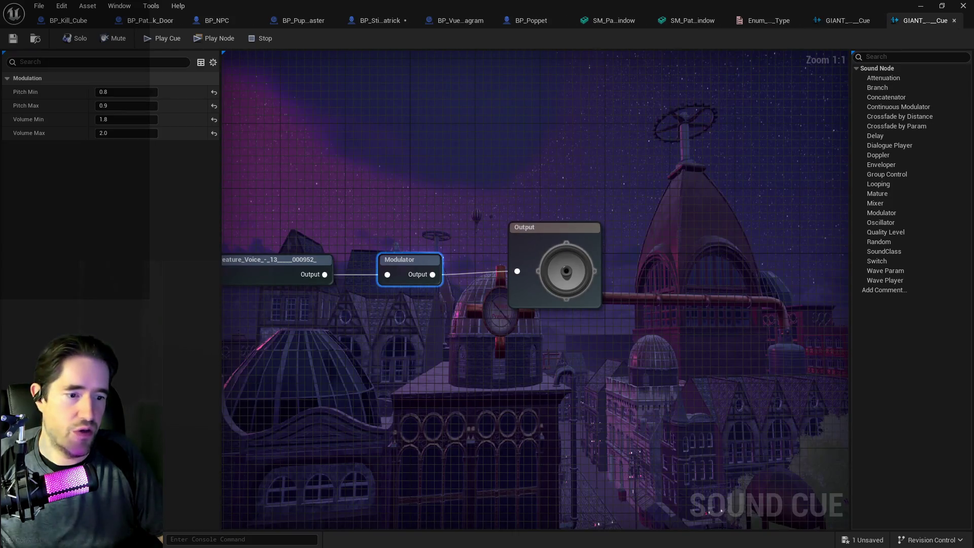
pyautogui.hotkey('alt', 'Tab')
pyautogui.rightClick(566, 173)
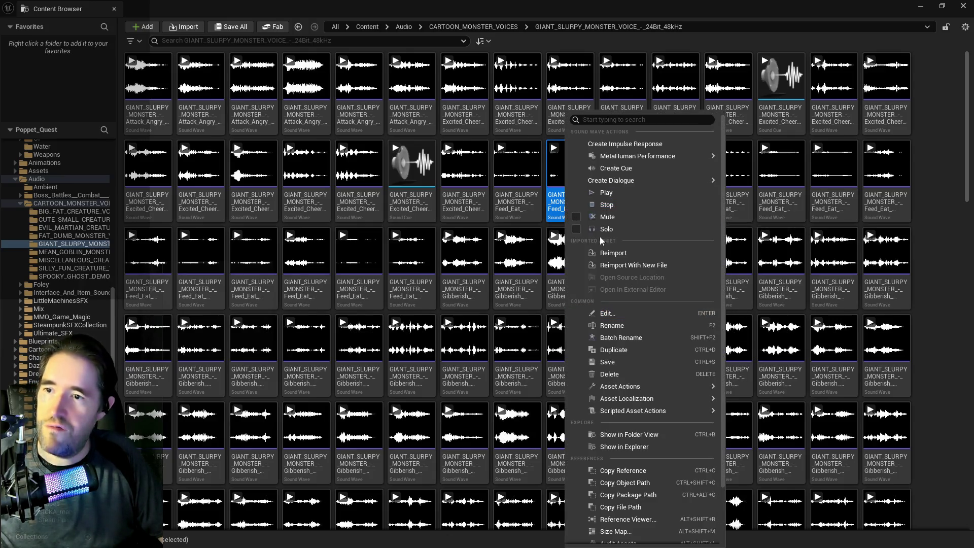
# Create a Feed Eat Mumble cue routing the wave through a pasted Modulator into Output, without the stray Oscillator
pyautogui.click(584, 157)
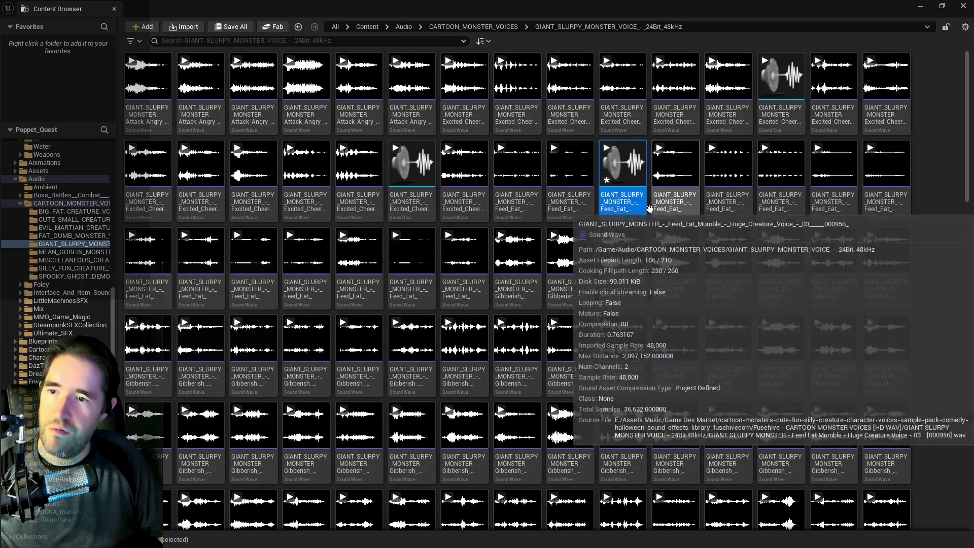
pyautogui.doubleClick(623, 163)
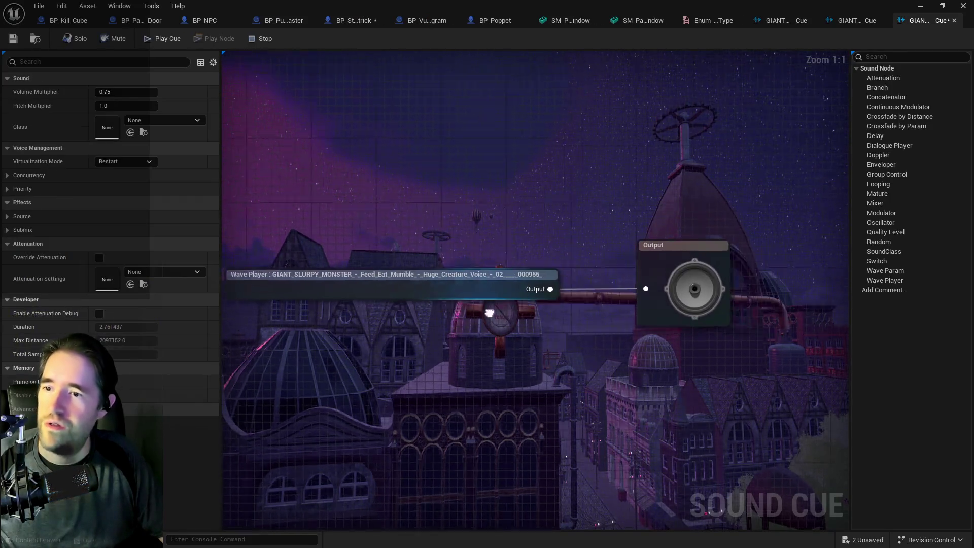
pyautogui.hotkey('ctrl', 'v')
pyautogui.moveTo(493, 276)
pyautogui.mouseDown()
pyautogui.moveTo(415, 323)
pyautogui.moveTo(427, 333)
pyautogui.moveTo(588, 277)
pyautogui.mouseUp()
pyautogui.moveTo(414, 265); pyautogui.dragTo(312, 273)
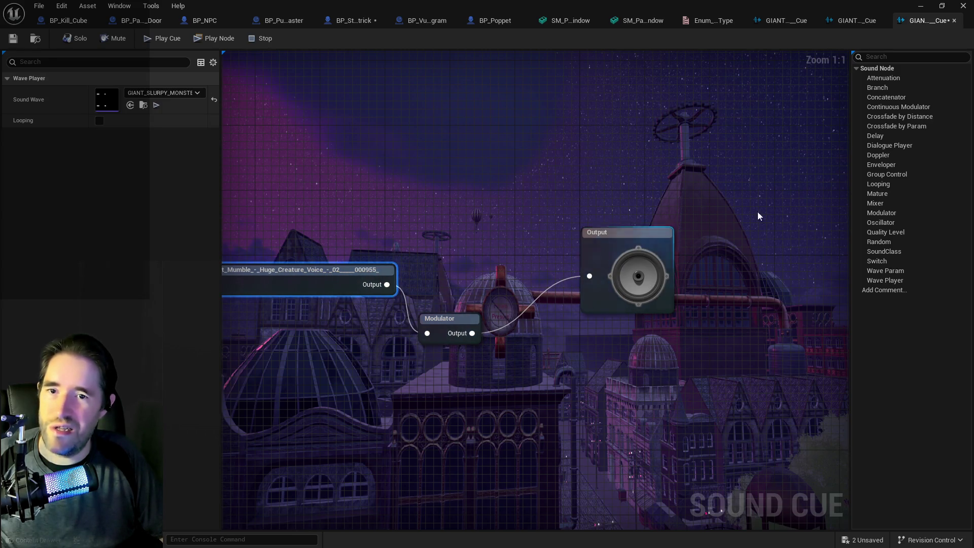
pyautogui.moveTo(895, 223); pyautogui.dragTo(327, 181)
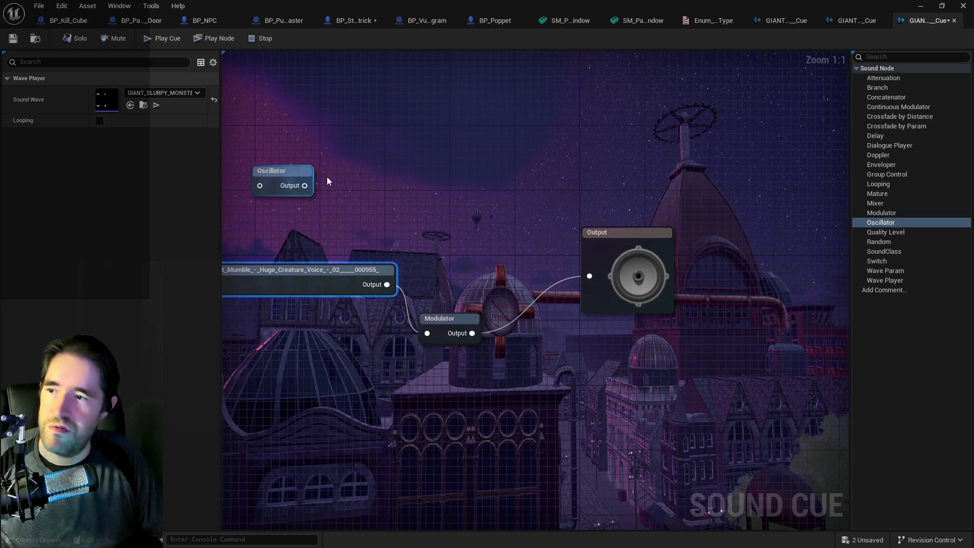
pyautogui.click(291, 176)
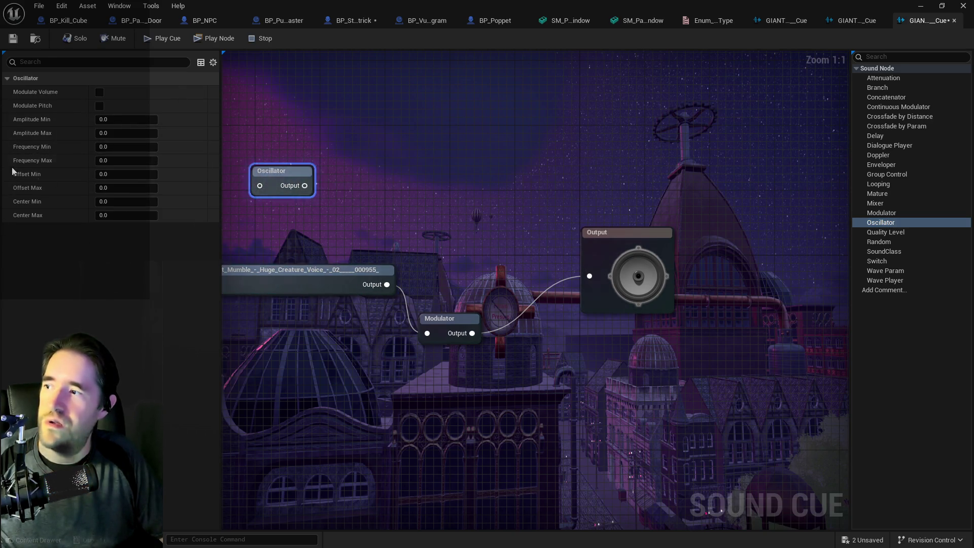
pyautogui.moveTo(441, 325); pyautogui.dragTo(466, 283)
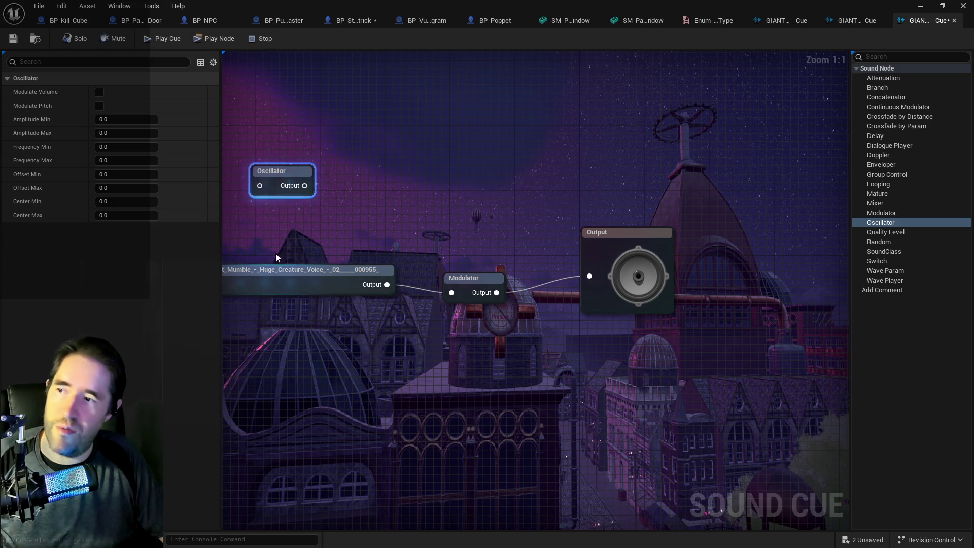
pyautogui.press('Delete')
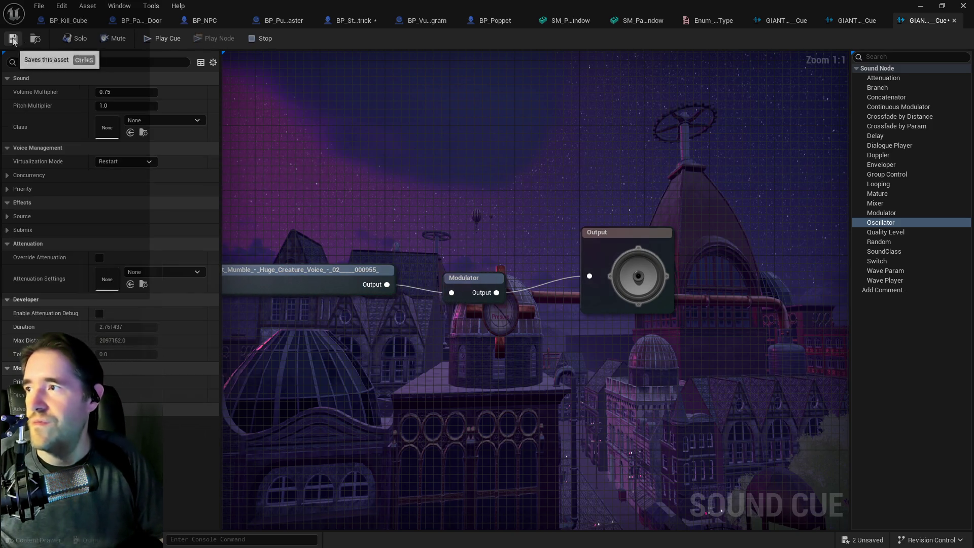
# Save the new Feed Eat Mumble cue and all other modified assets
pyautogui.hotkey('ctrl', 'shift', 's')
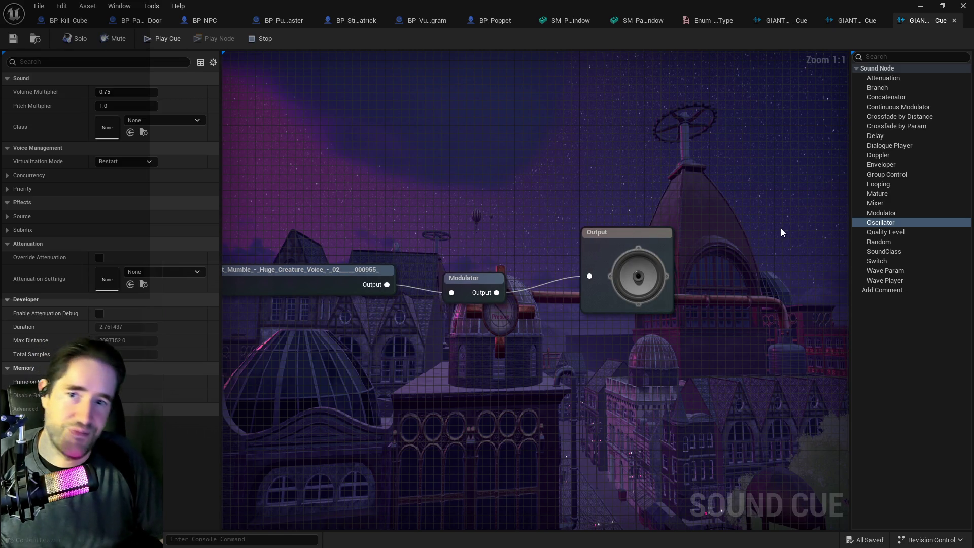
pyautogui.moveTo(782, 229); pyautogui.dragTo(760, 217)
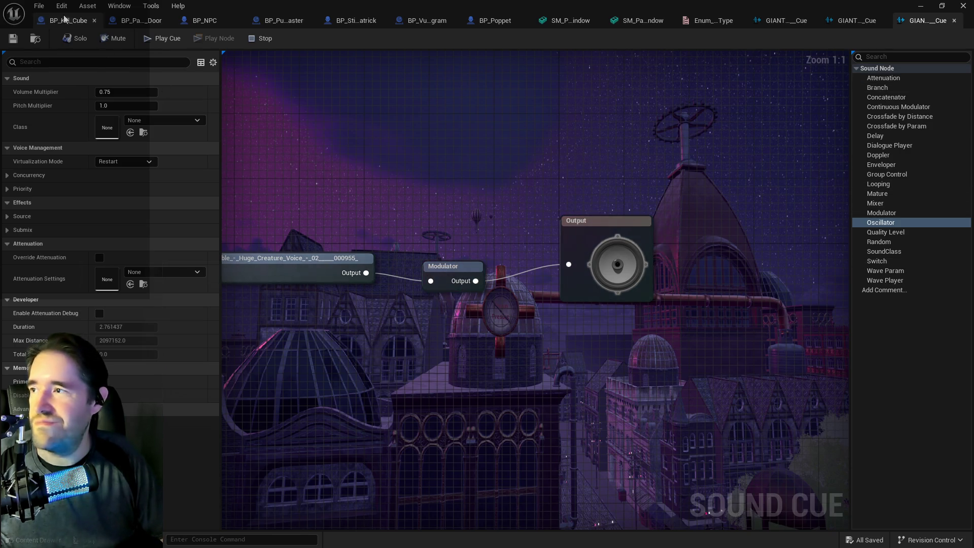
pyautogui.click(39, 5)
pyautogui.click(64, 68)
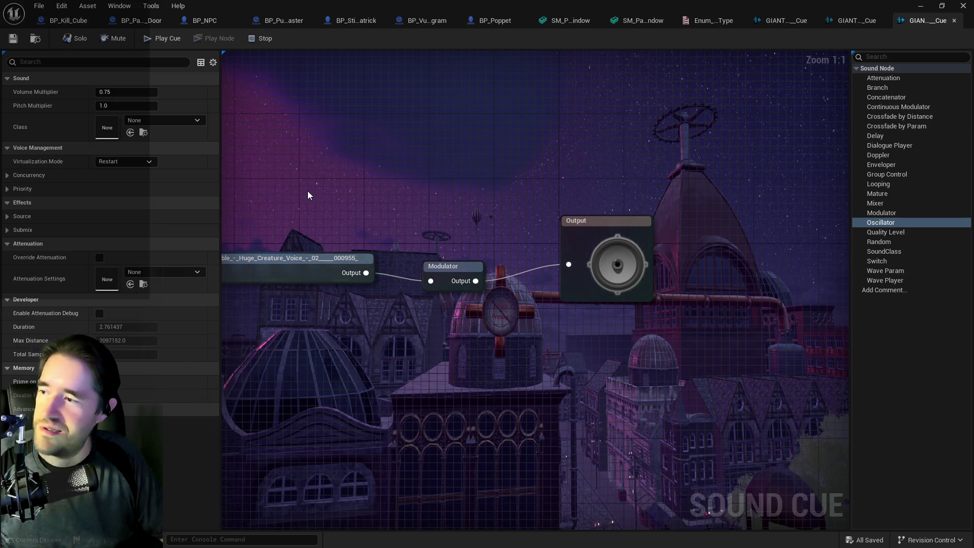
pyautogui.moveTo(307, 190); pyautogui.dragTo(375, 203)
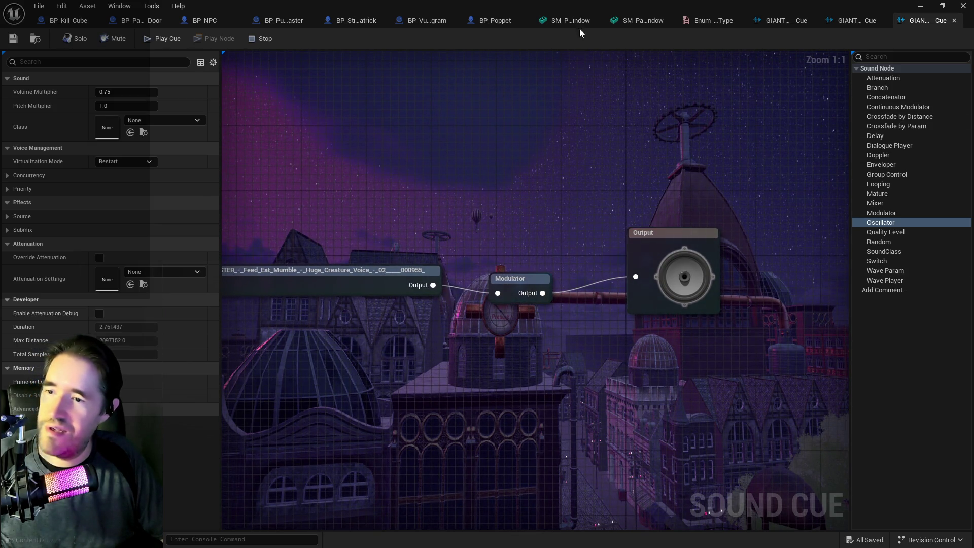
pyautogui.hotkey('ctrl', 'b')
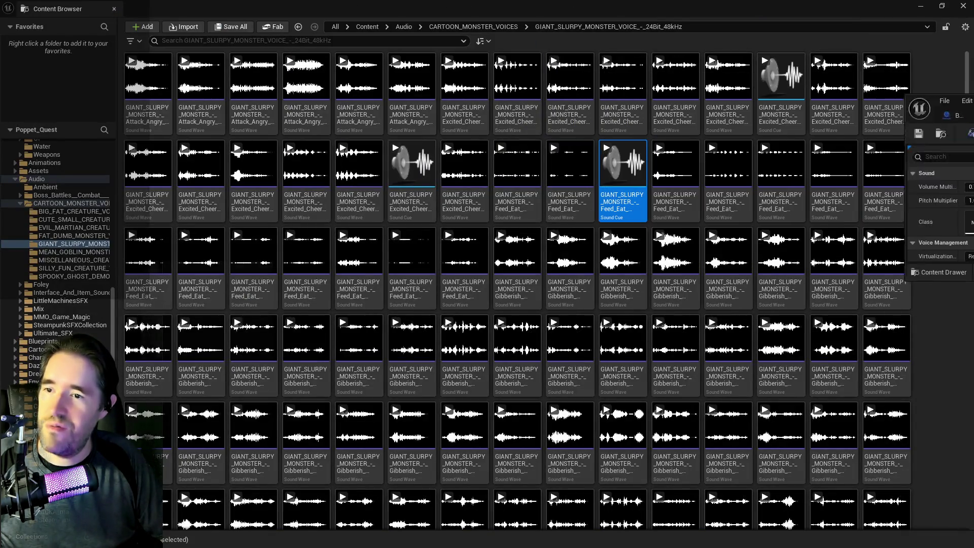
# Set the Fire Clown Head Projectile Macro's Play Sound at Location to the new GIANT_SLURPY cue
pyautogui.hotkey('alt', 'Tab')
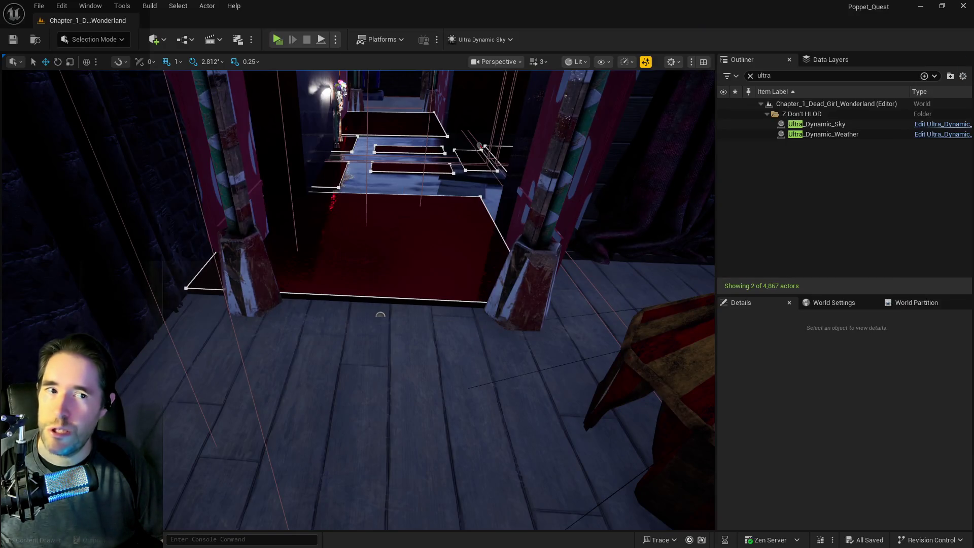
pyautogui.hotkey('alt', 'Tab')
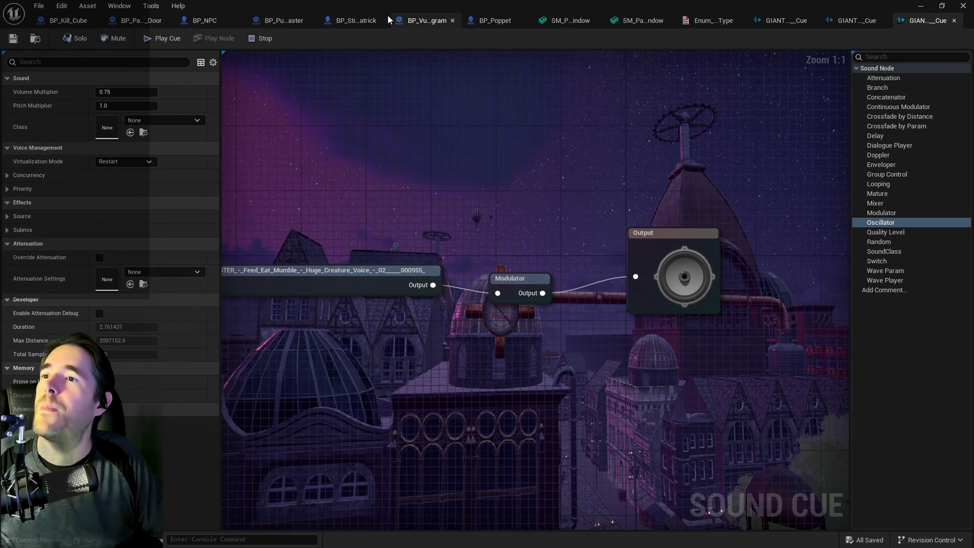
pyautogui.click(356, 21)
pyautogui.scroll(4, 446, 198)
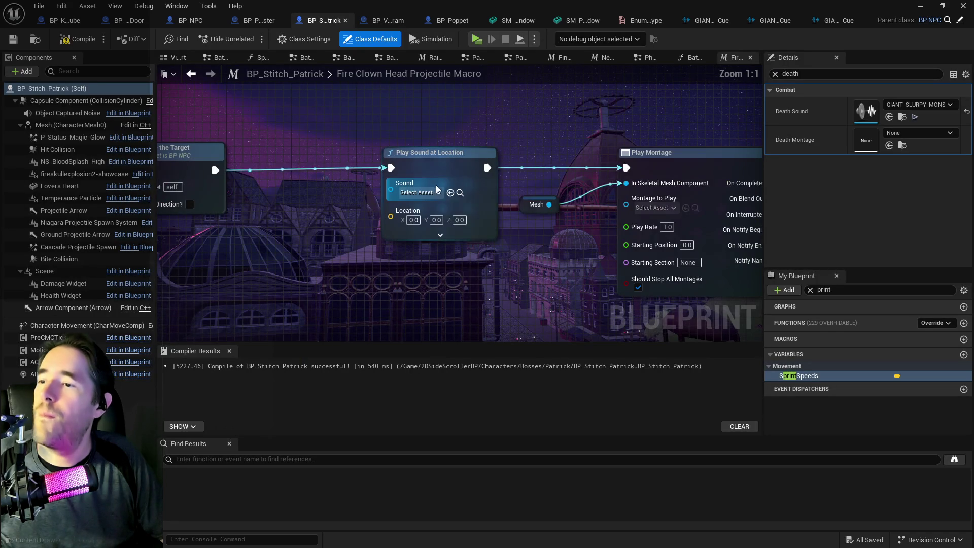
pyautogui.click(449, 193)
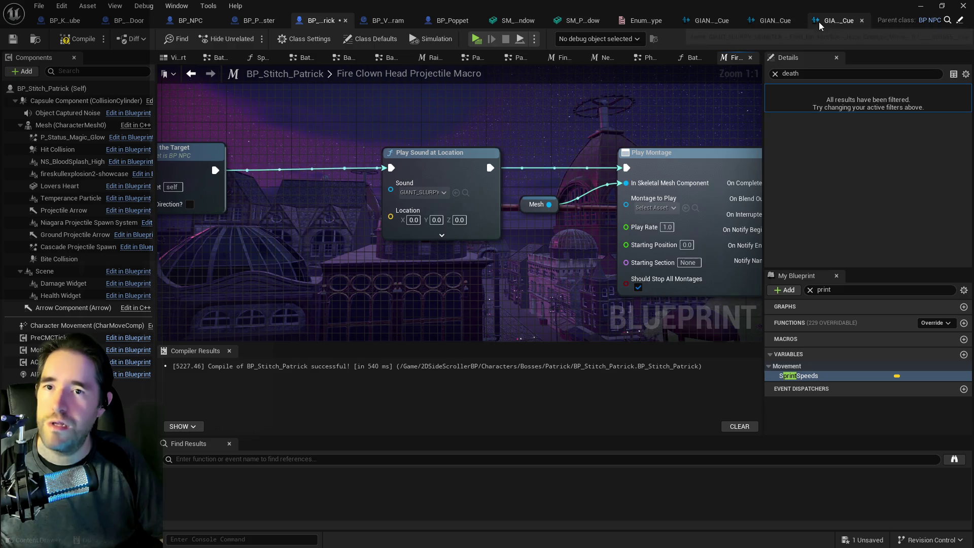
# Play the new Feed Eat Mumble cue to hear how it sounds
pyautogui.click(832, 21)
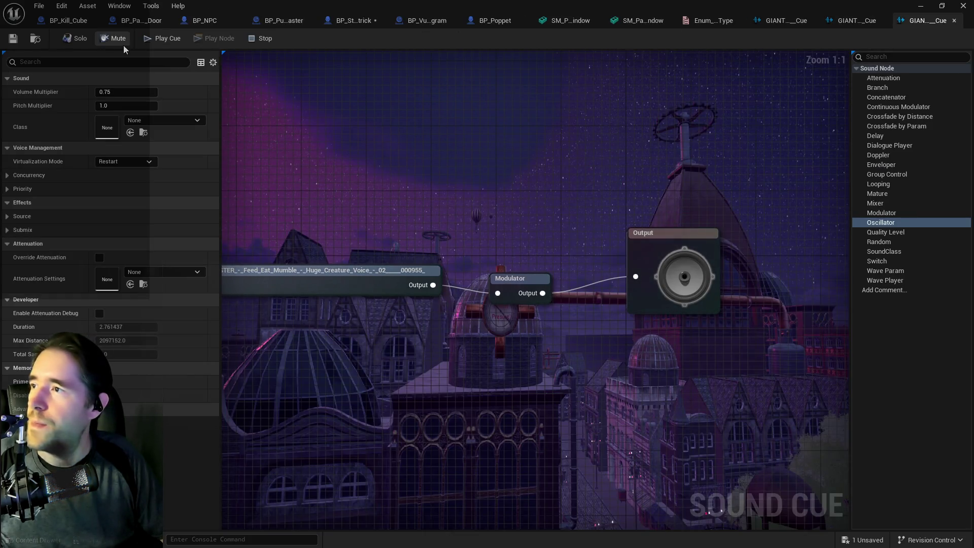
pyautogui.click(153, 40)
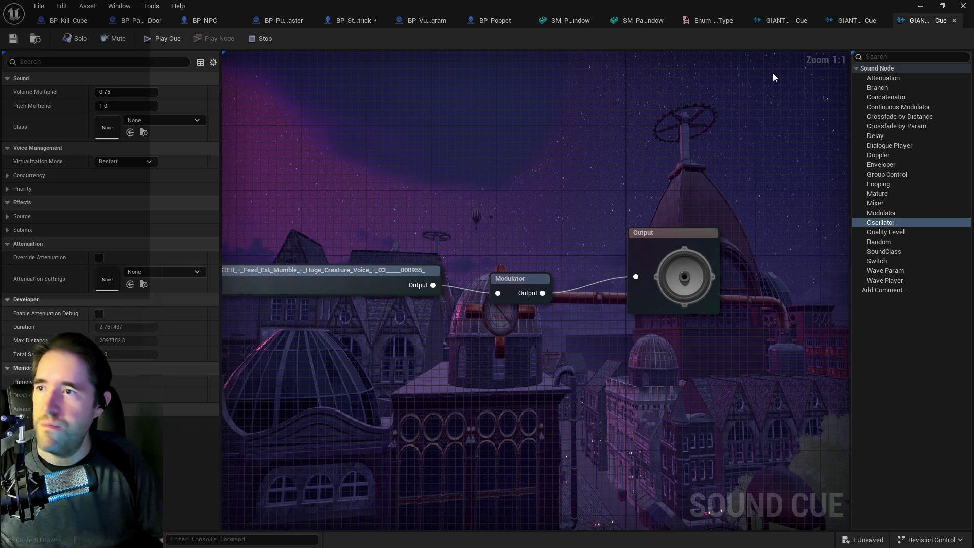
pyautogui.hotkey('ctrl', 'b')
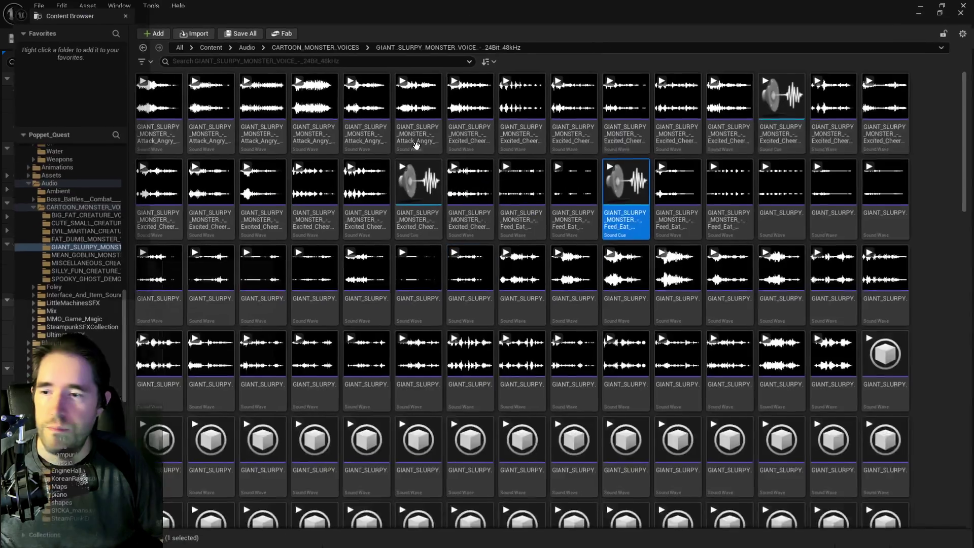
# Expand Characters and go into StitchCreaturesPack > StitchMaceHand > Animations
pyautogui.scroll(-10, 61, 341)
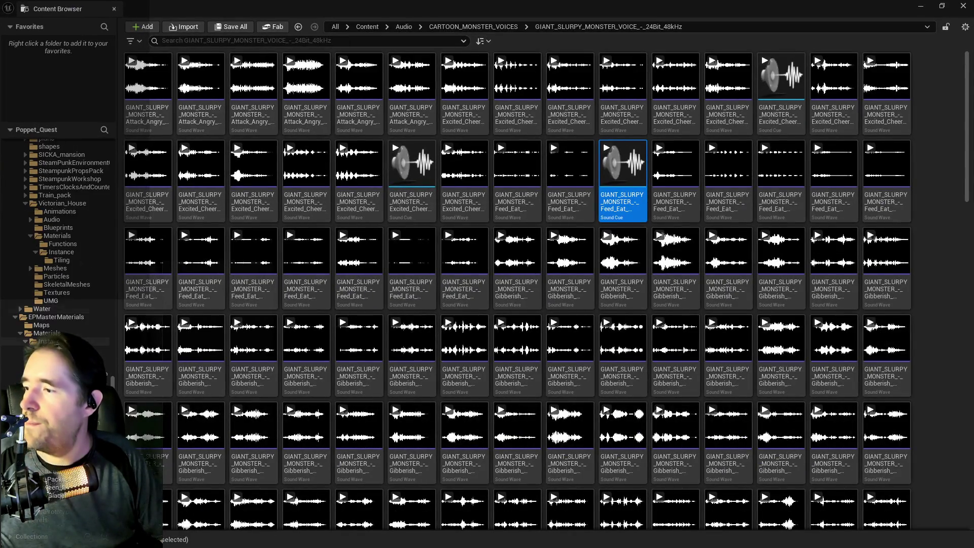
pyautogui.scroll(10, 60, 233)
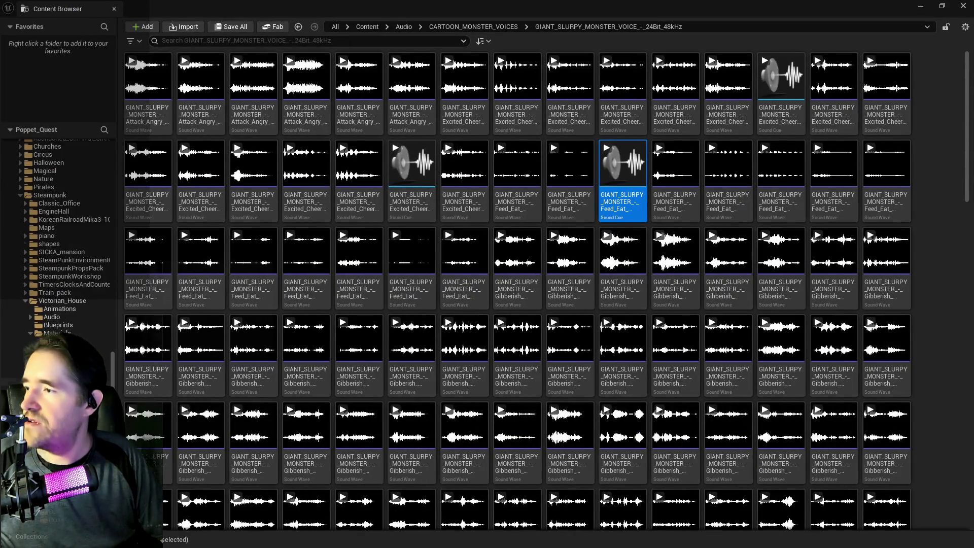
pyautogui.click(17, 212)
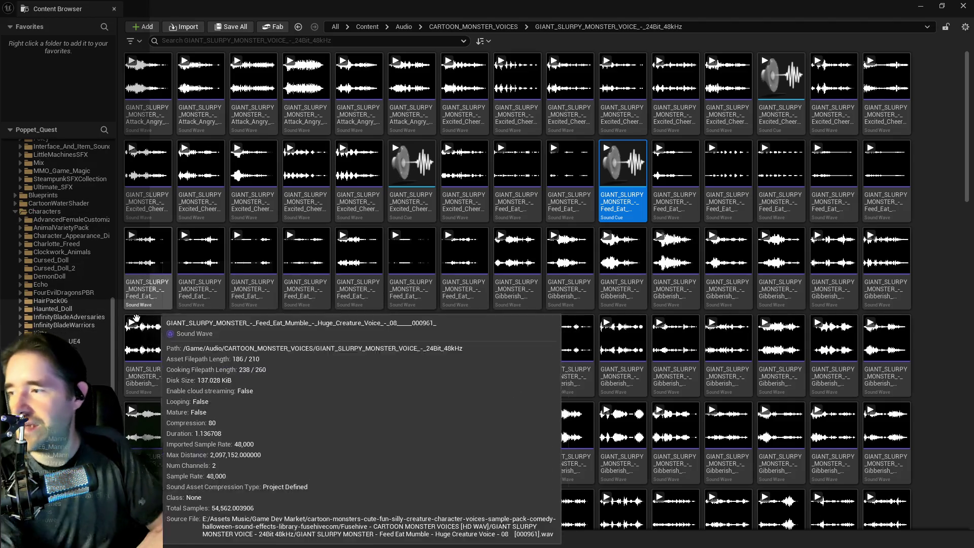
pyautogui.scroll(-1, 72, 360)
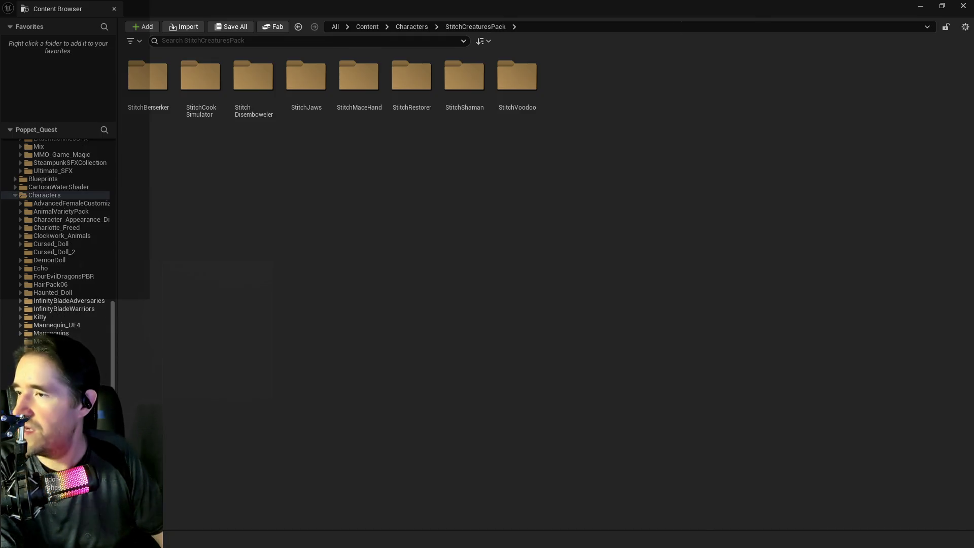
pyautogui.click(352, 111)
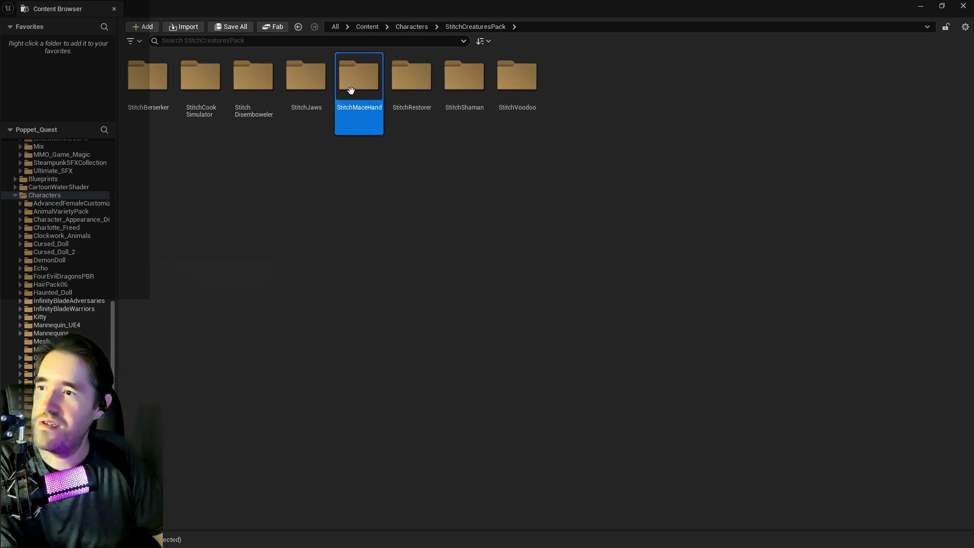
pyautogui.doubleClick(351, 90)
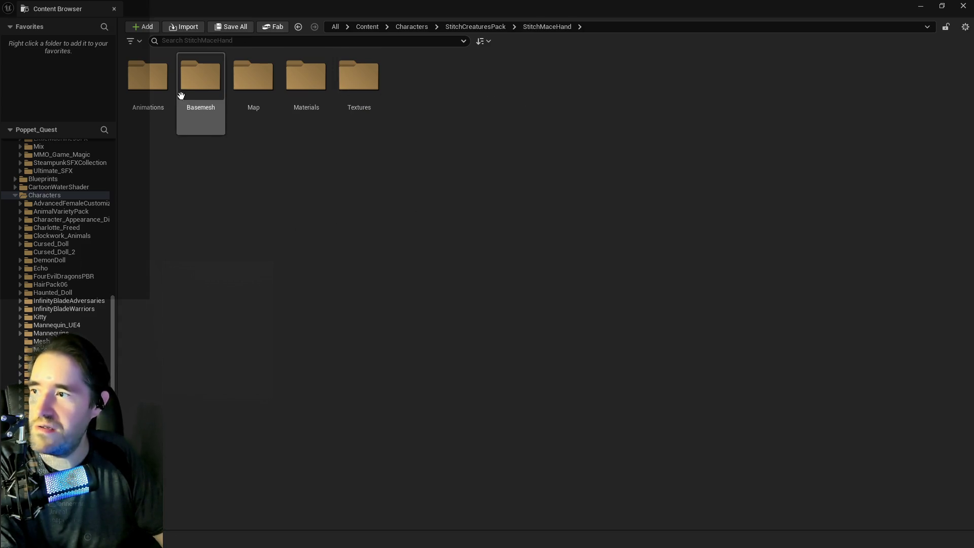
pyautogui.doubleClick(157, 87)
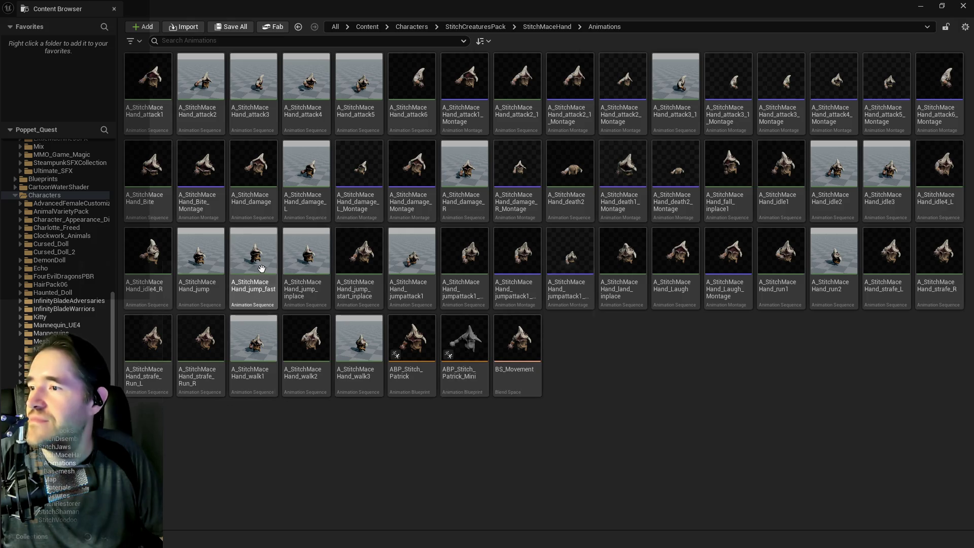
# Look over the StitchMaceHand animations and montages, then hide the Content Browser
pyautogui.moveTo(209, 200)
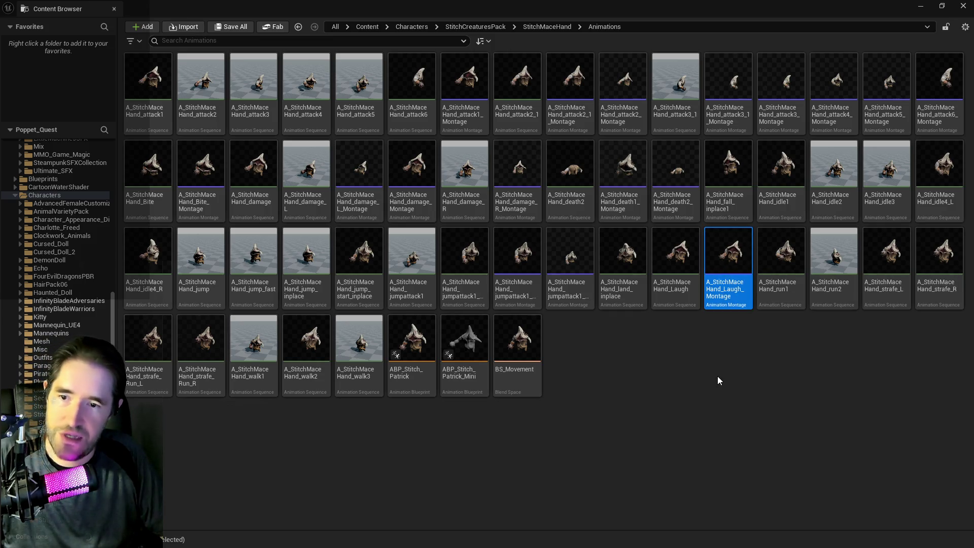
pyautogui.moveTo(730, 264)
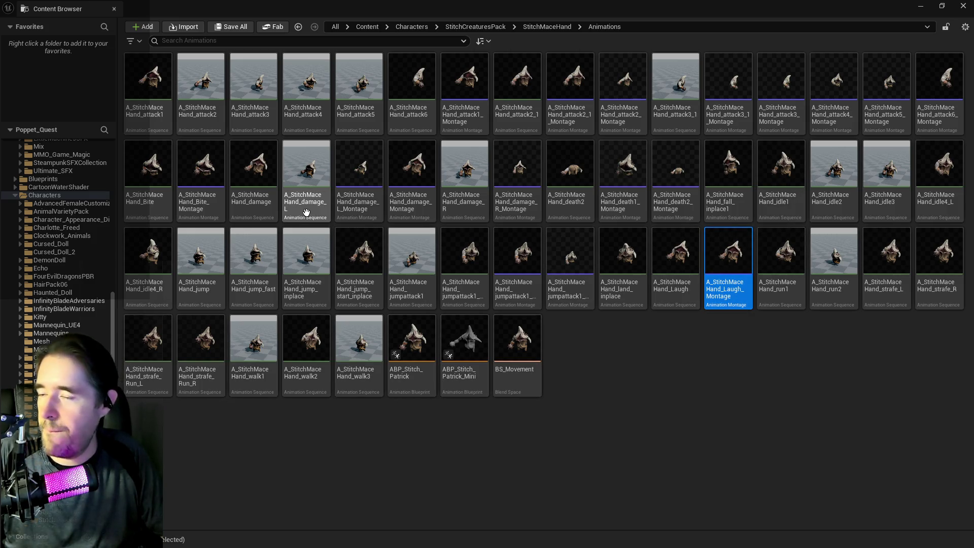
pyautogui.moveTo(306, 212)
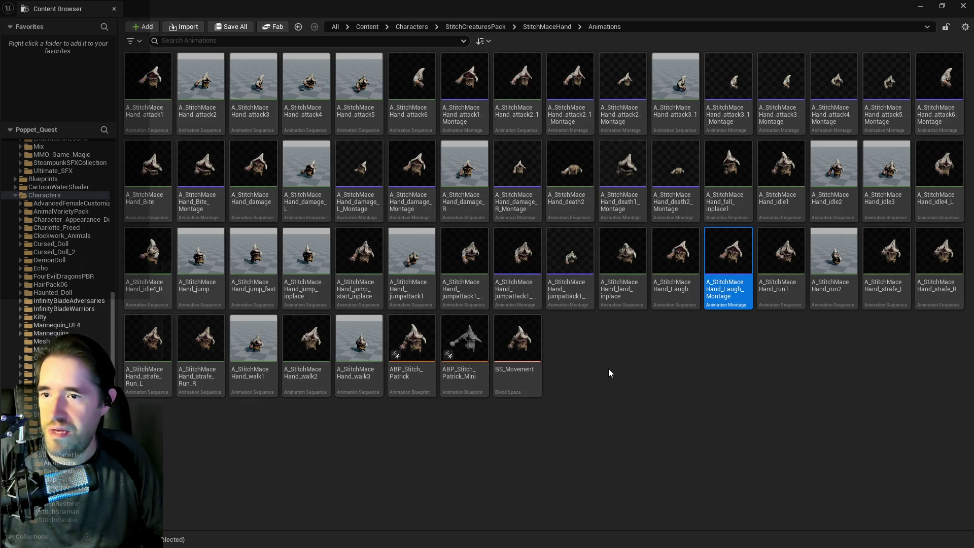
pyautogui.hotkey('ctrl', 'space')
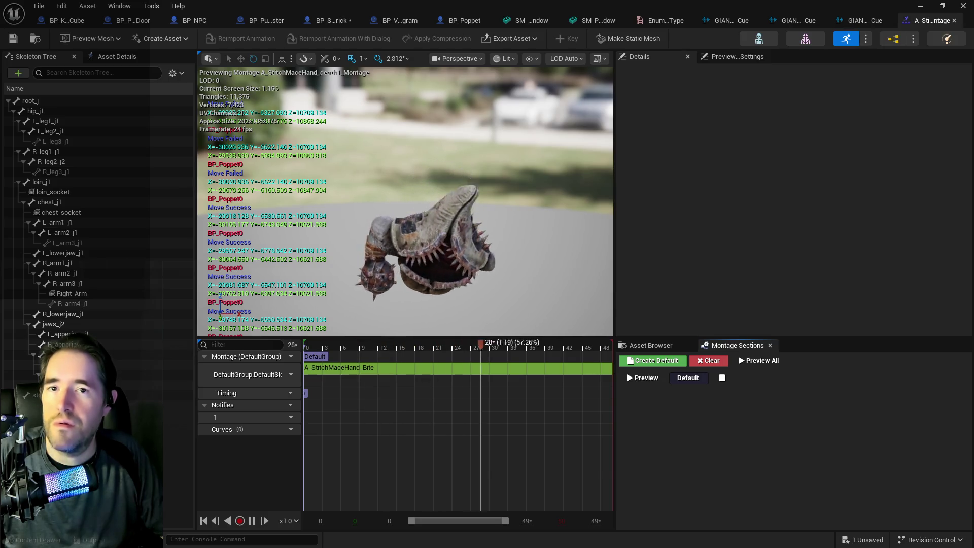
# Preview A_StitchMaceHand_Laugh_Montage in the montage editor, then go back to BP_Stitch_Patrick
pyautogui.hotkey('ctrl', 'space')
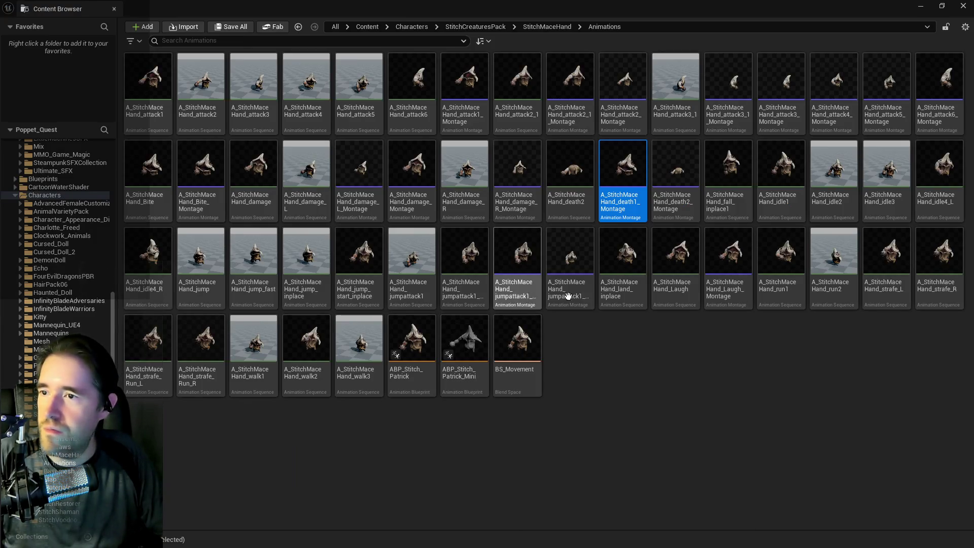
pyautogui.doubleClick(734, 266)
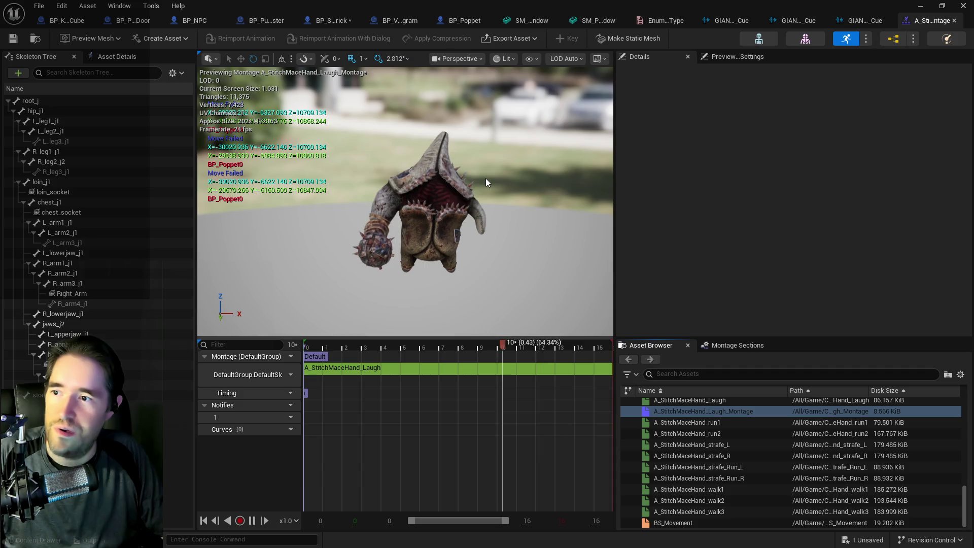
pyautogui.click(330, 20)
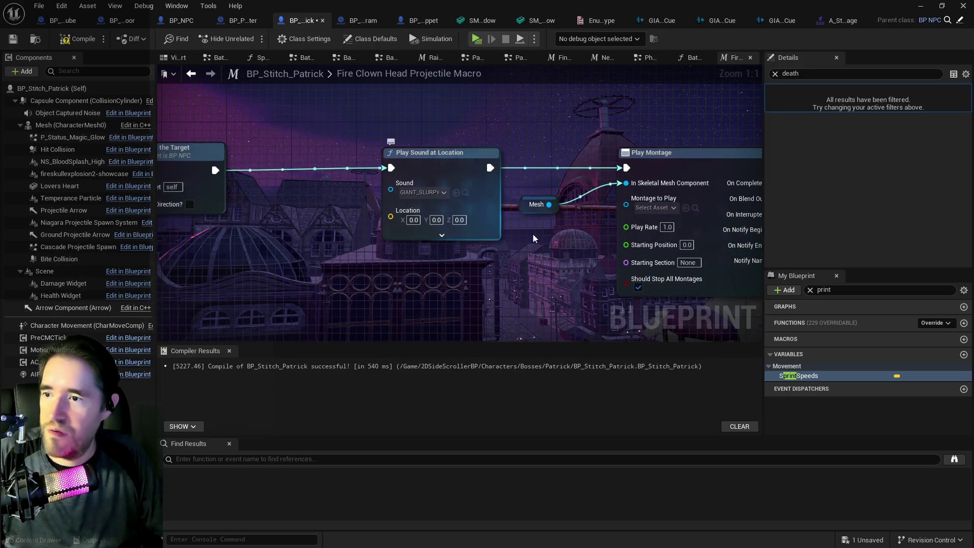
# Assign the selected StitchMaceHand montage to Play Montage, compile, and save all
pyautogui.moveTo(530, 211); pyautogui.dragTo(449, 203)
pyautogui.click(609, 201)
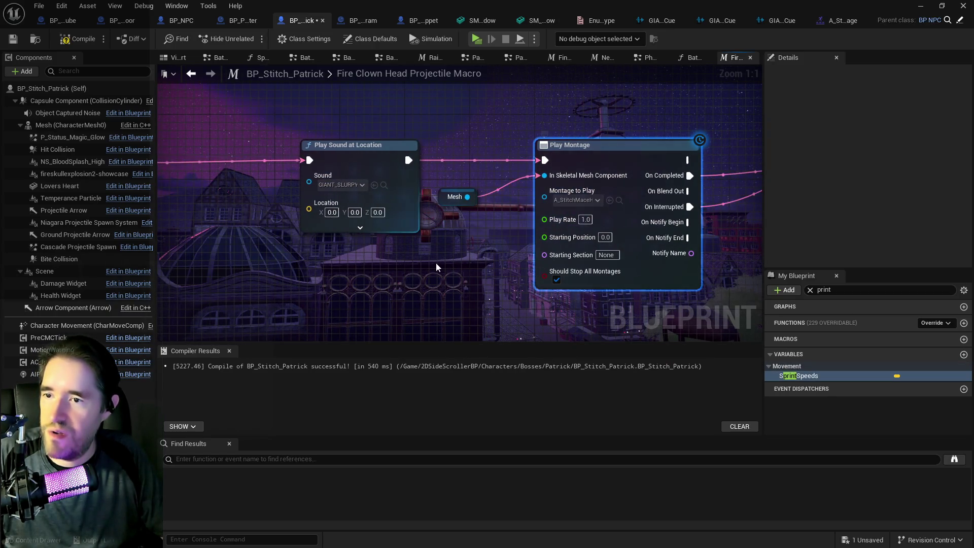
pyautogui.click(61, 39)
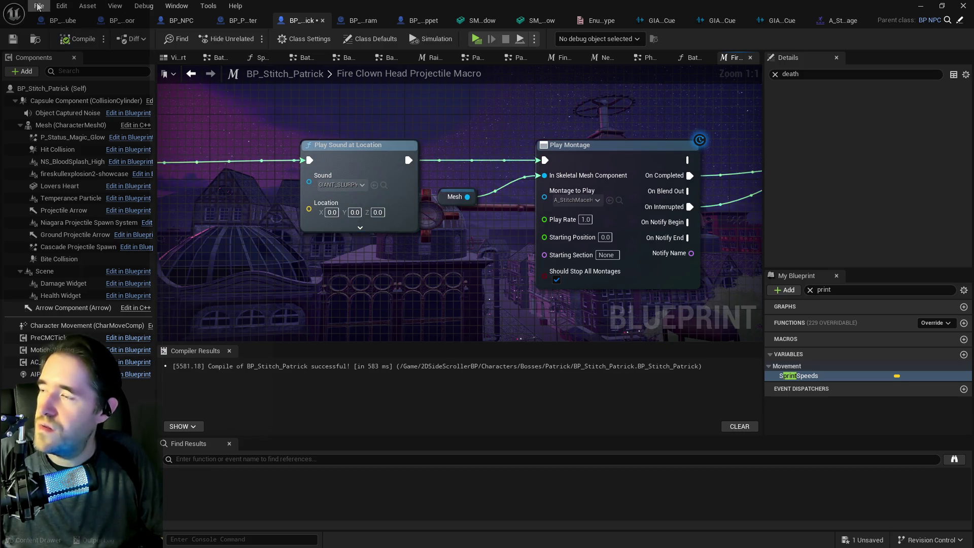
pyautogui.click(39, 5)
pyautogui.click(66, 79)
# Straighten the Play Sound at Location wiring and select it with Mesh and Play Montage
pyautogui.moveTo(363, 162); pyautogui.dragTo(480, 126)
pyautogui.click(481, 125)
pyautogui.press('q')
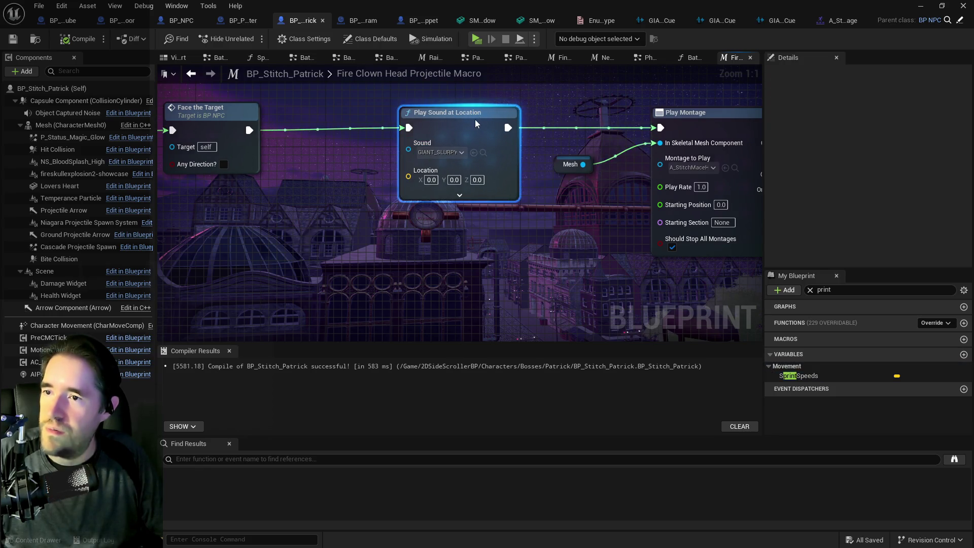
pyautogui.scroll(-4, 390, 247)
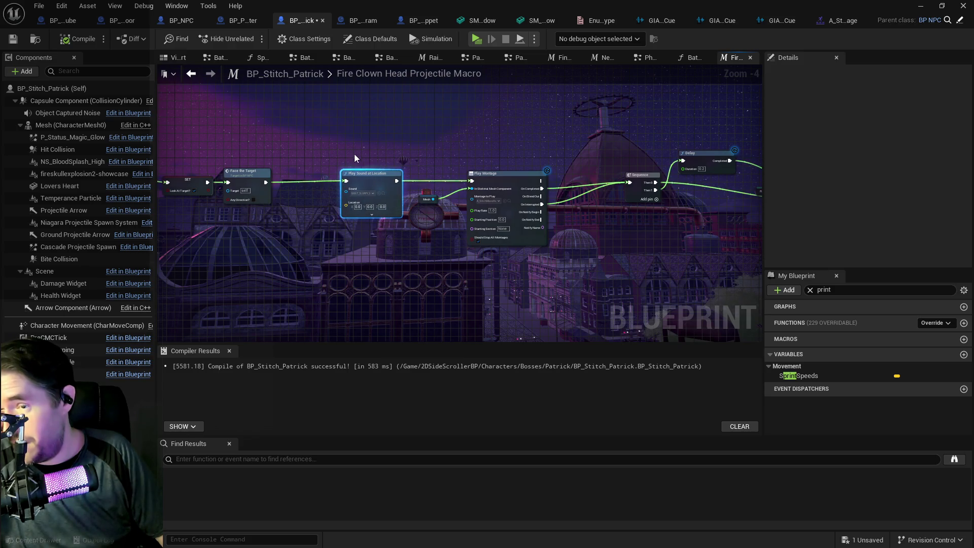
pyautogui.moveTo(381, 147); pyautogui.dragTo(351, 153)
pyautogui.moveTo(405, 168); pyautogui.dragTo(497, 206)
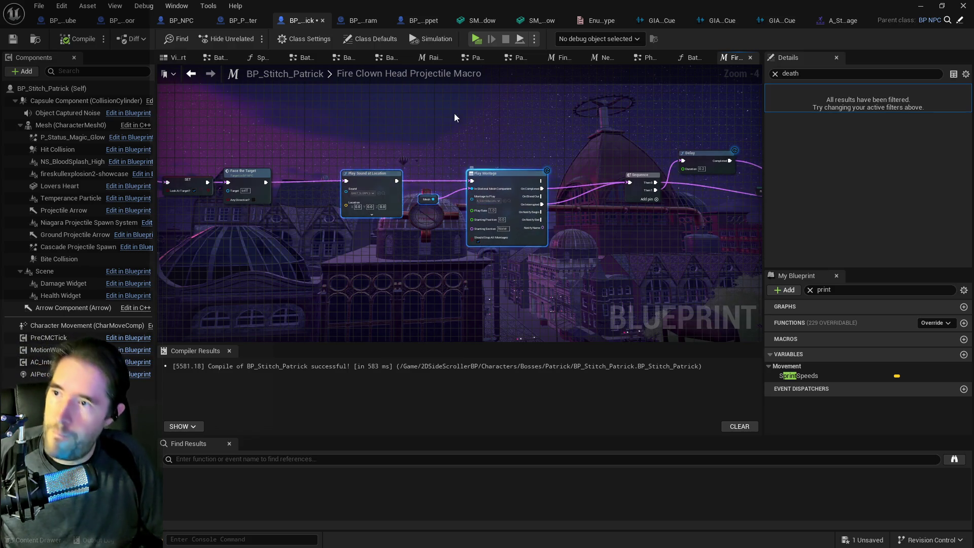
pyautogui.doubleClick(472, 74)
# Check the Battle Information, Phase 2 LR and NewMacro graphs, then open the Summon Annie Army Macro
pyautogui.click(692, 57)
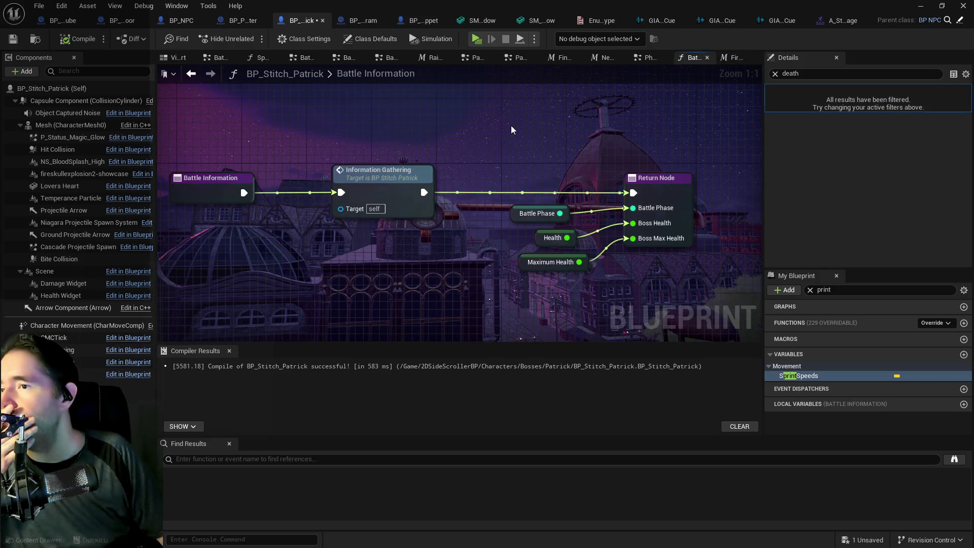
pyautogui.click(641, 57)
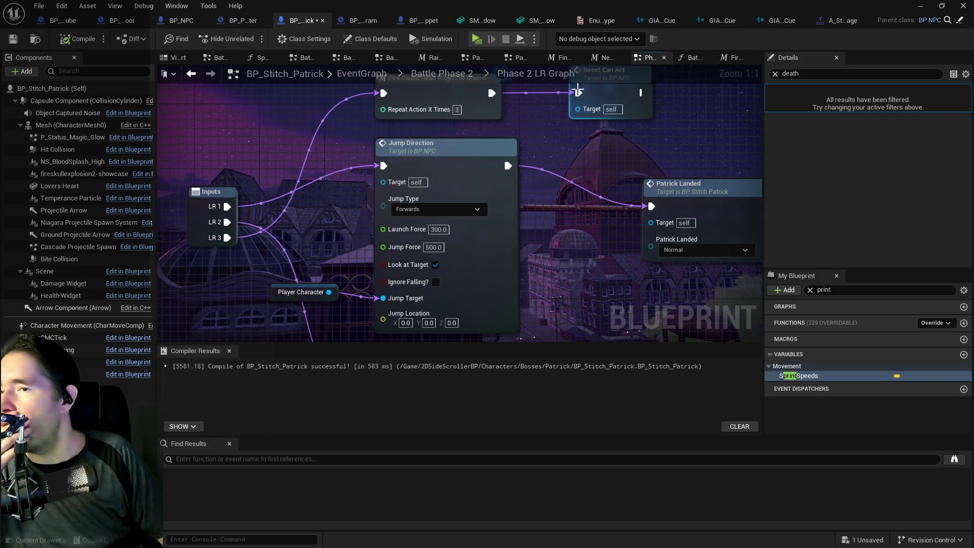
pyautogui.click(605, 59)
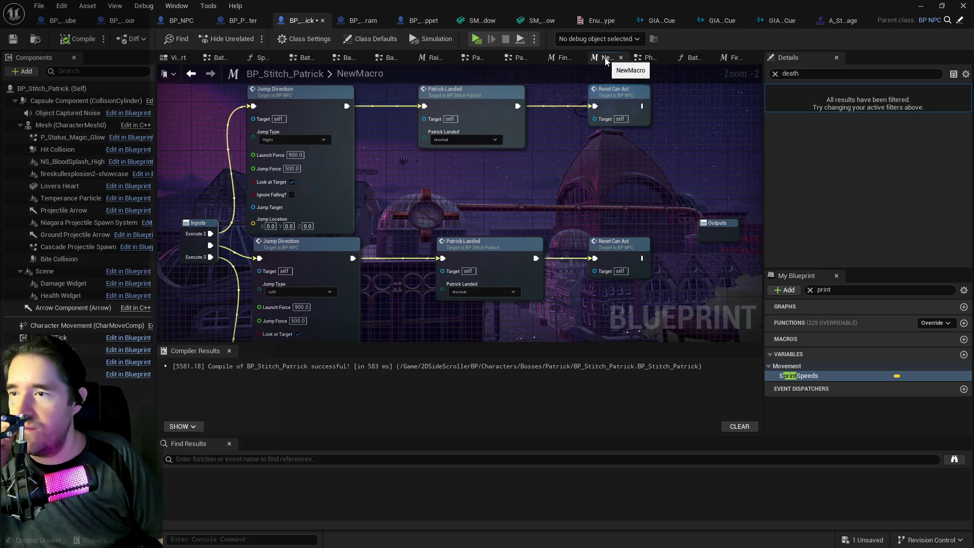
pyautogui.click(645, 58)
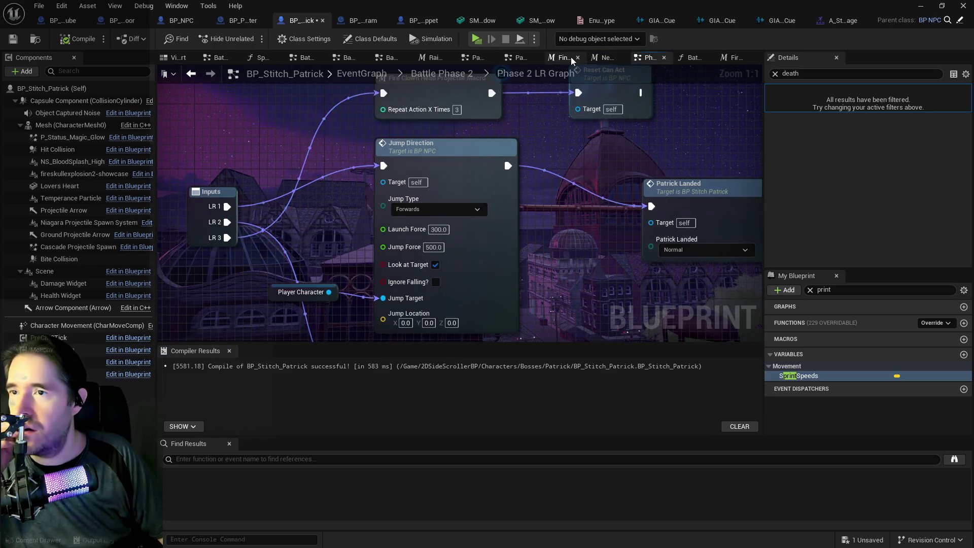
pyautogui.click(361, 74)
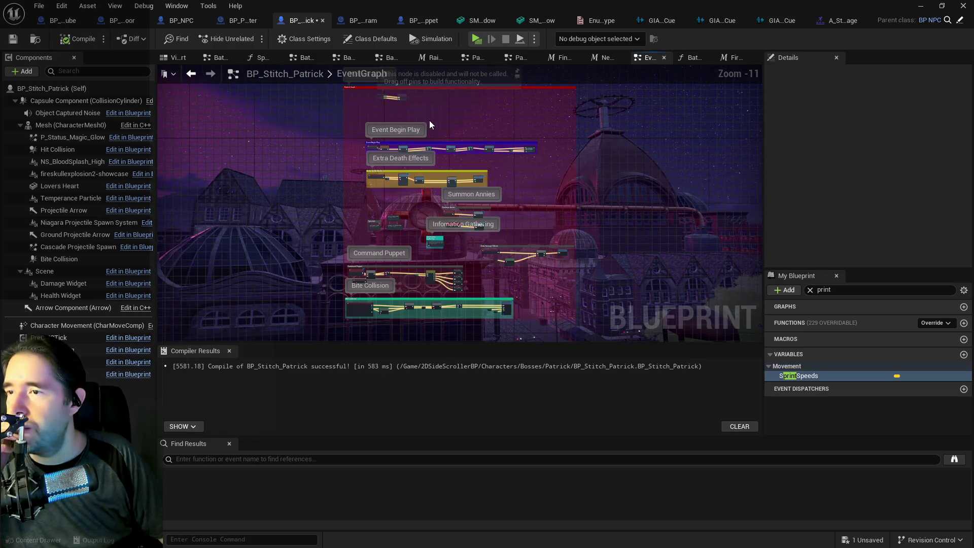
pyautogui.scroll(7, 406, 213)
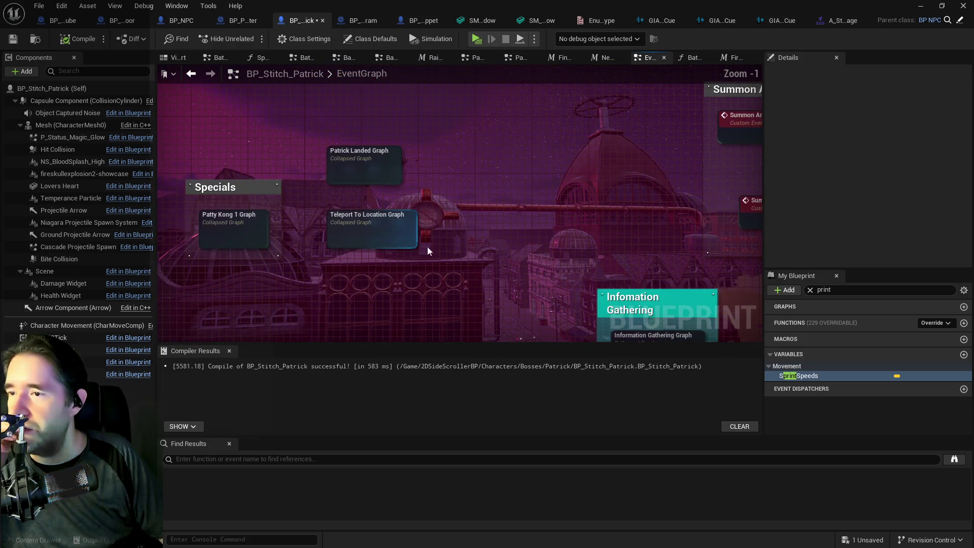
pyautogui.scroll(-3, 389, 265)
pyautogui.moveTo(405, 244)
pyautogui.mouseDown()
pyautogui.moveTo(404, 157)
pyautogui.moveTo(496, 175)
pyautogui.moveTo(252, 310)
pyautogui.mouseUp()
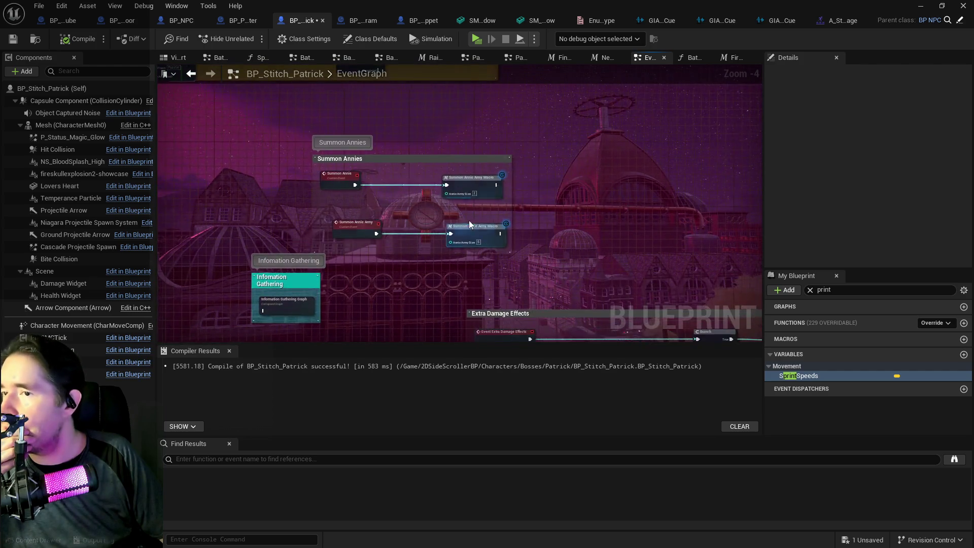
pyautogui.scroll(2, 465, 226)
pyautogui.doubleClick(465, 226)
# Pan through the macro's Set Movement Mode, Do N, Turn, Delay and Branch nodes
pyautogui.scroll(5, 553, 230)
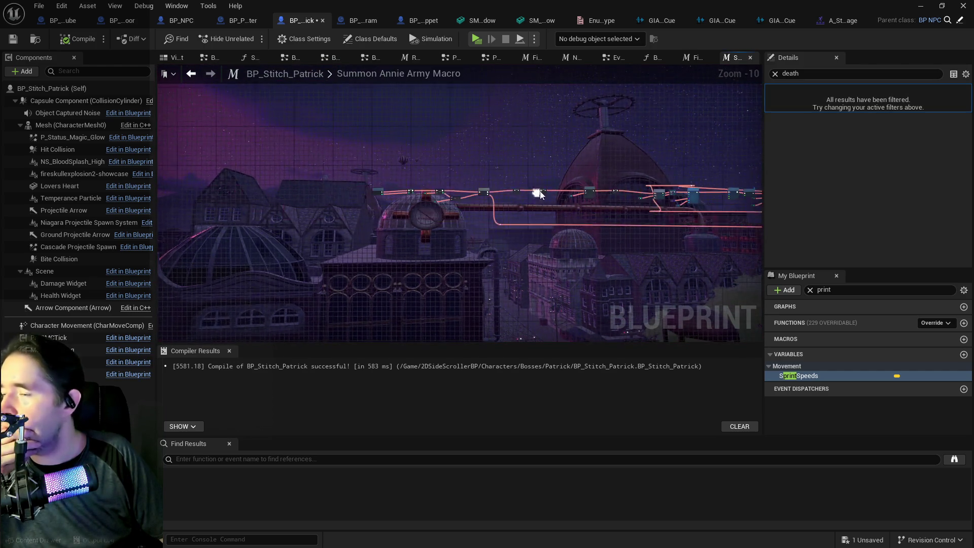
pyautogui.scroll(2, 552, 232)
pyautogui.moveTo(552, 233)
pyautogui.mouseDown()
pyautogui.moveTo(488, 274)
pyautogui.moveTo(222, 237)
pyautogui.mouseUp()
pyautogui.moveTo(416, 218)
pyautogui.mouseDown()
pyautogui.moveTo(344, 226)
pyautogui.moveTo(374, 228)
pyautogui.mouseUp()
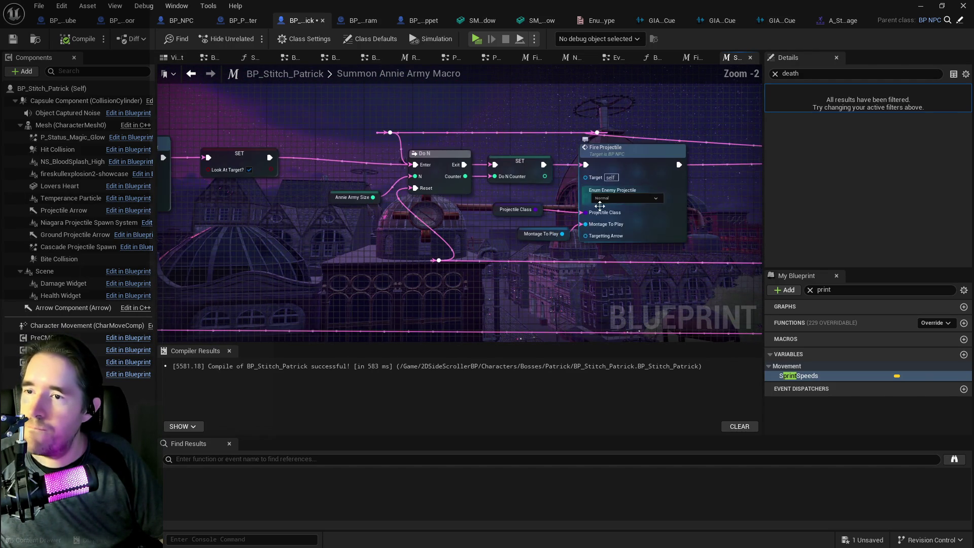
pyautogui.moveTo(453, 229); pyautogui.dragTo(355, 226)
pyautogui.moveTo(443, 213)
pyautogui.mouseDown()
pyautogui.moveTo(355, 198)
pyautogui.moveTo(324, 152)
pyautogui.moveTo(508, 203)
pyautogui.mouseUp()
pyautogui.moveTo(355, 229)
pyautogui.mouseDown()
pyautogui.moveTo(381, 213)
pyautogui.moveTo(729, 157)
pyautogui.mouseUp()
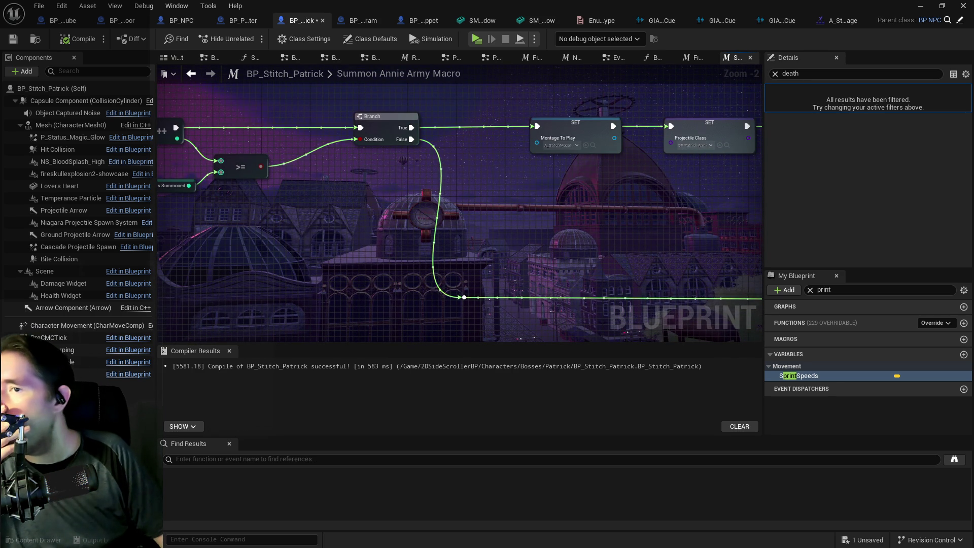
pyautogui.moveTo(457, 228)
pyautogui.mouseDown()
pyautogui.moveTo(493, 145)
pyautogui.moveTo(454, 224)
pyautogui.moveTo(736, 213)
pyautogui.mouseUp()
pyautogui.moveTo(203, 162); pyautogui.dragTo(404, 159)
pyautogui.hotkey('alt', 'Tab')
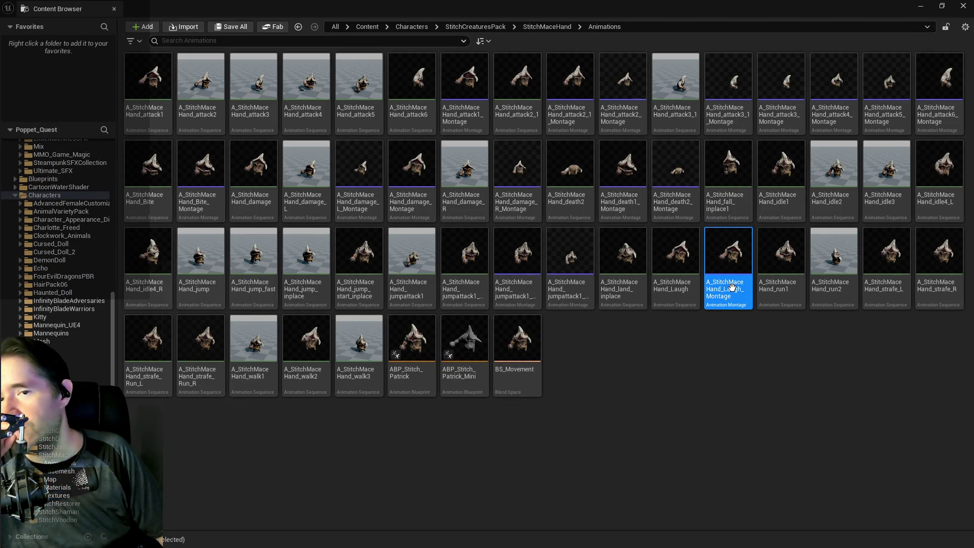
pyautogui.moveTo(732, 287)
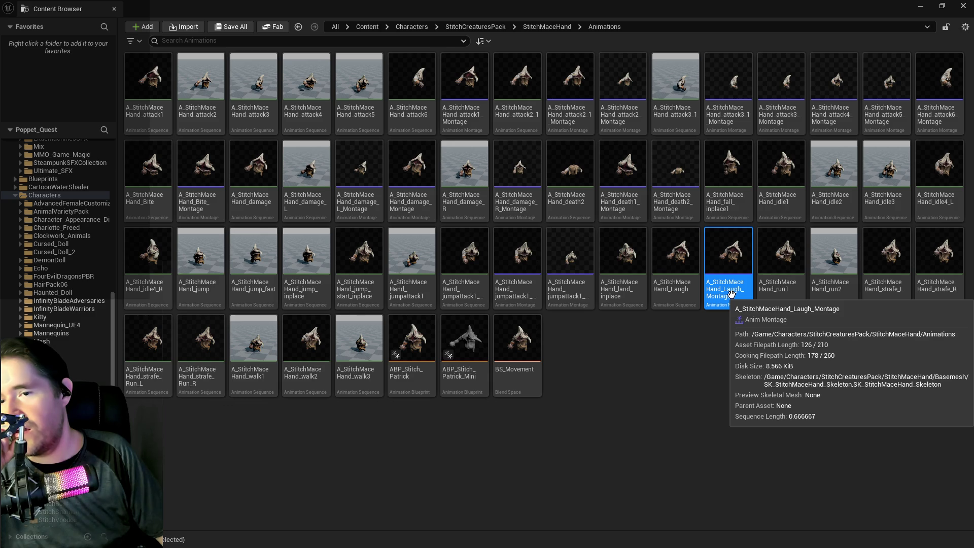
pyautogui.rightClick(732, 266)
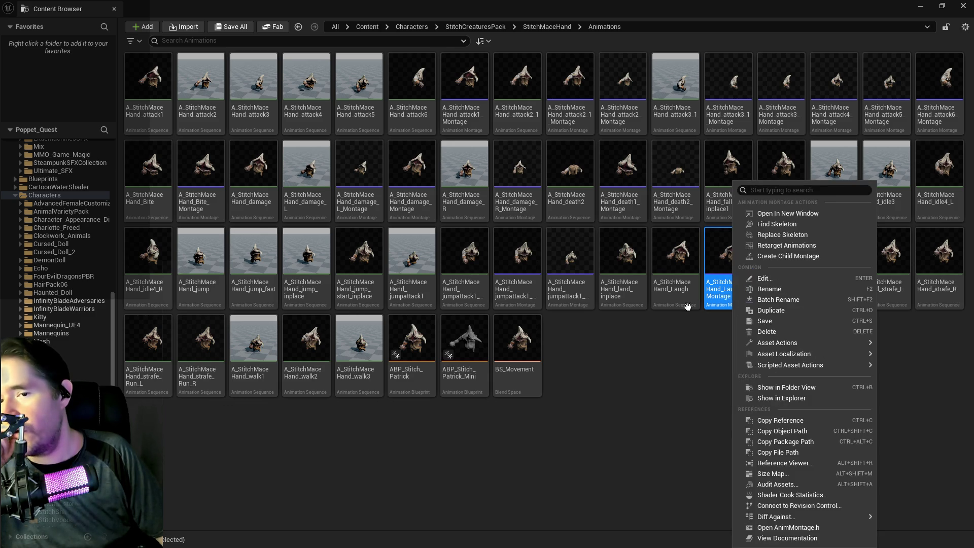
pyautogui.click(672, 343)
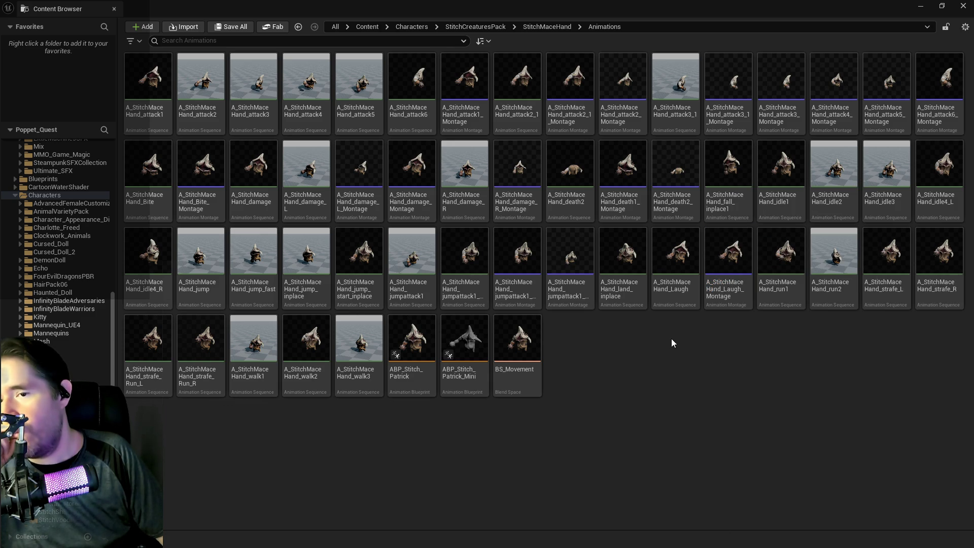
pyautogui.doubleClick(721, 263)
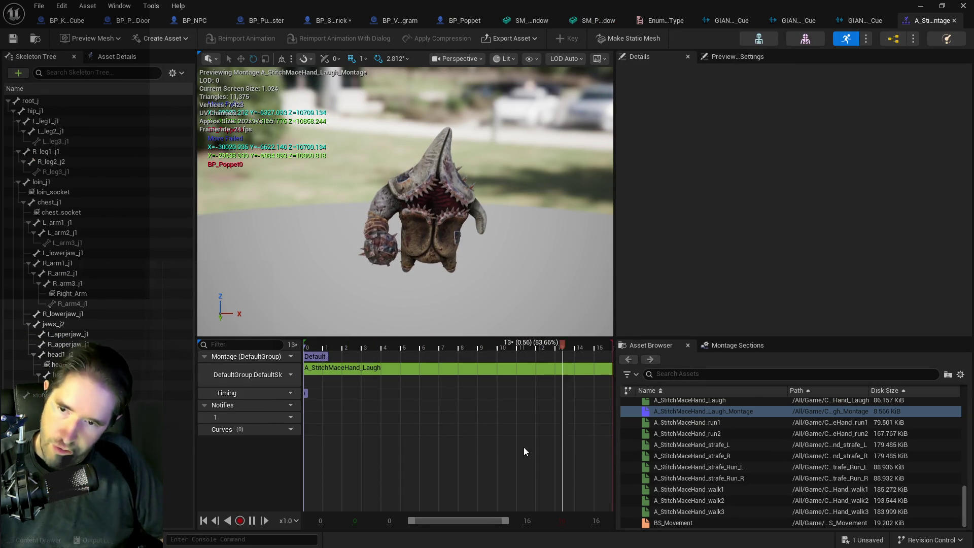
pyautogui.hotkey('alt', 'Tab')
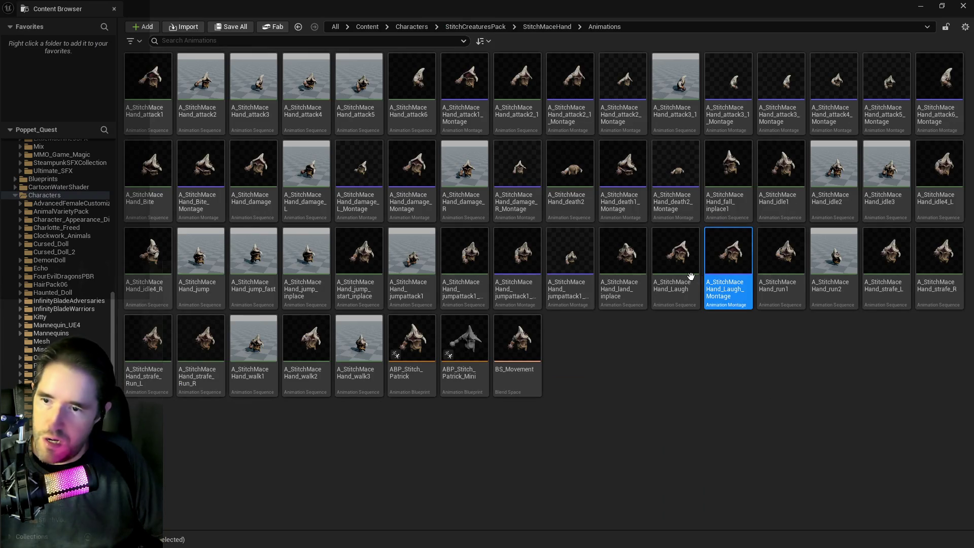
pyautogui.doubleClick(691, 277)
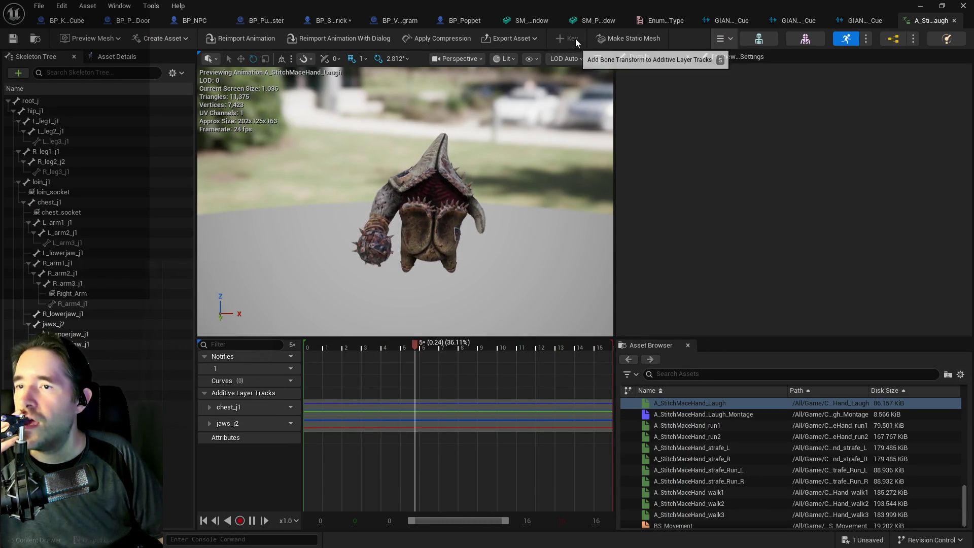
pyautogui.click(857, 20)
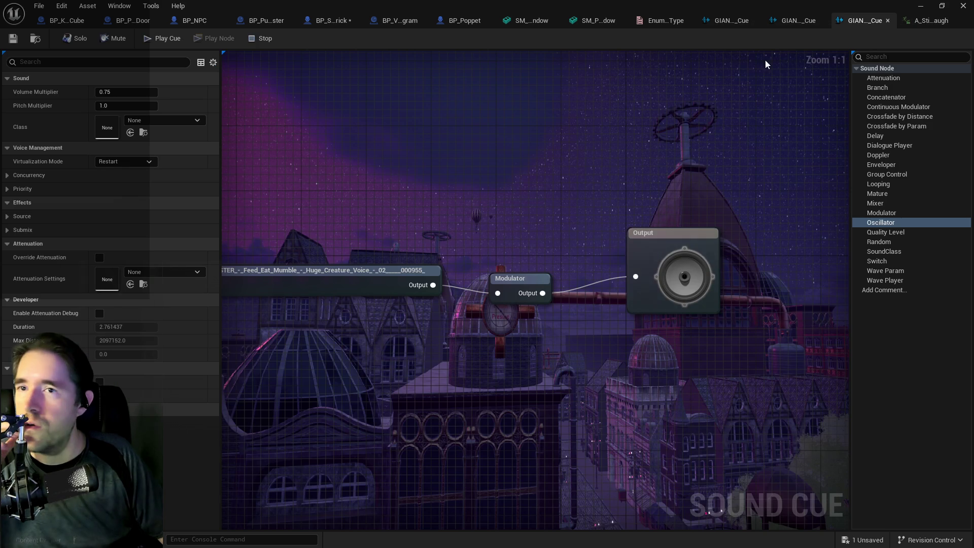
pyautogui.click(930, 22)
pyautogui.hotkey('ctrl', 'b')
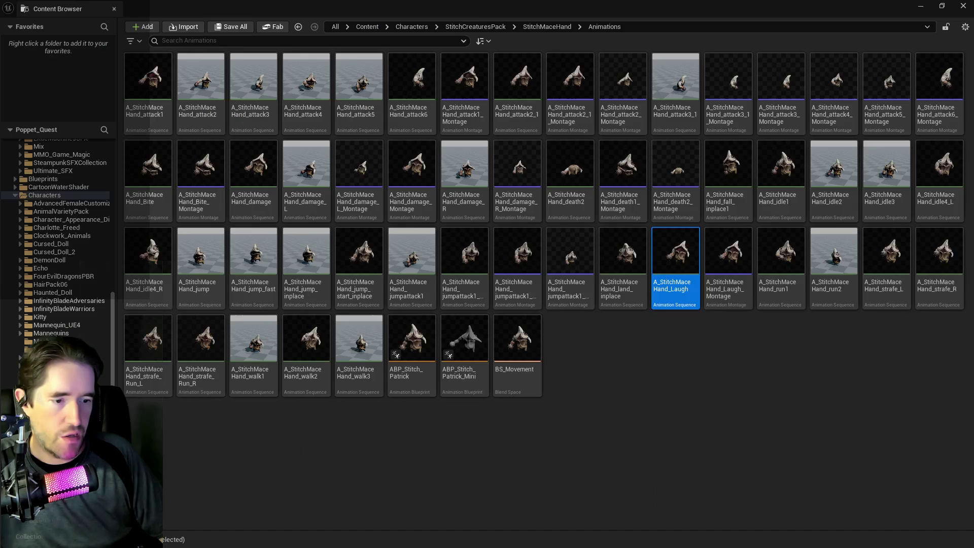
pyautogui.doubleClick(717, 274)
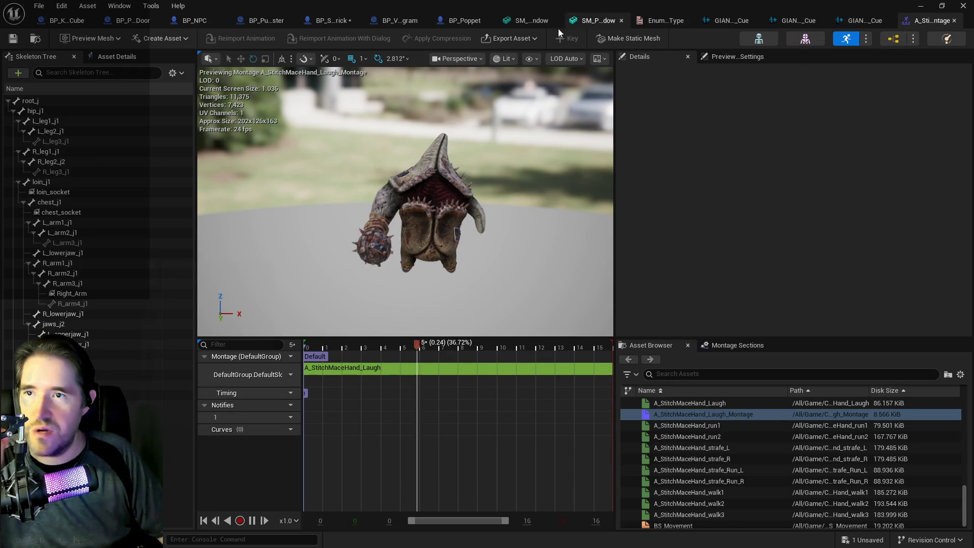
pyautogui.click(252, 521)
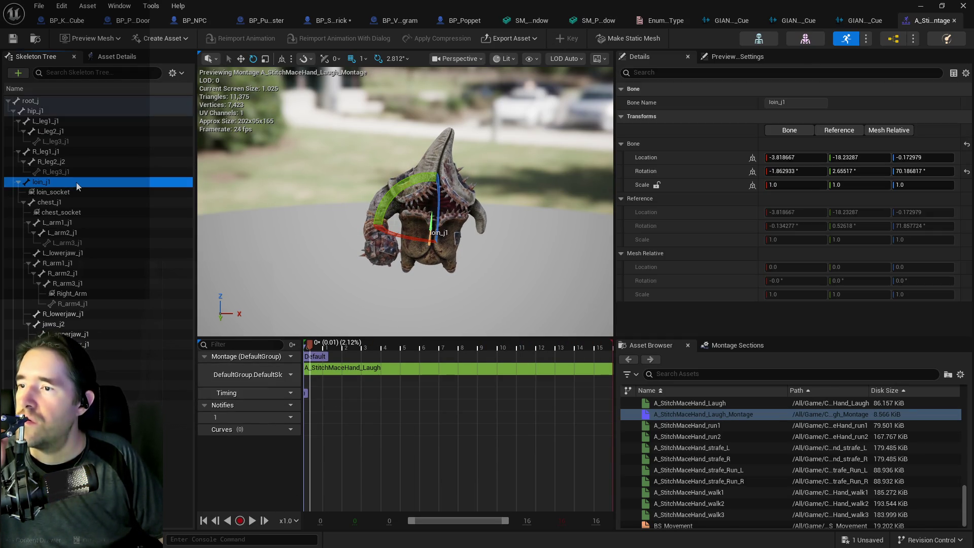
pyautogui.moveTo(401, 188)
pyautogui.mouseDown()
pyautogui.moveTo(416, 239)
pyautogui.moveTo(516, 354)
pyautogui.mouseUp()
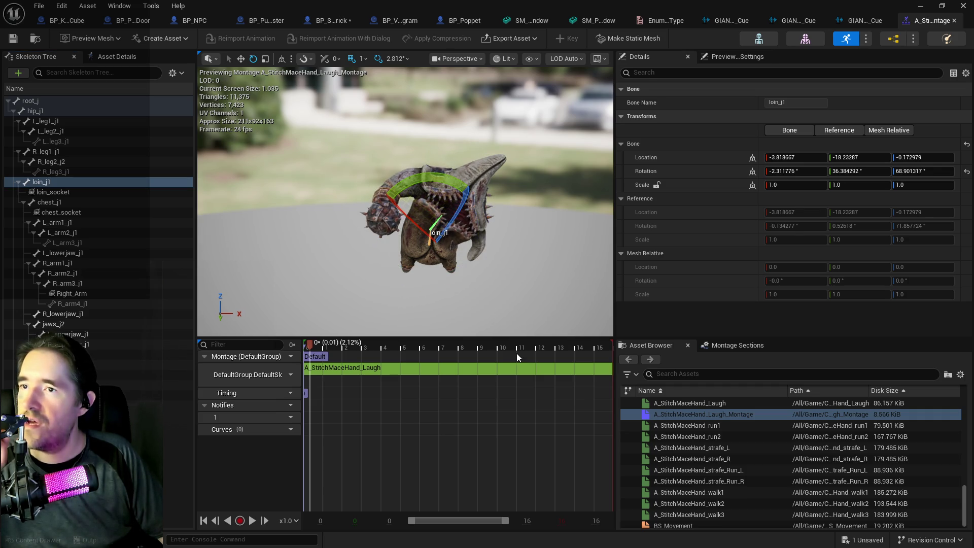
pyautogui.click(62, 7)
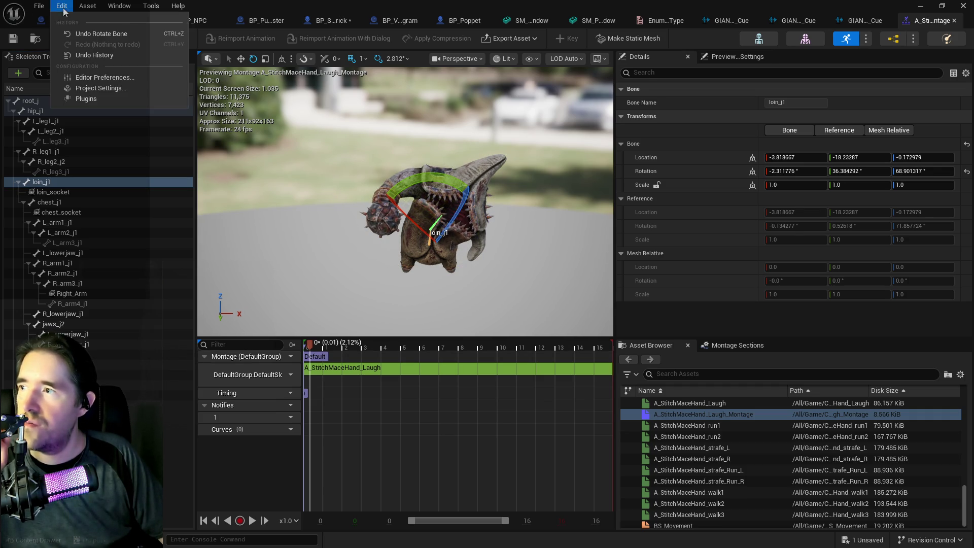
pyautogui.click(68, 34)
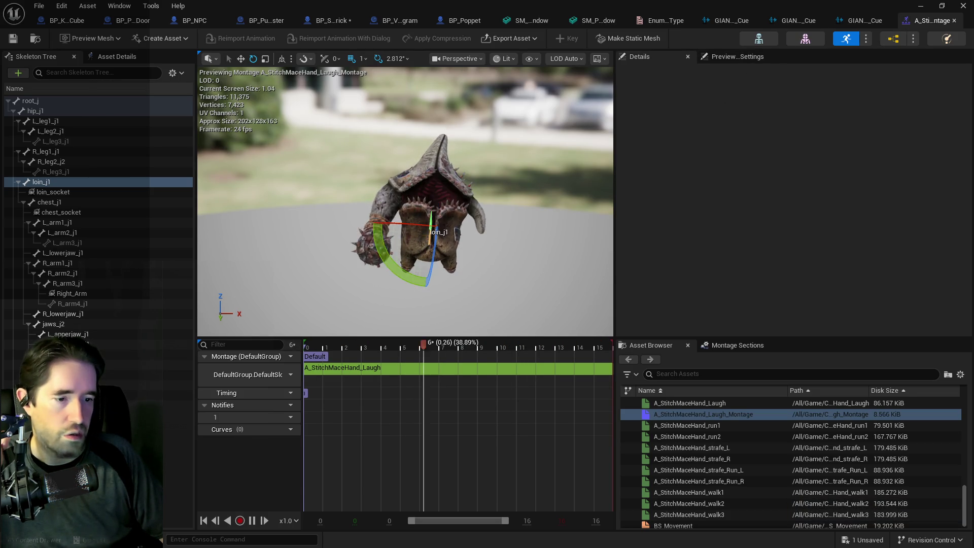
pyautogui.hotkey('ctrl', 'b')
pyautogui.click(671, 272)
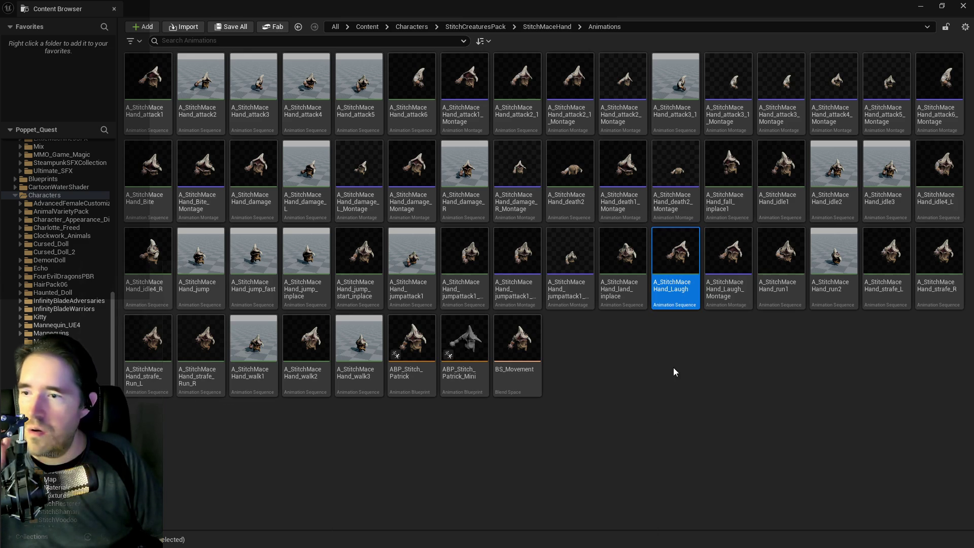
# Duplicate A_StitchMaceHand_Laugh as A_StitchMaceHand_Spit and open the copy in the animation editor
pyautogui.doubleClick(149, 175)
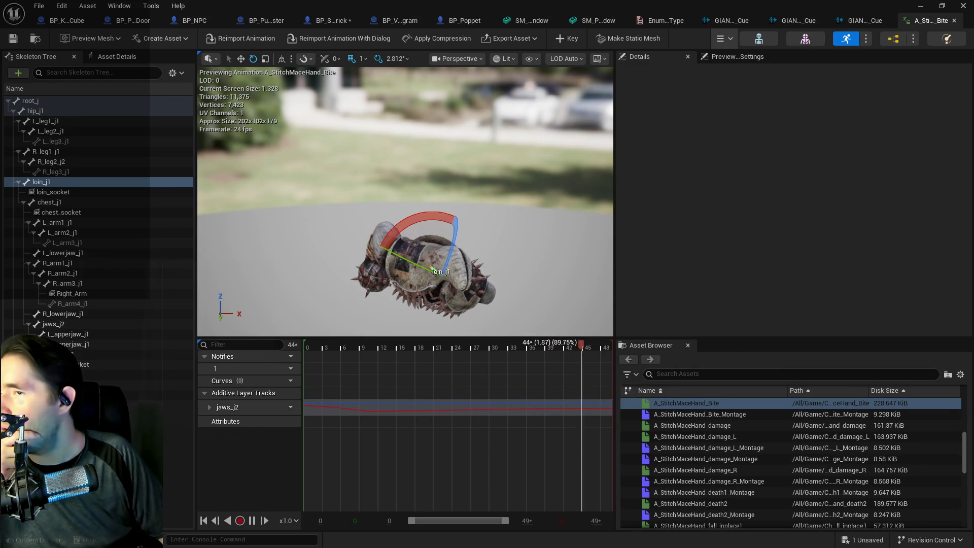
pyautogui.hotkey('alt', 'Tab')
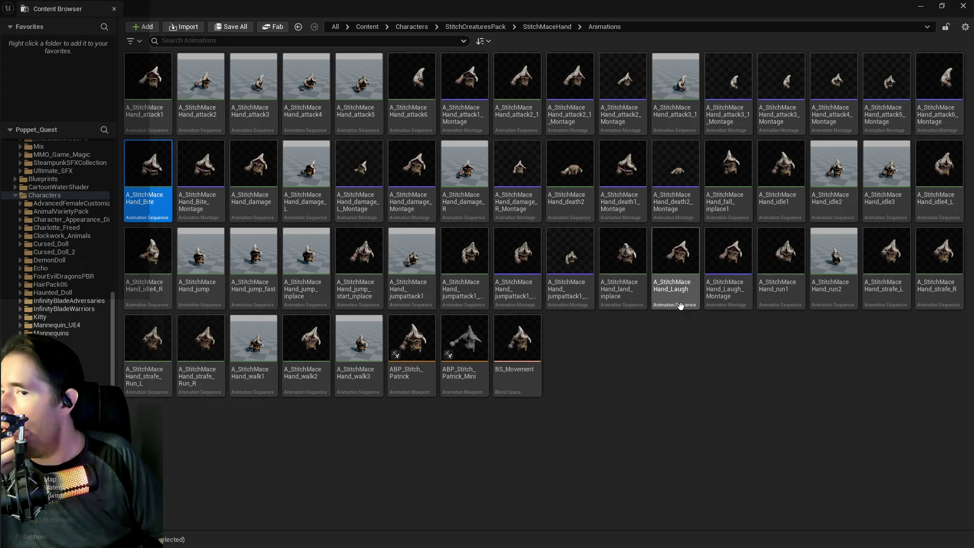
pyautogui.click(685, 274)
pyautogui.rightClick(686, 275)
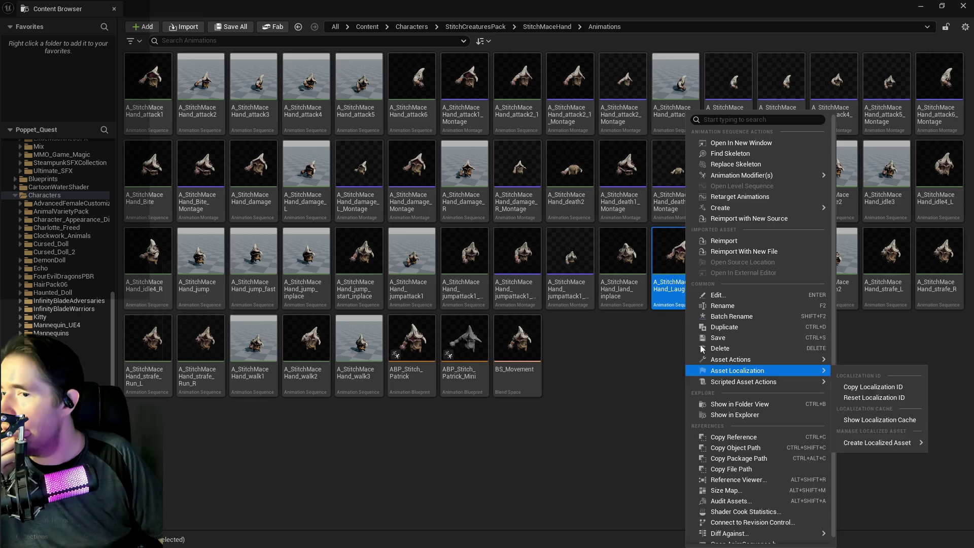
pyautogui.click(723, 311)
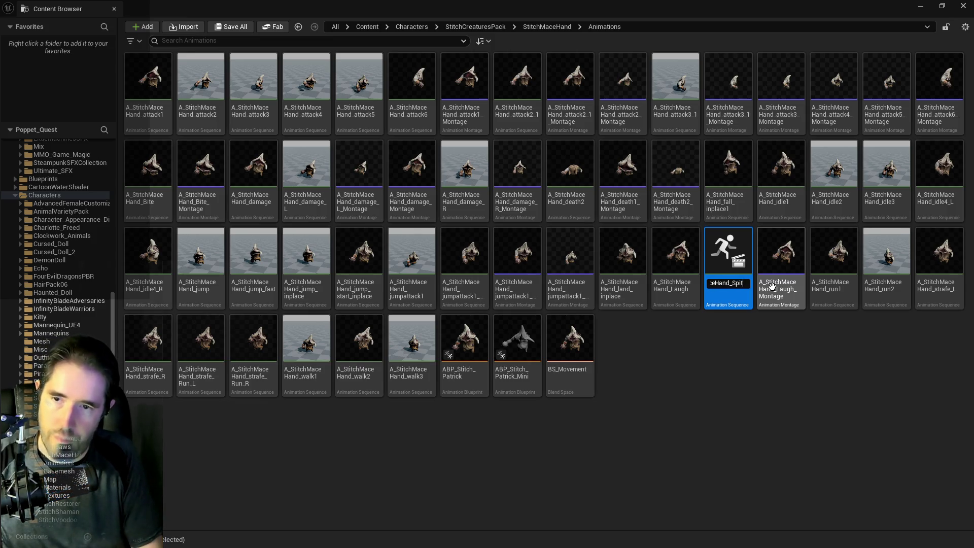
pyautogui.press('Return')
pyautogui.doubleClick(882, 286)
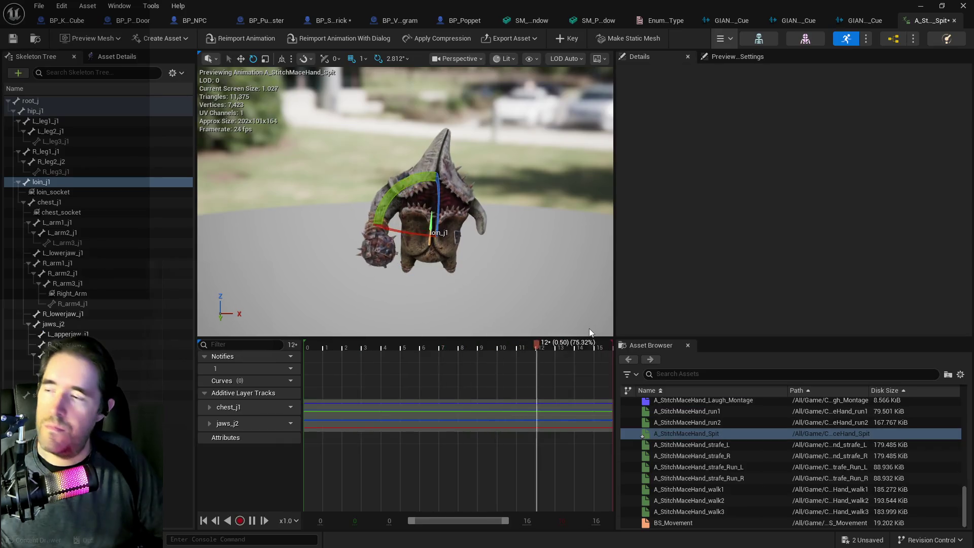
# Pause the Spit preview, scrub its opening frames, and try then undo a loin_j1 torso rotation
pyautogui.click(252, 521)
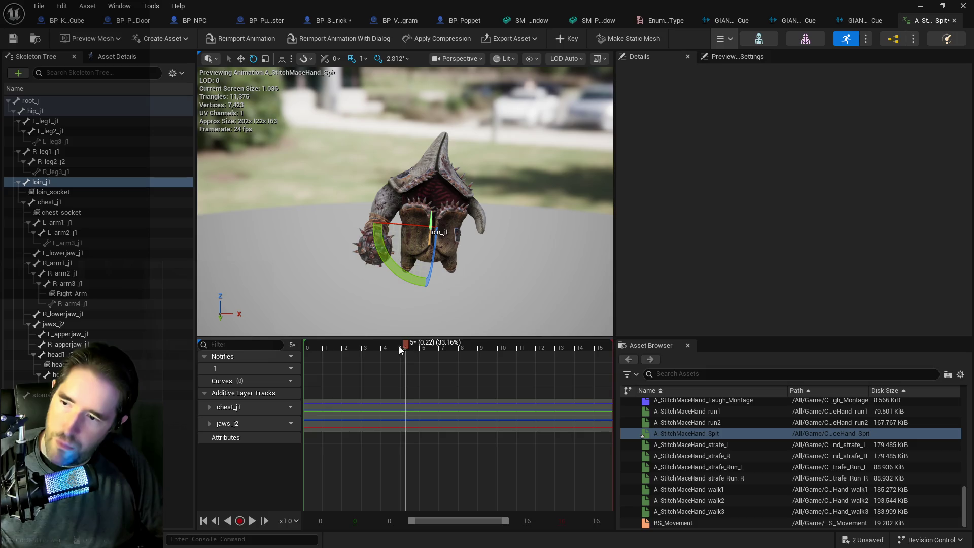
pyautogui.moveTo(403, 353)
pyautogui.mouseDown()
pyautogui.moveTo(302, 347)
pyautogui.moveTo(617, 350)
pyautogui.mouseUp()
pyautogui.moveTo(305, 350); pyautogui.dragTo(683, 363)
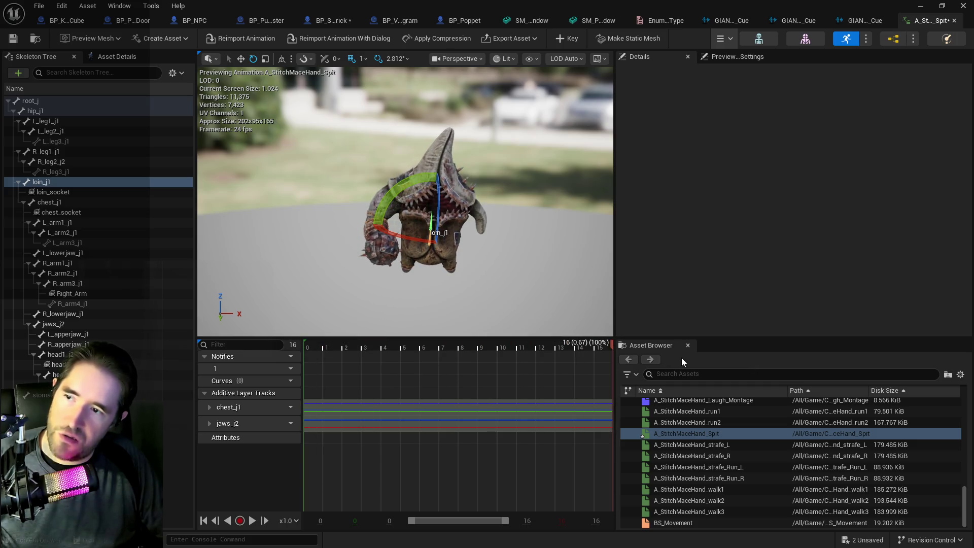
pyautogui.moveTo(327, 348)
pyautogui.mouseDown()
pyautogui.moveTo(495, 349)
pyautogui.moveTo(308, 347)
pyautogui.moveTo(413, 348)
pyautogui.moveTo(326, 348)
pyautogui.mouseUp()
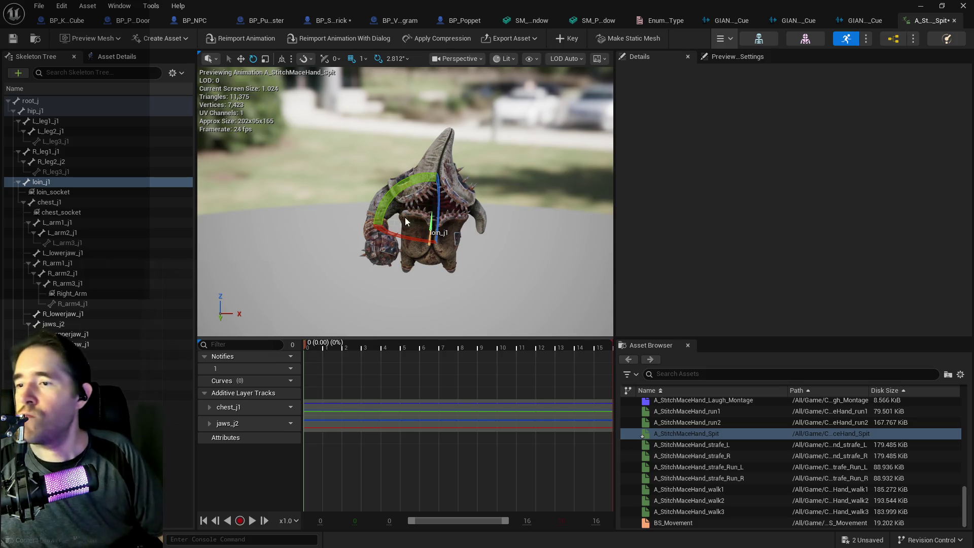
pyautogui.moveTo(421, 300); pyautogui.dragTo(425, 306)
pyautogui.hotkey('ctrl', 'z')
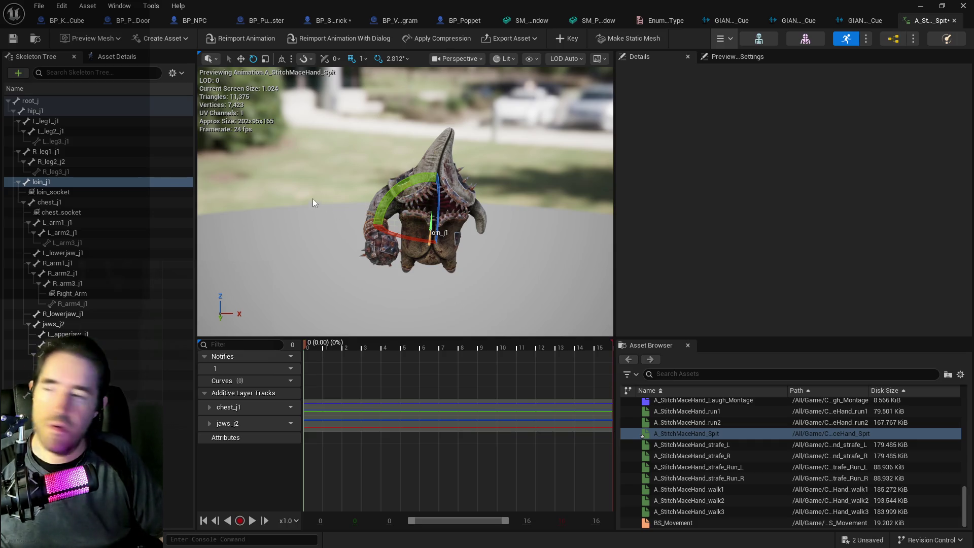
# Key the jaws_j2 bone at frame 0 of A_StitchMaceHand_Spit
pyautogui.click(47, 324)
pyautogui.moveTo(459, 257)
pyautogui.mouseDown()
pyautogui.moveTo(513, 161)
pyautogui.moveTo(510, 205)
pyautogui.moveTo(495, 161)
pyautogui.mouseUp()
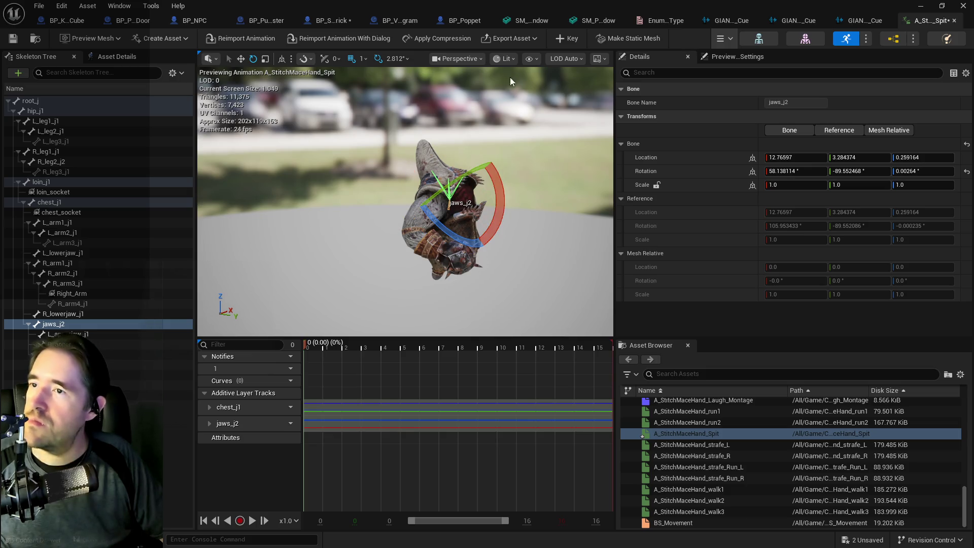
pyautogui.click(560, 40)
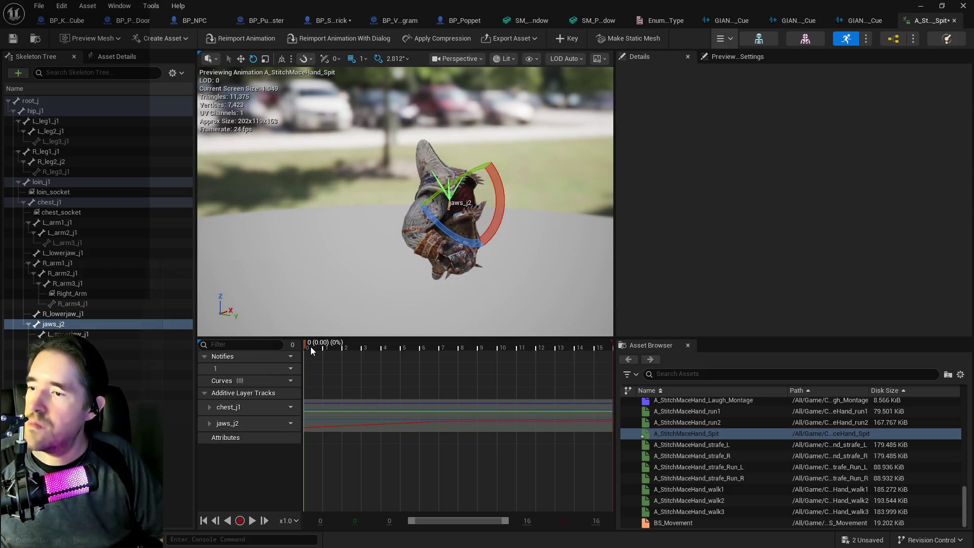
# Scrub the Spit animation through frame 16 and inspect the chest_j1 and hip_j1 bones
pyautogui.moveTo(325, 345)
pyautogui.mouseDown()
pyautogui.moveTo(604, 360)
pyautogui.moveTo(459, 352)
pyautogui.mouseUp()
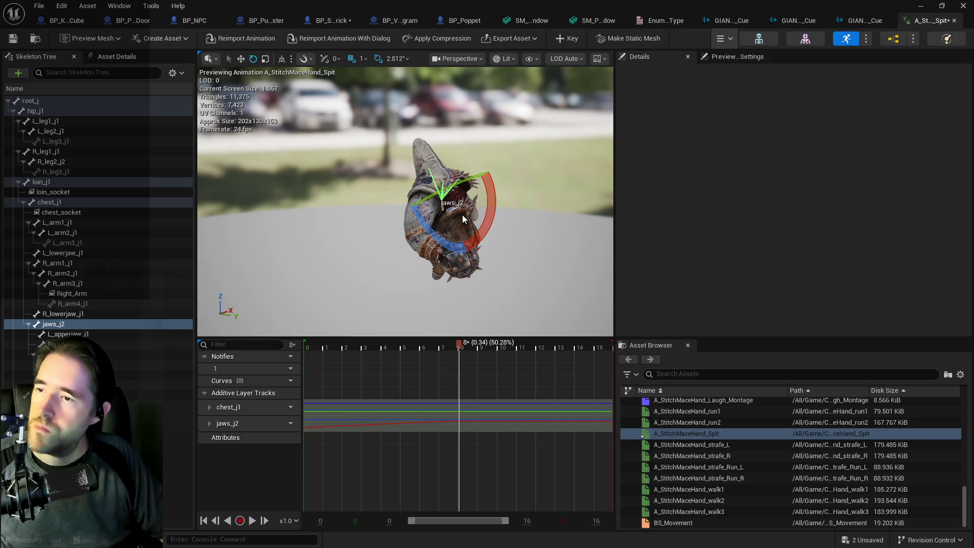
pyautogui.click(45, 203)
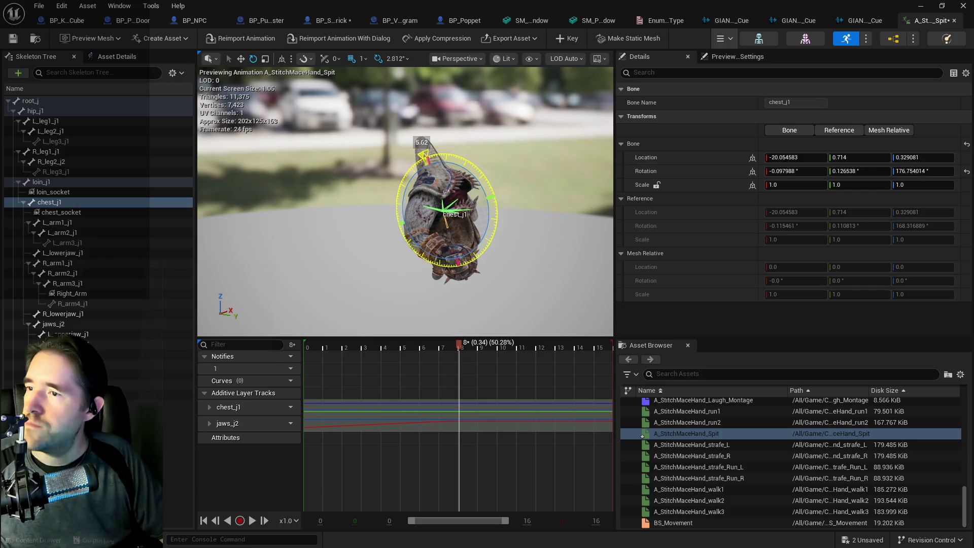
pyautogui.click(36, 110)
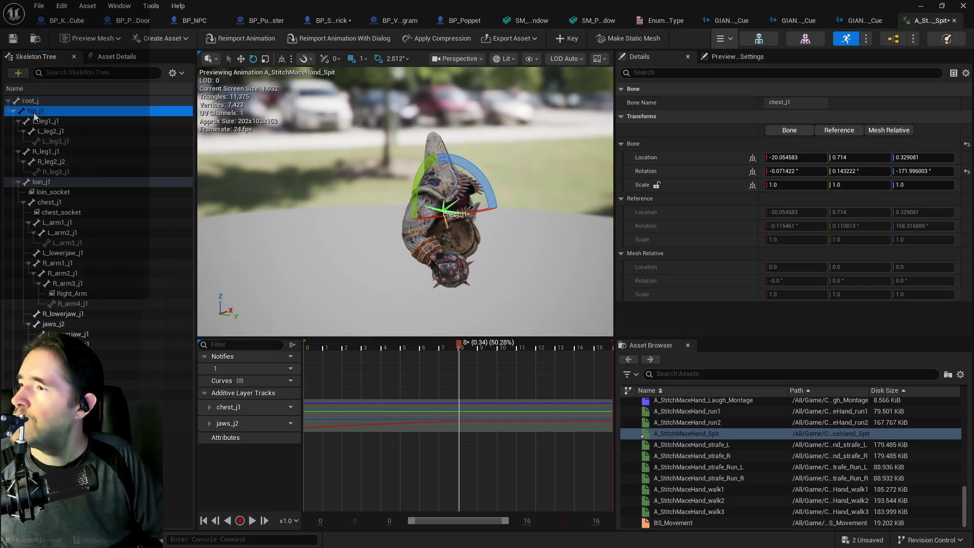